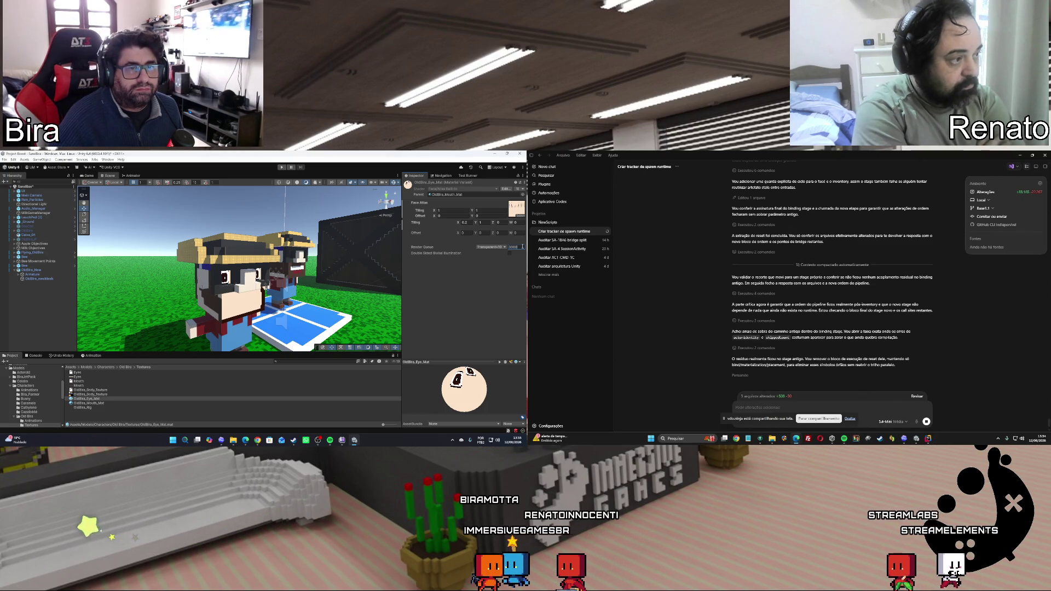
# Set the eye material's render queue to Transparent, compare it with the mouth material, and open the assistant chat
pyautogui.press('Return')
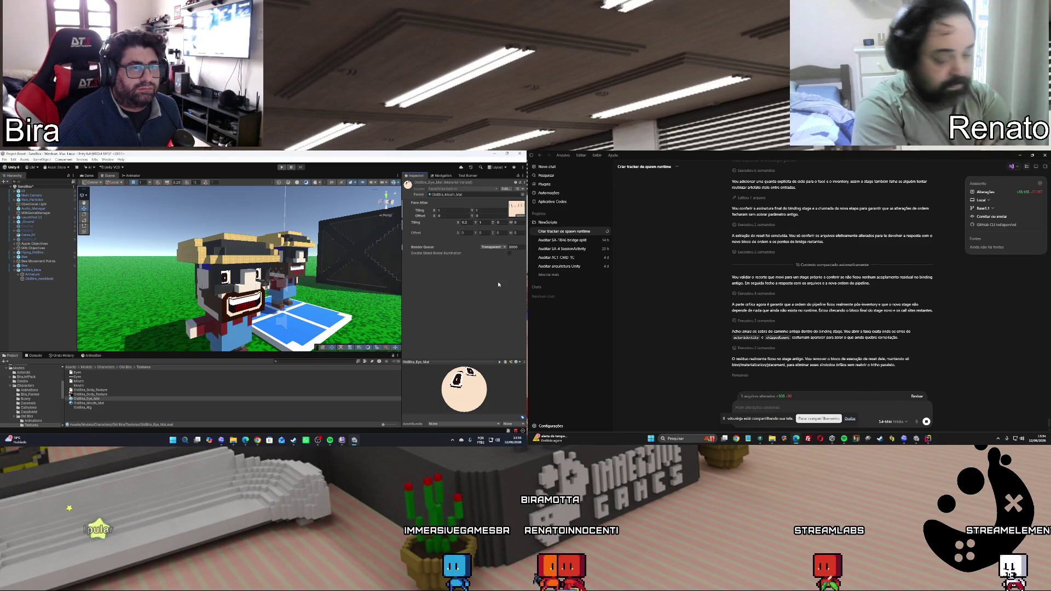
pyautogui.click(97, 404)
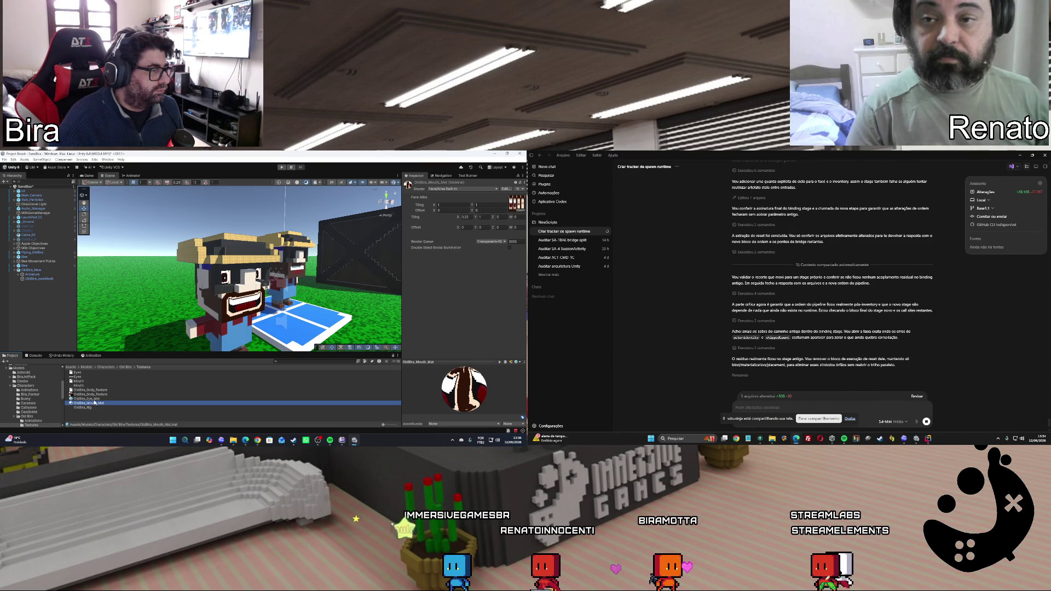
pyautogui.click(95, 399)
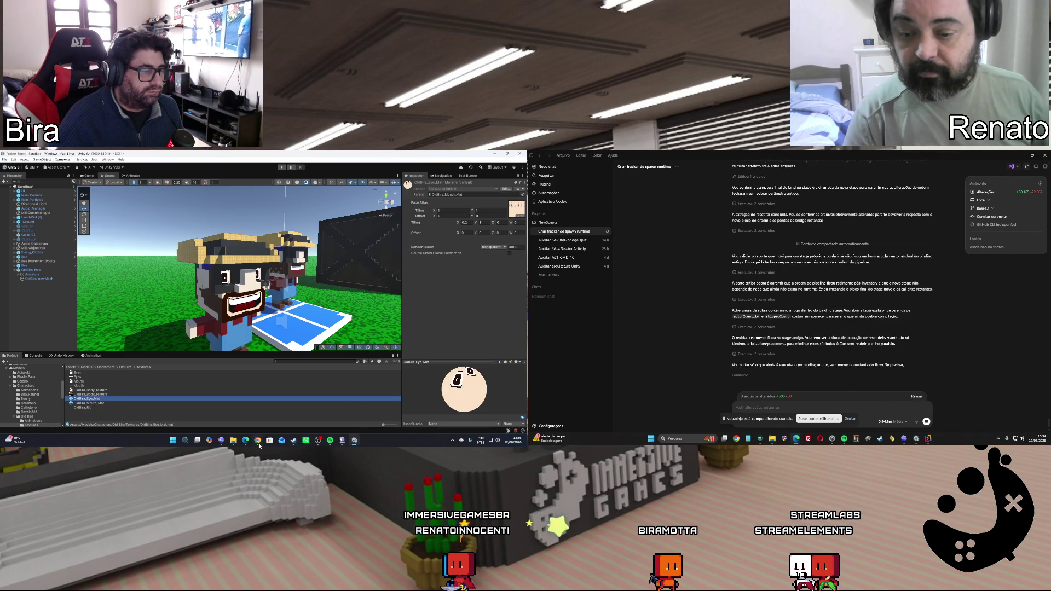
pyautogui.moveTo(248, 443)
pyautogui.click(258, 405)
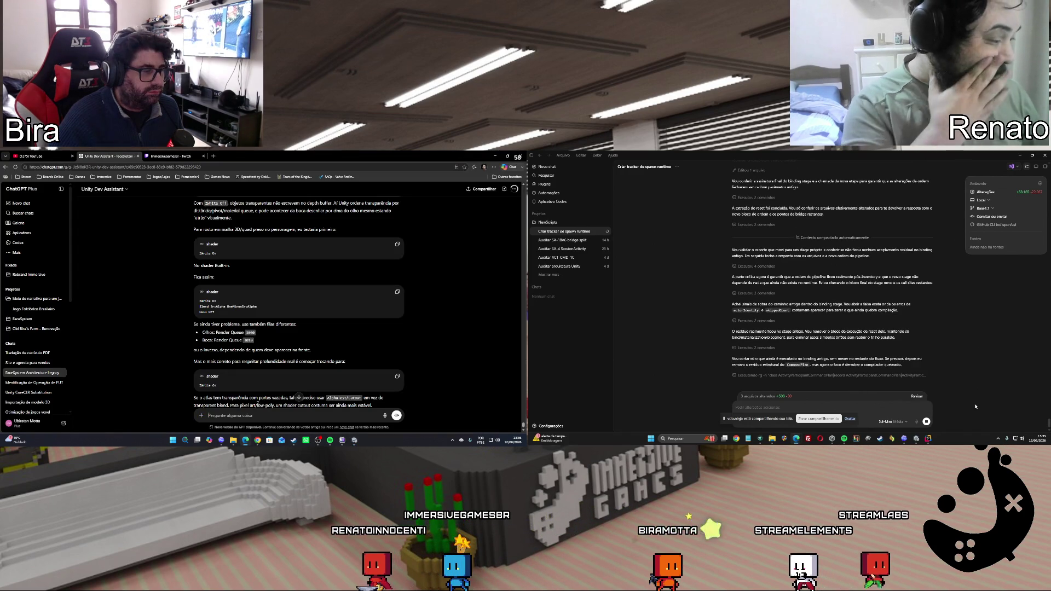
# Tell the assistant in Portuguese that the render queue test worked and should go in the documentation and guide
pyautogui.scroll(-1, 251, 413)
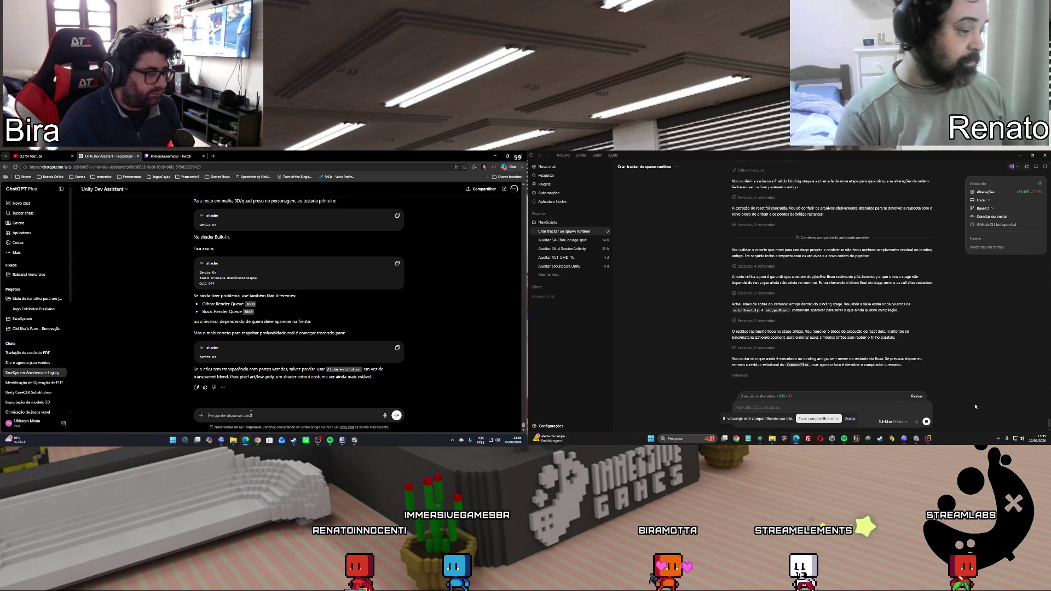
pyautogui.write('essa codem')
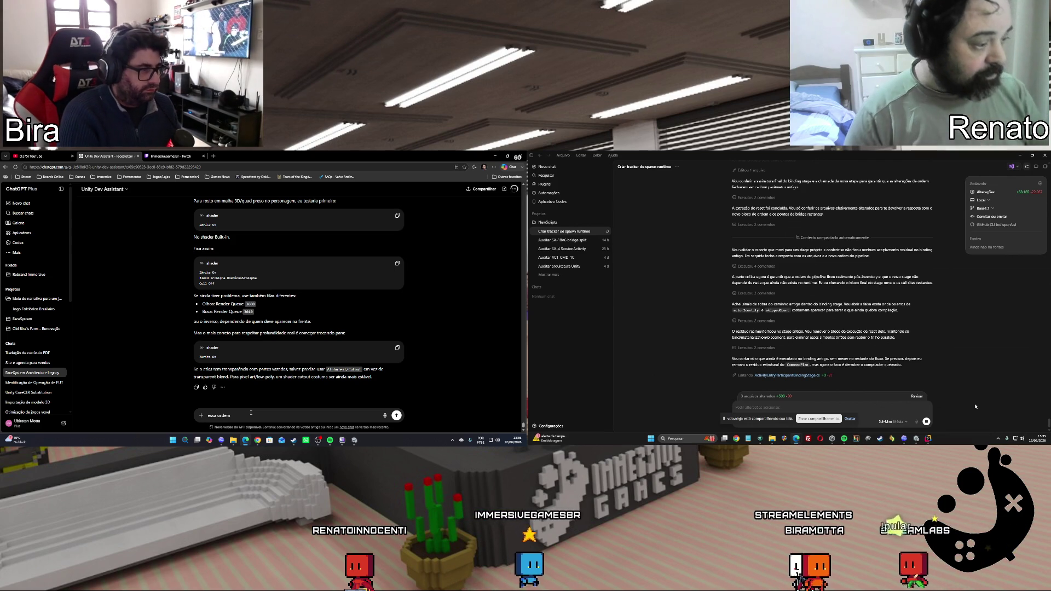
pyautogui.press('BackSpace')
pyautogui.press('BackSpace')
pyautogui.press('BackSpace')
pyautogui.press('BackSpace')
pyautogui.write('testei esse ')
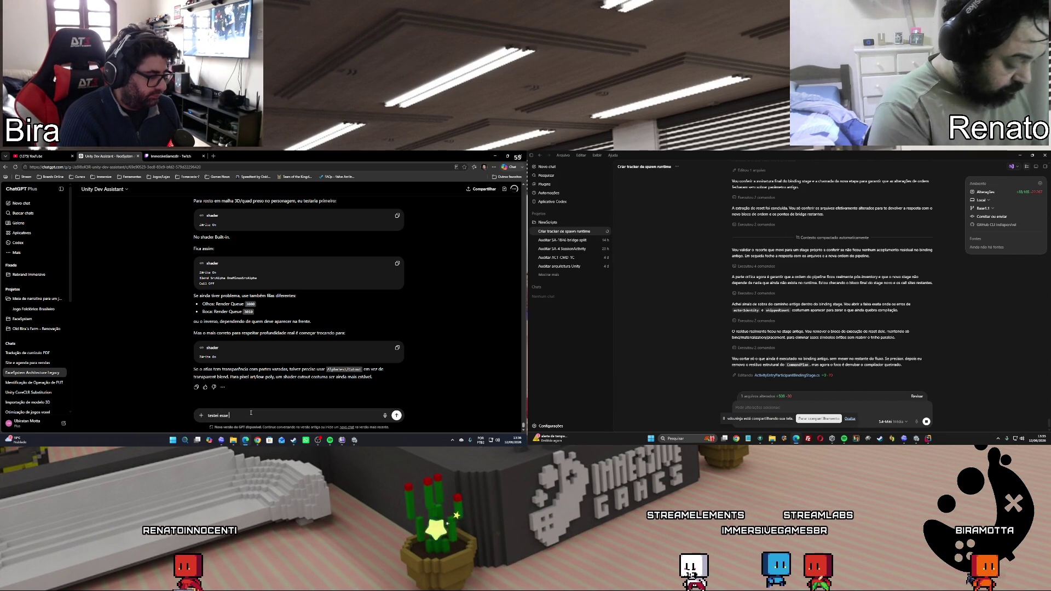
pyautogui.write('re')
pyautogui.write('nder q')
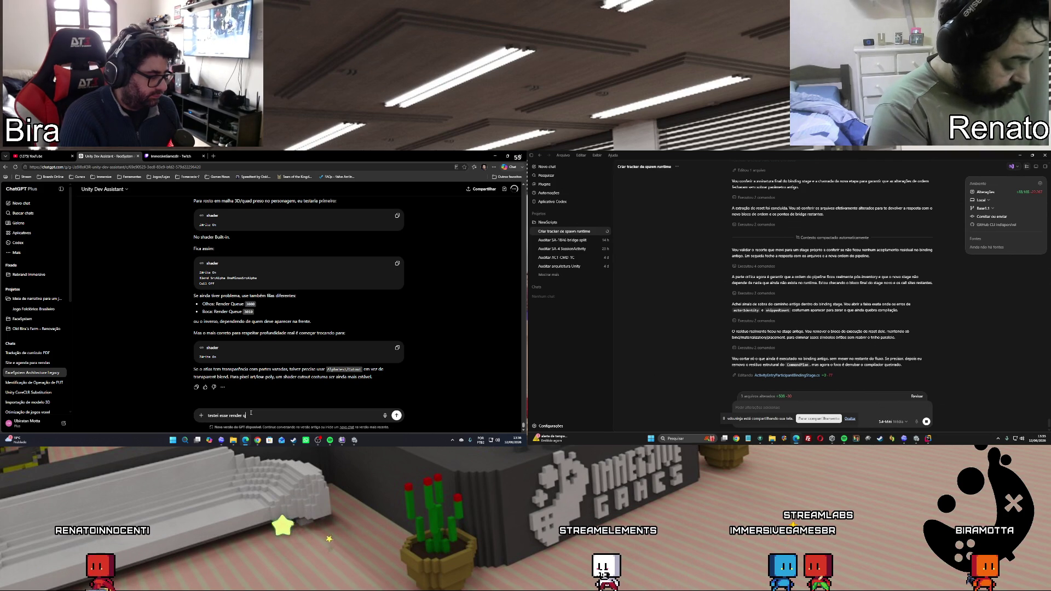
pyautogui.write('ue')
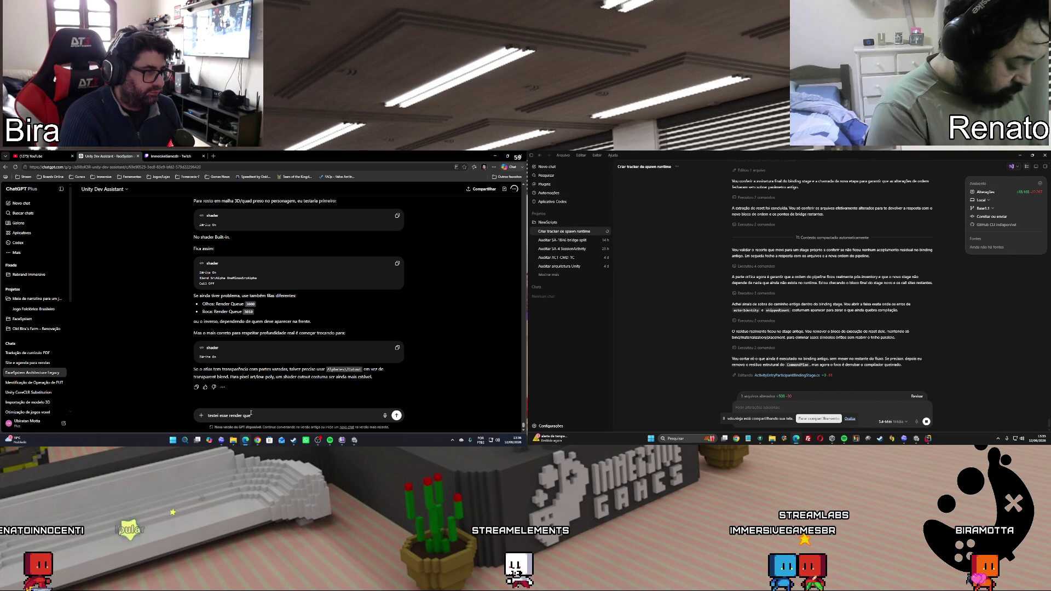
pyautogui.write('br')
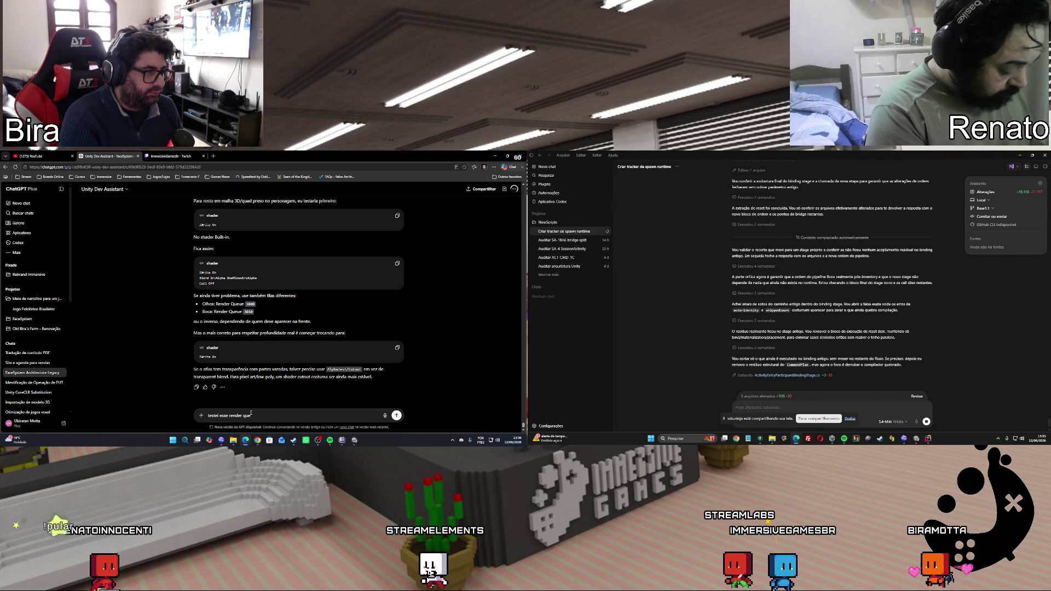
pyautogui.write(' e i')
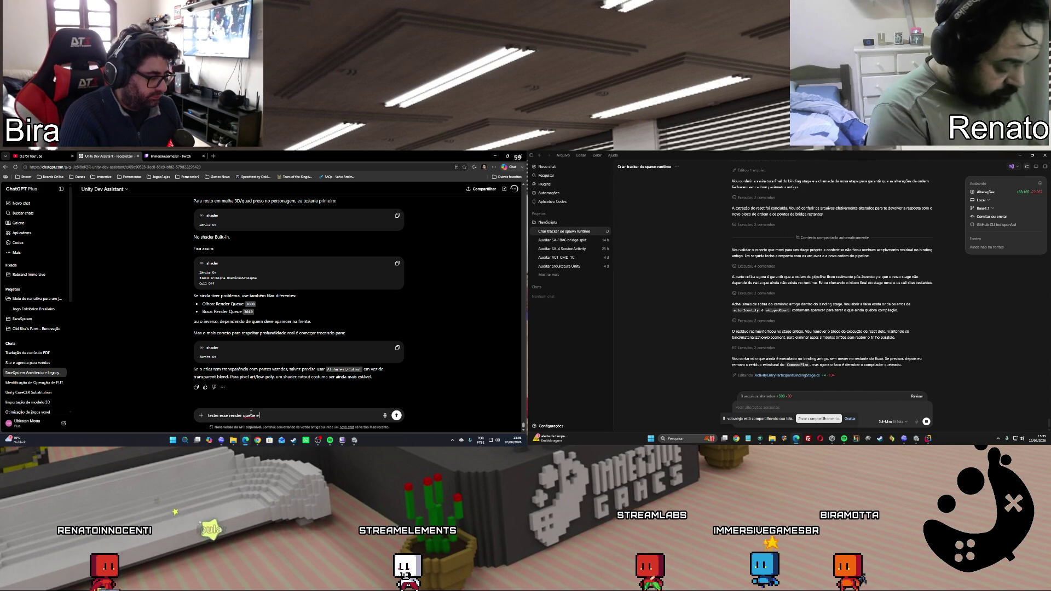
pyautogui.write('uncionou o ou')
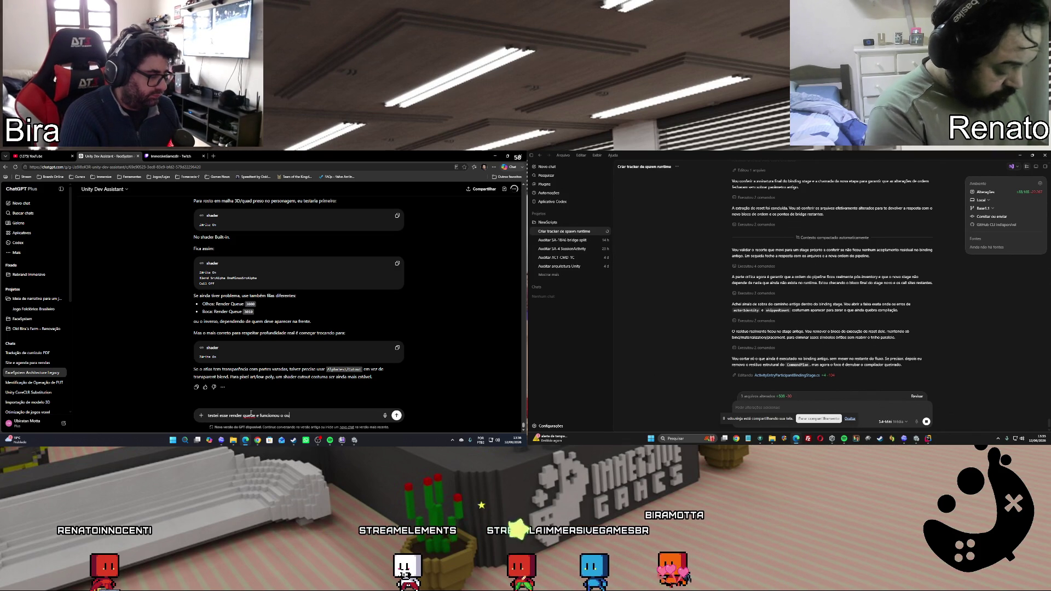
pyautogui.write('stei. acho que é bom mencionar')
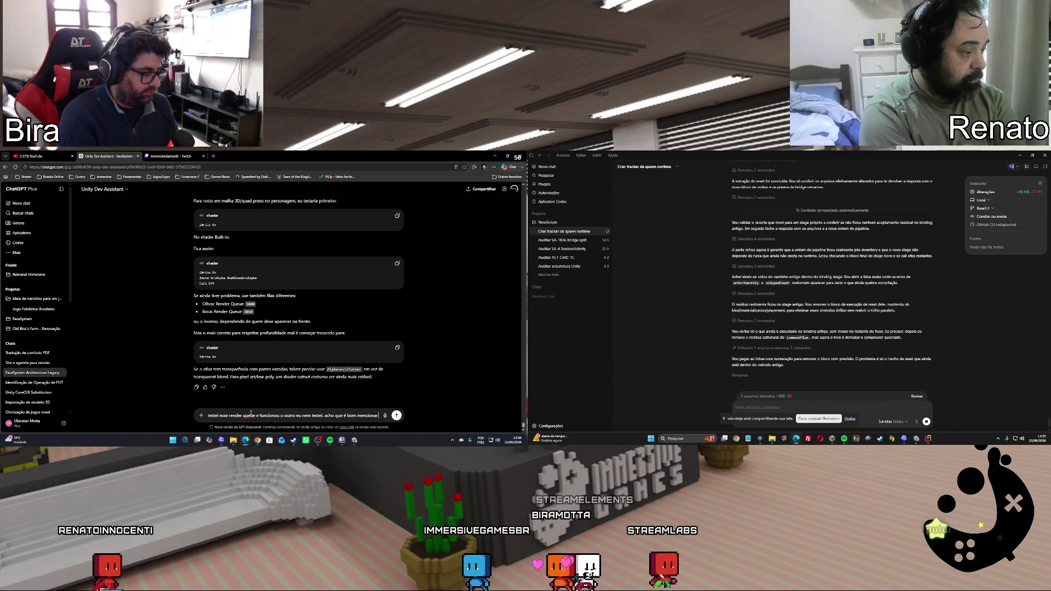
pyautogui.write(' isso na docu')
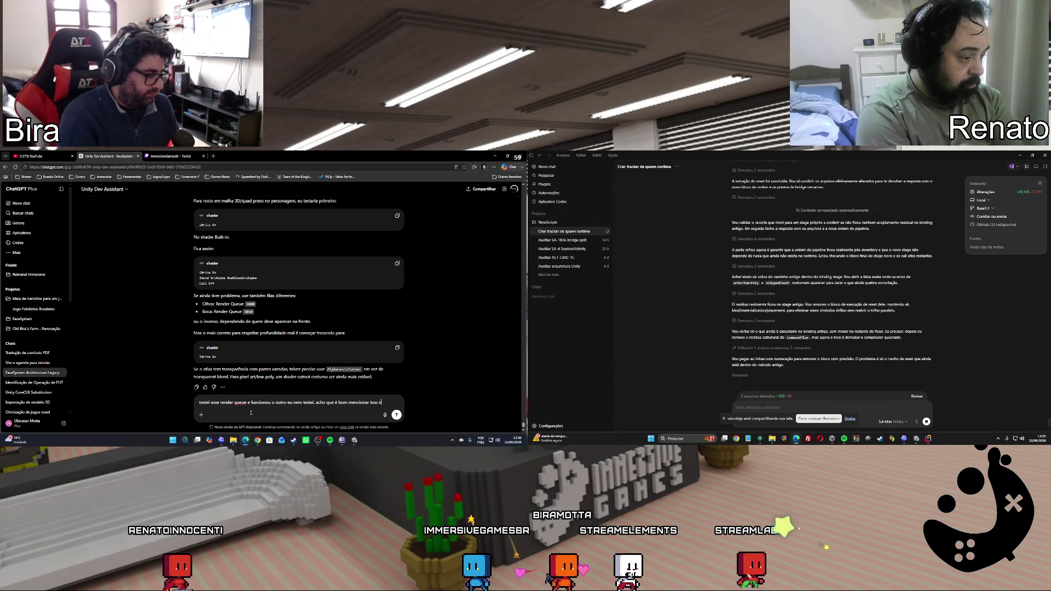
pyautogui.write('men')
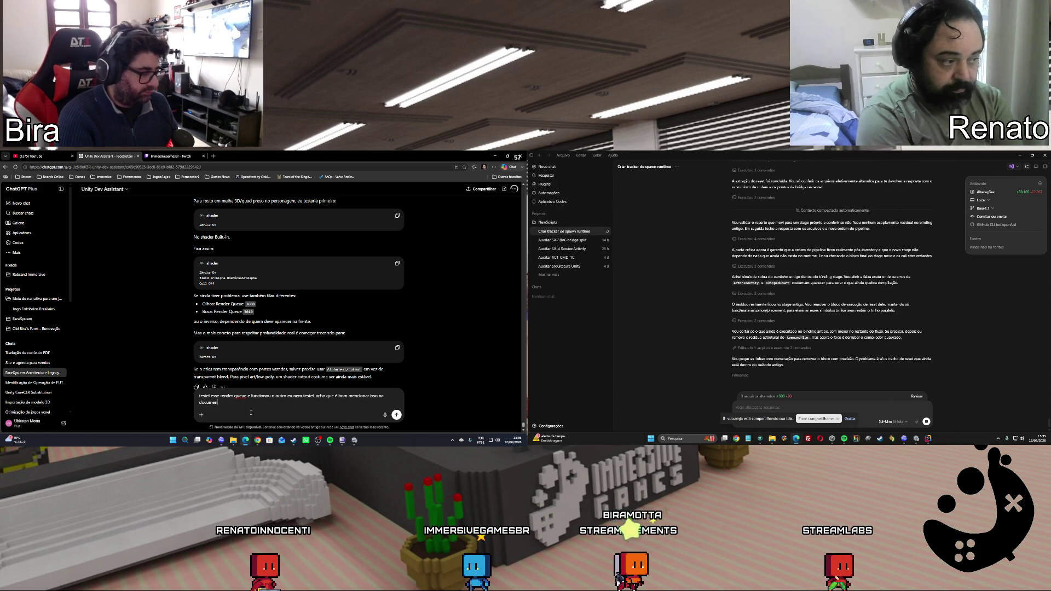
pyautogui.write('tação e no guia que criamos')
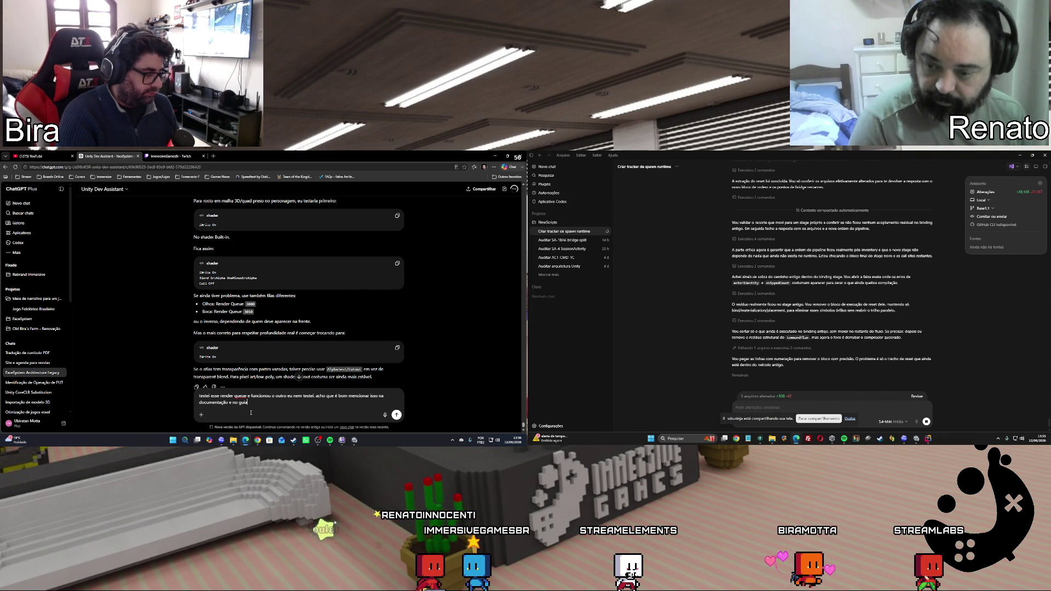
pyautogui.click(916, 439)
pyautogui.press('Return')
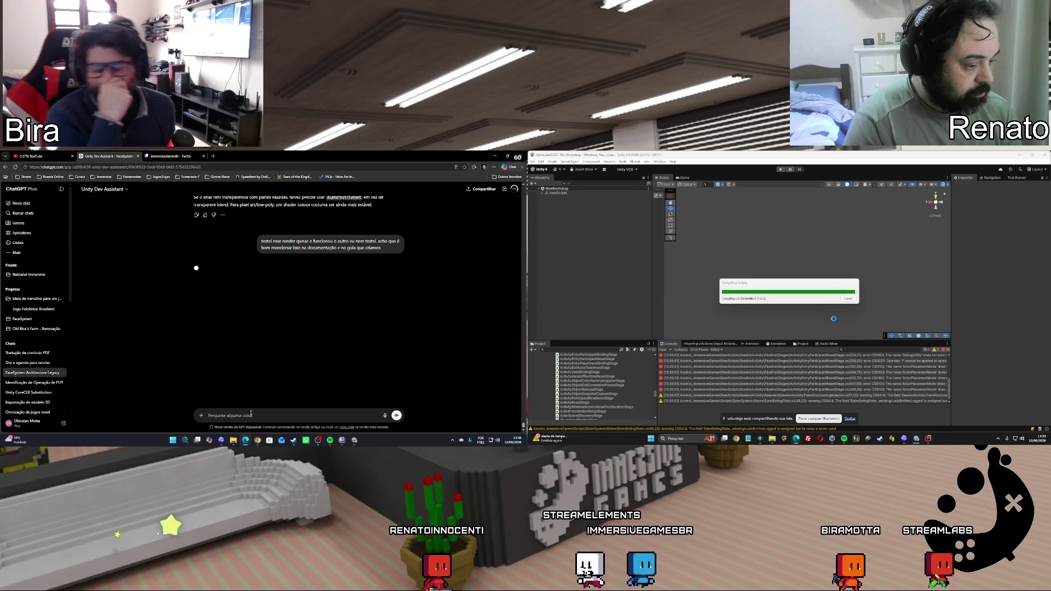
# Bring Codex forward, read the proposed documentation sections, and start typing 'pode incluir então nos dois documentos'
pyautogui.click(904, 443)
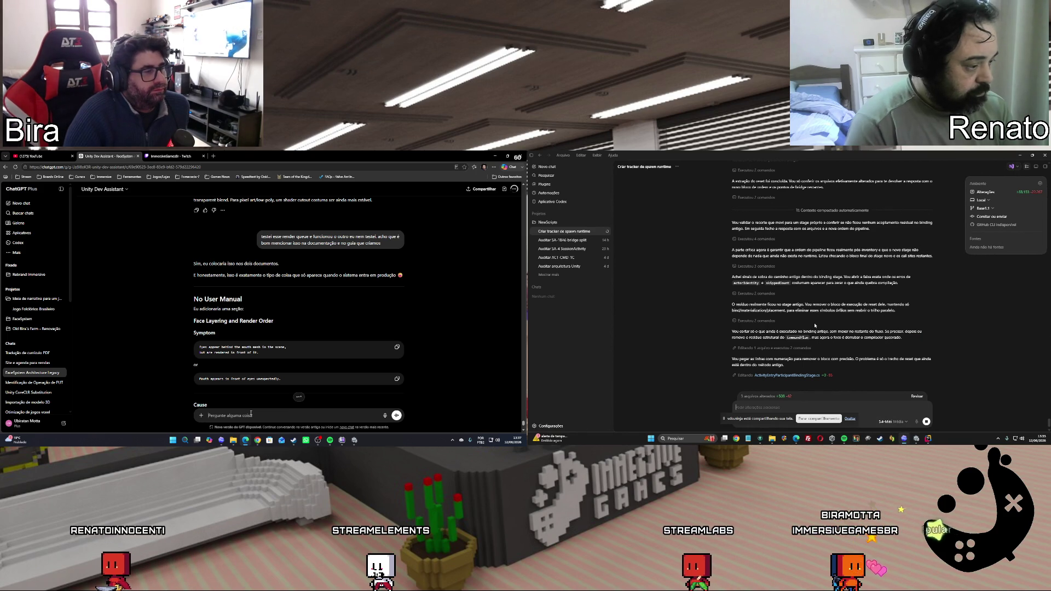
pyautogui.scroll(-3, 376, 331)
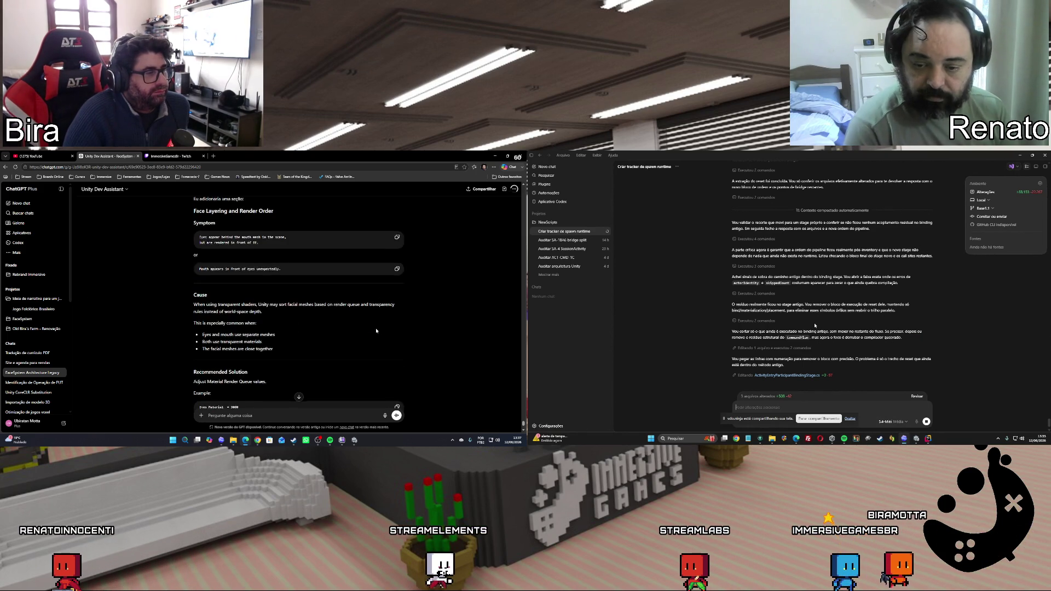
pyautogui.scroll(-8, 376, 331)
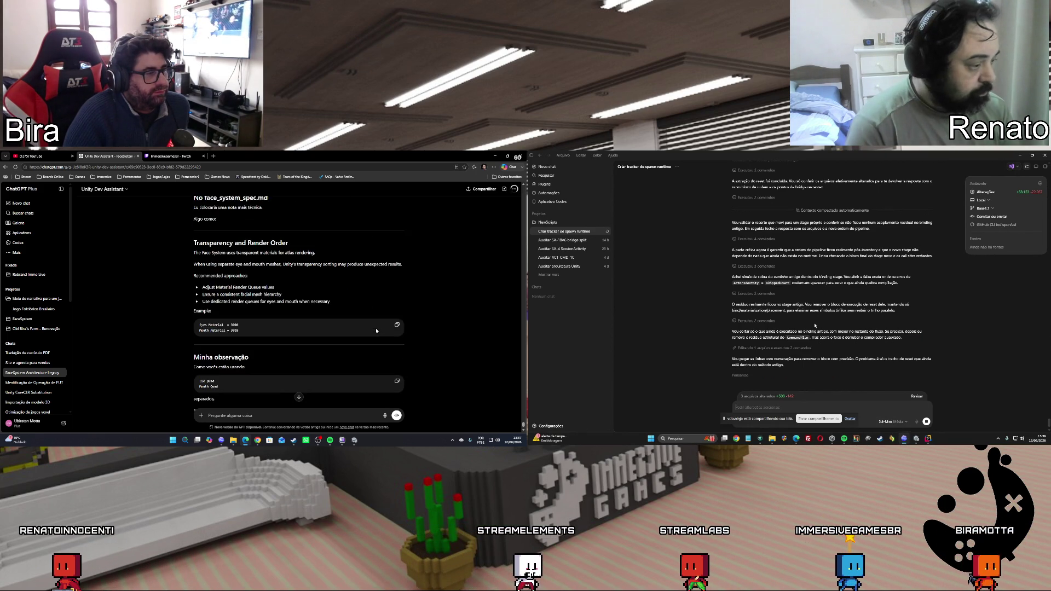
pyautogui.scroll(-1, 376, 331)
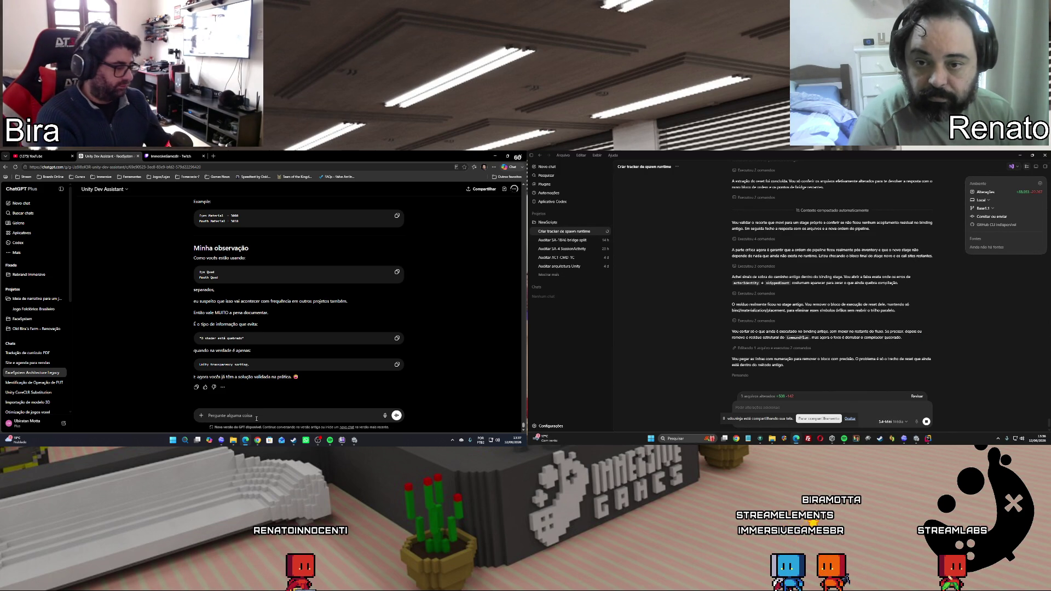
pyautogui.write('pode')
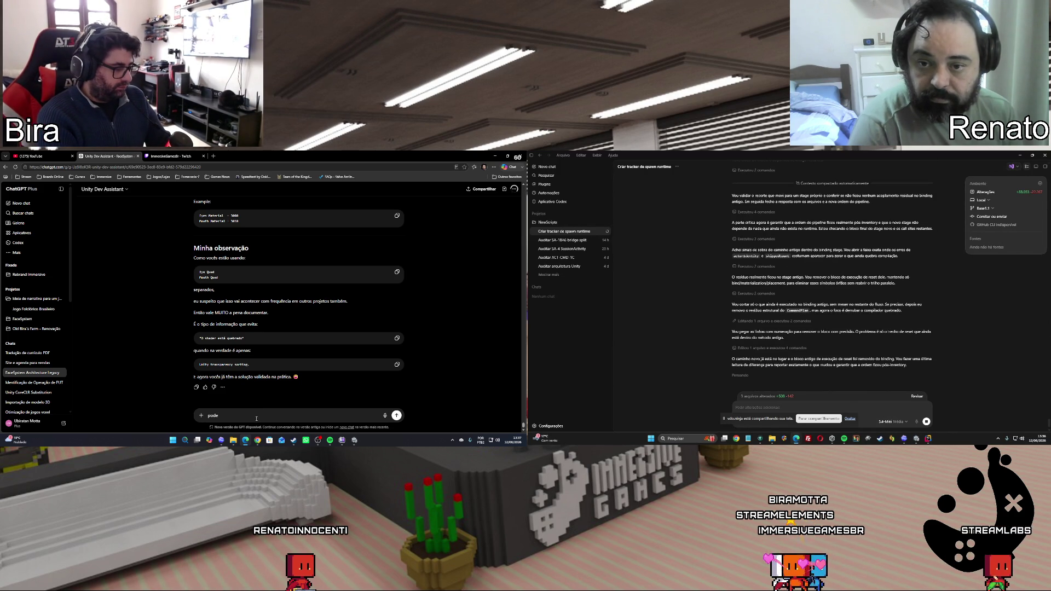
pyautogui.write(' incluir ent')
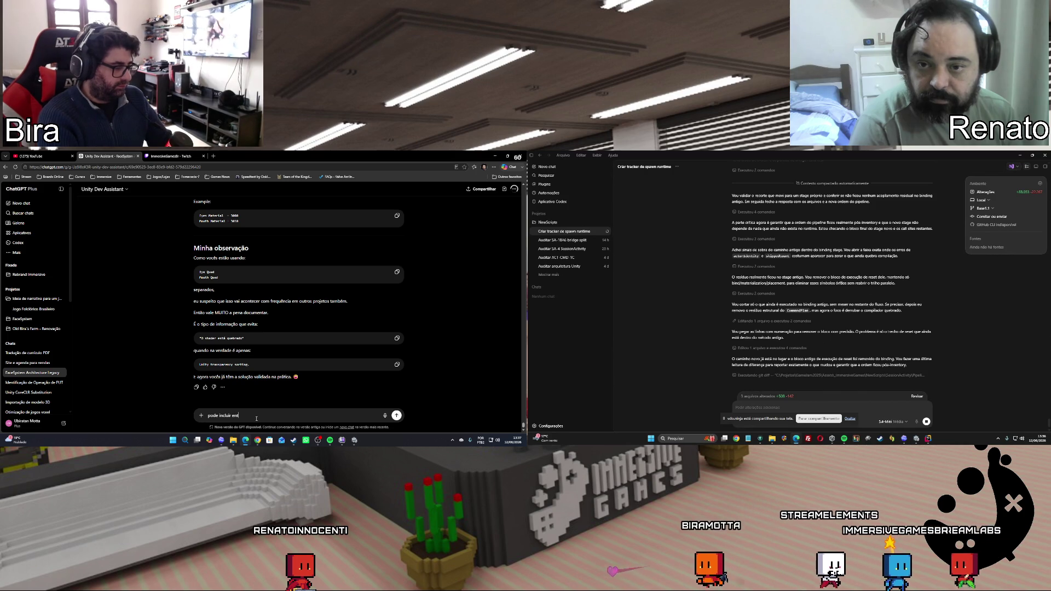
pyautogui.write('ão n')
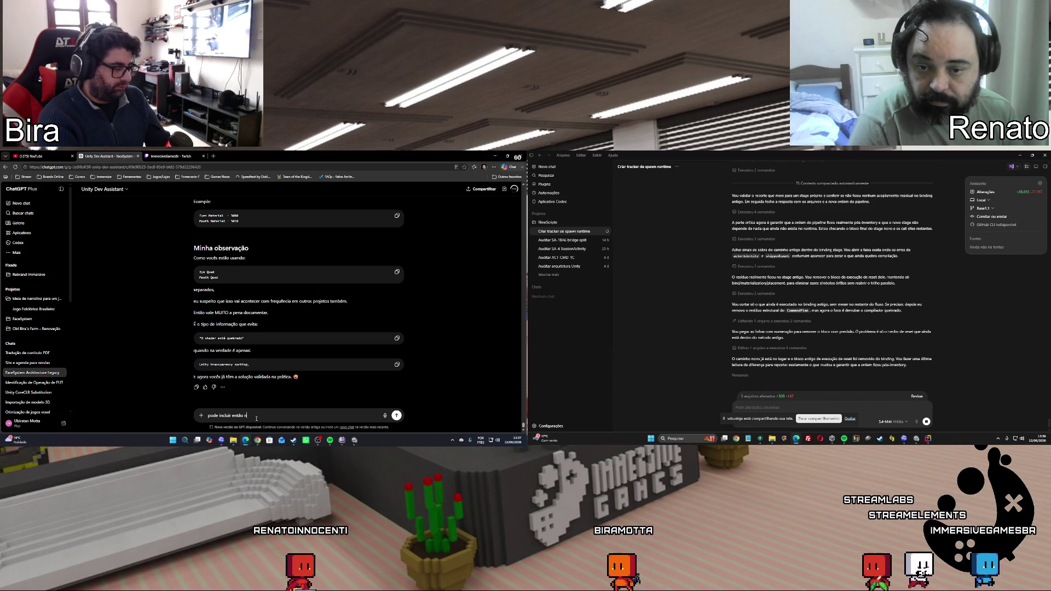
pyautogui.write('os dois')
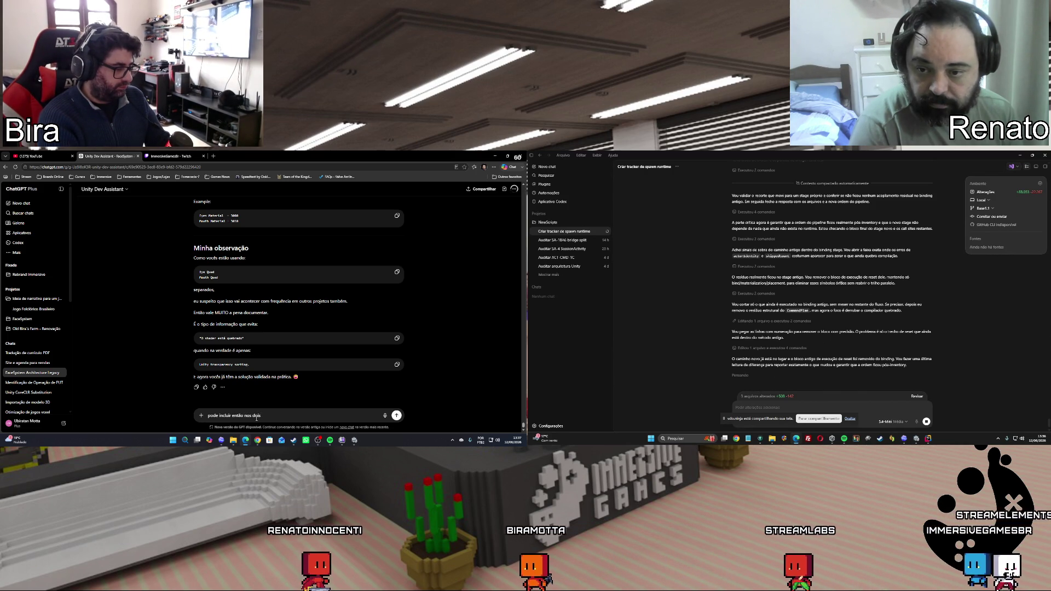
pyautogui.write(' documentos')
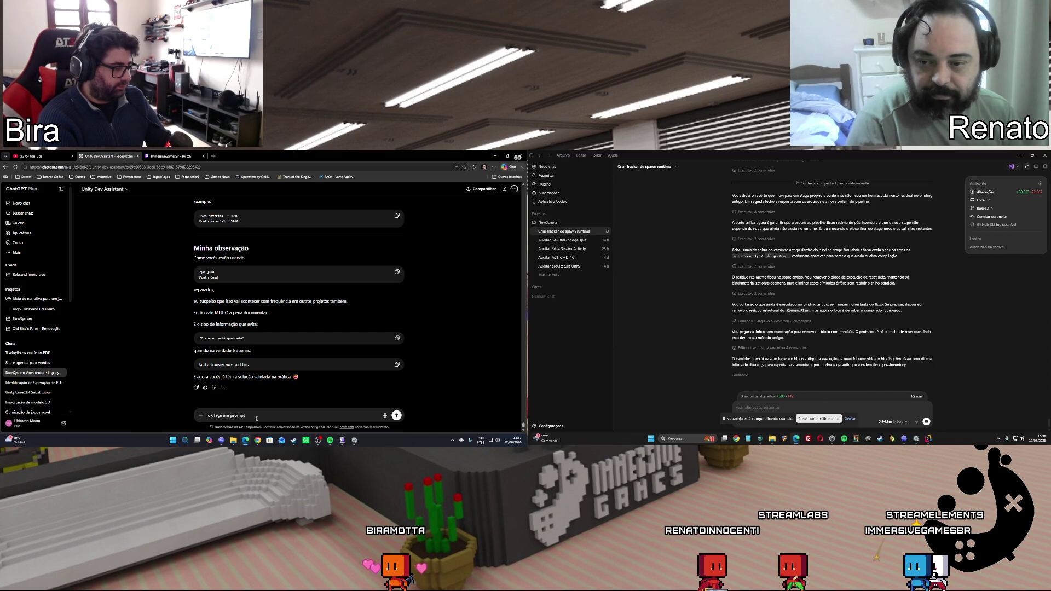
# Ask ChatGPT for a Codex prompt to add the solution to the documentation and the 'guia de usuário'
pyautogui.write('ndo')
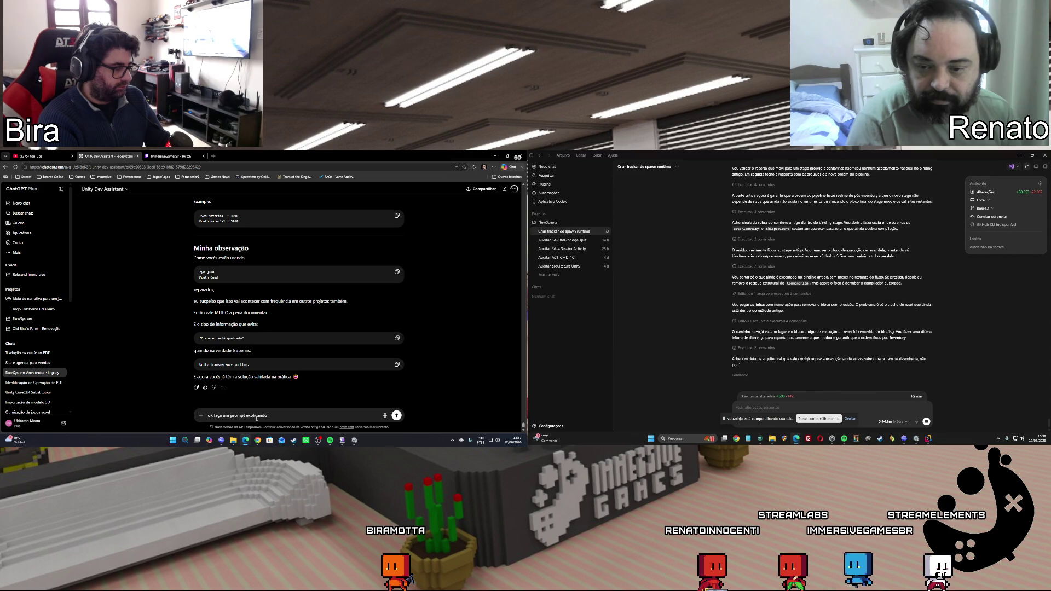
pyautogui.write(' isso para')
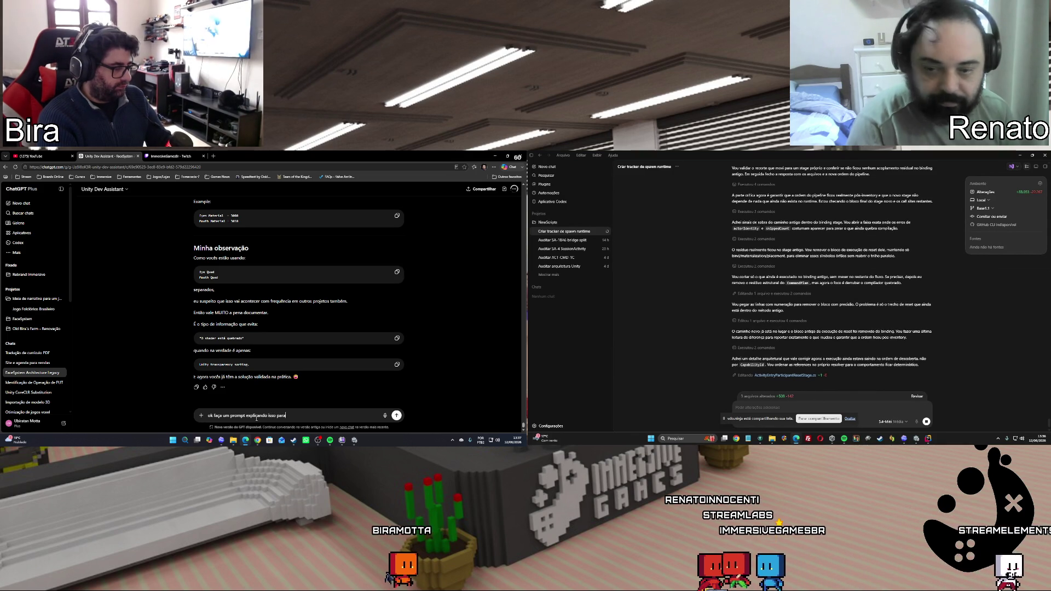
pyautogui.write(' o codex e')
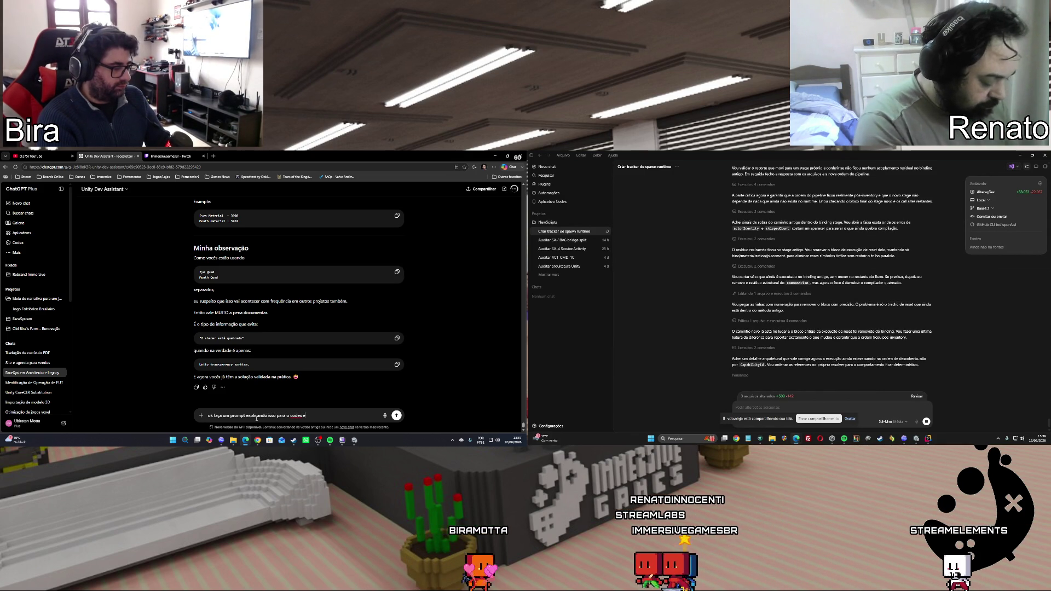
pyautogui.write(' pede para')
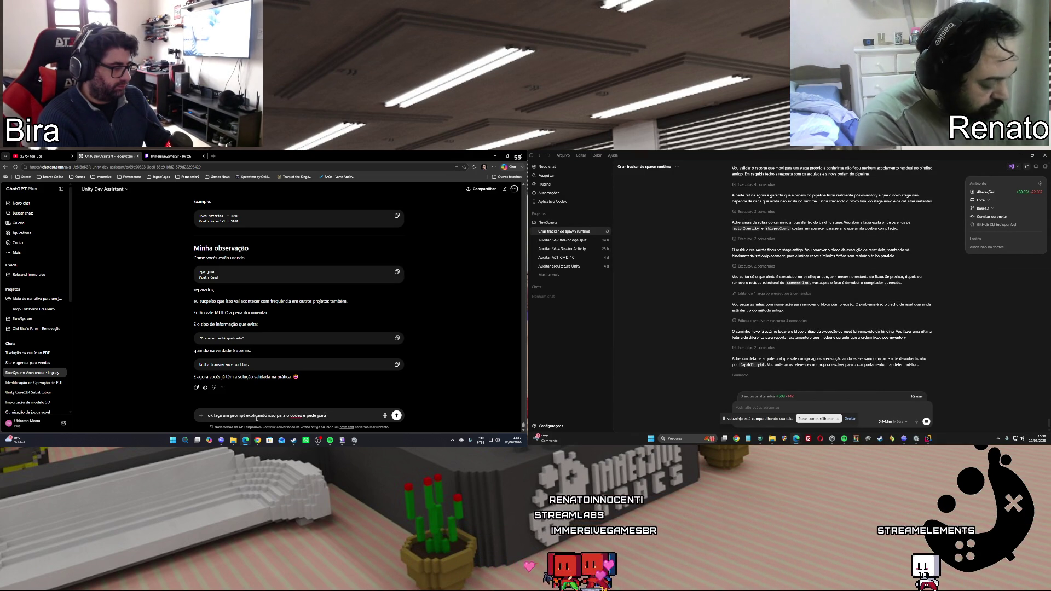
pyautogui.write(' ele incluir')
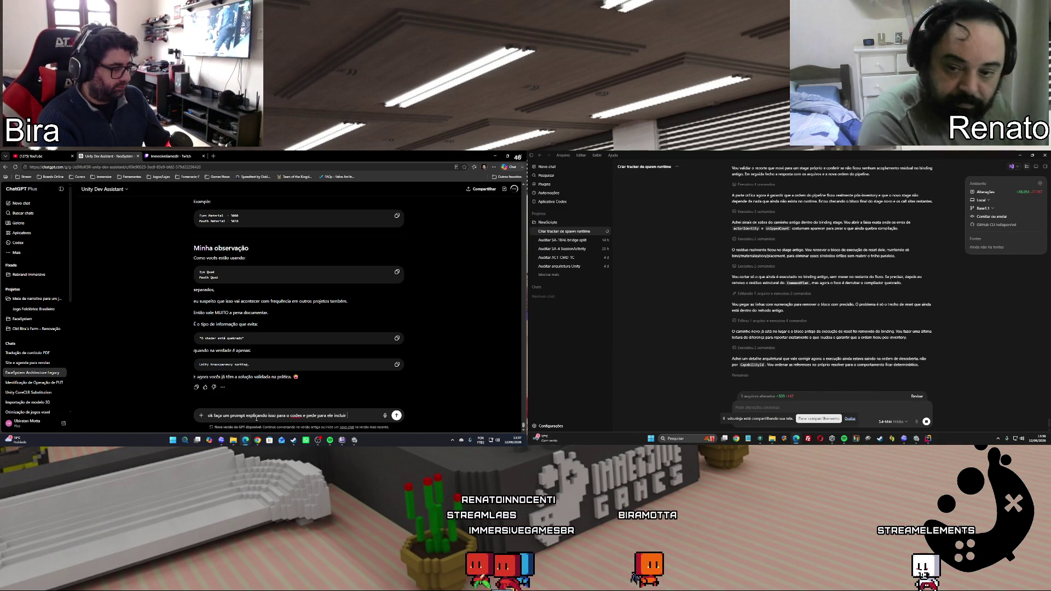
pyautogui.write(' na documentação e')
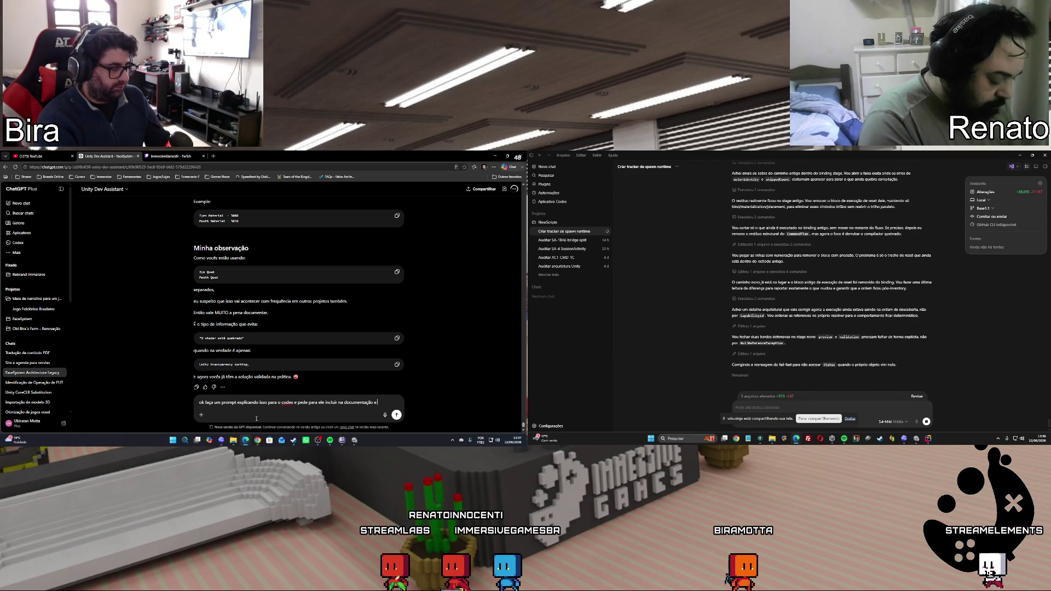
pyautogui.write(' no guia')
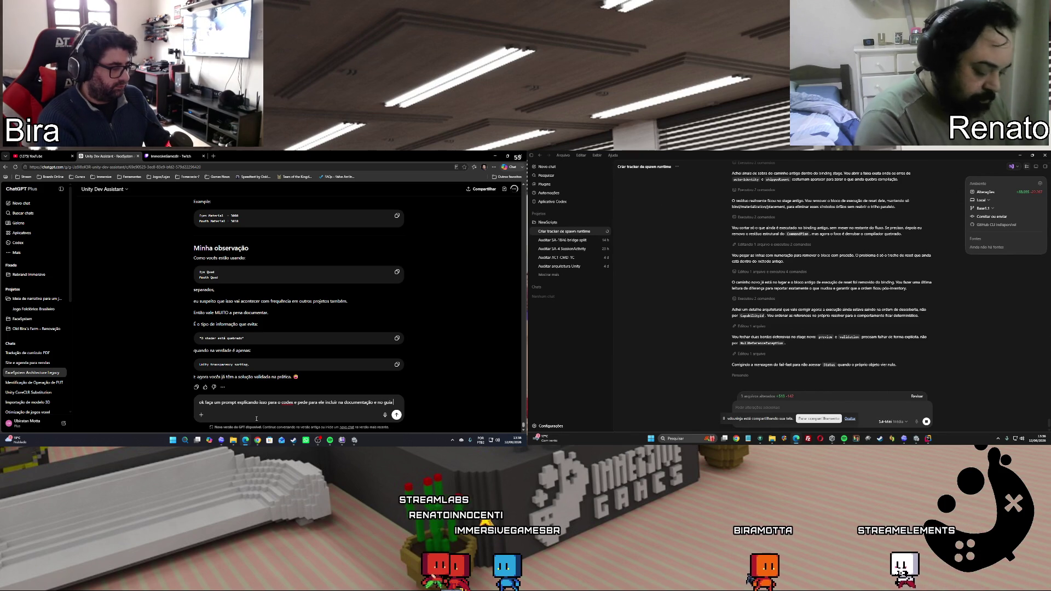
pyautogui.write(' de usuário')
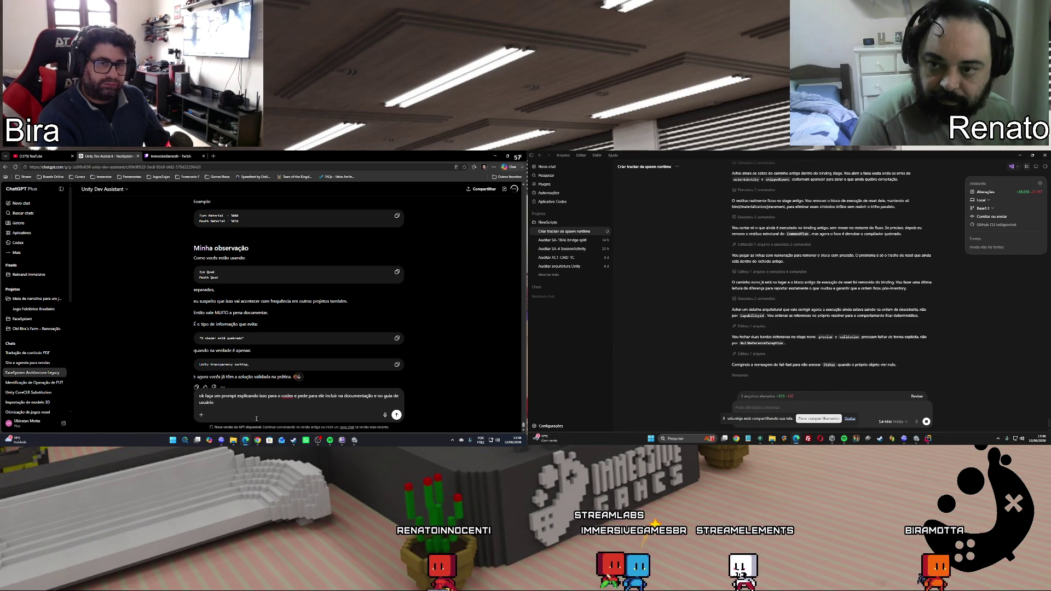
pyautogui.write(' por fav')
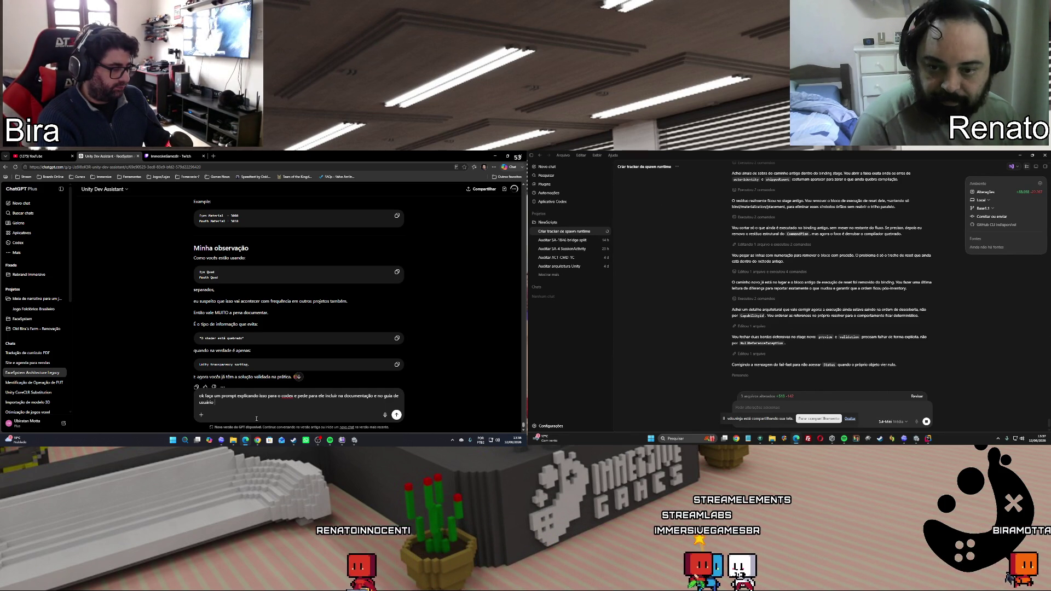
pyautogui.write('or.')
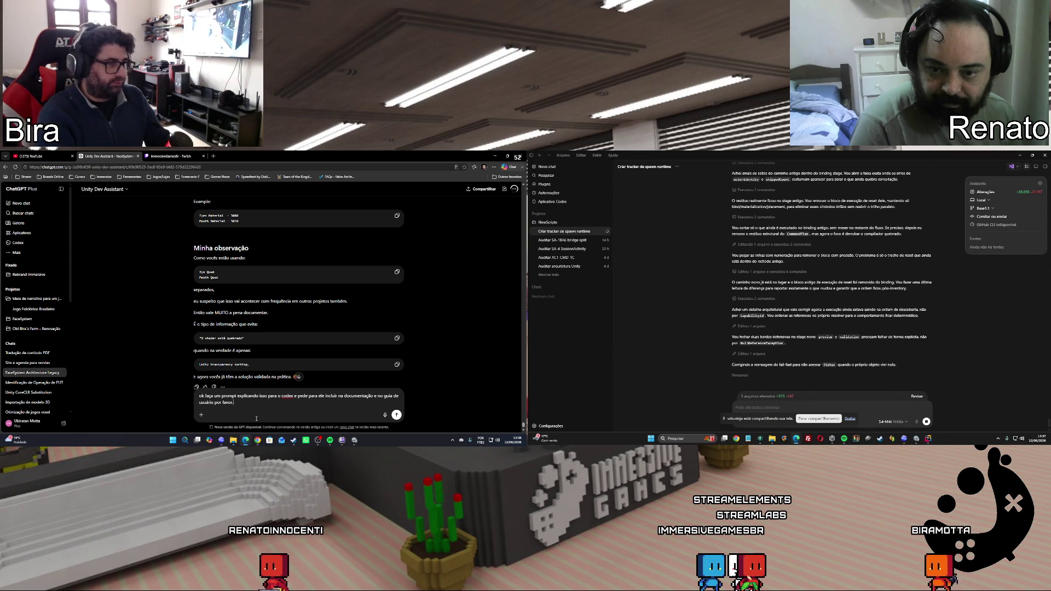
pyautogui.press('Return')
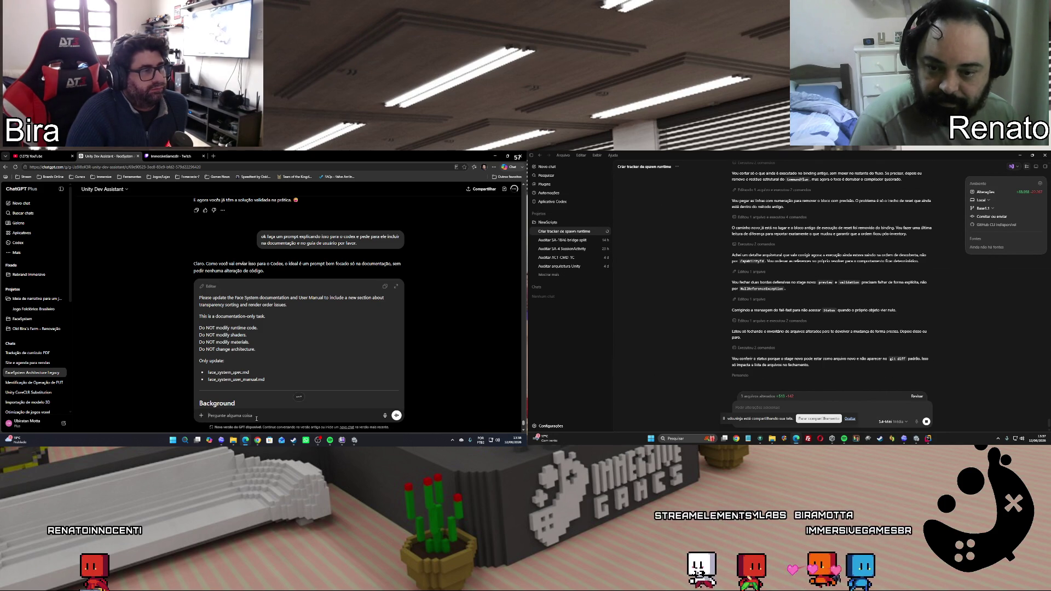
# Read through ChatGPT's generated documentation-update prompt, then switch over to the Codex app
pyautogui.scroll(-2, 432, 318)
pyautogui.scroll(-10, 433, 318)
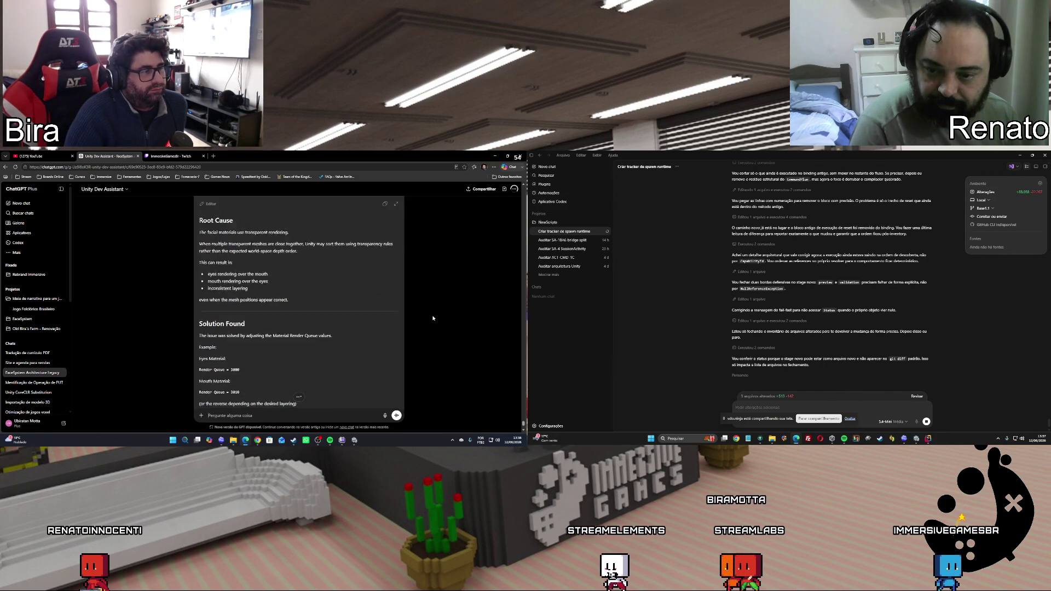
pyautogui.scroll(5, 433, 318)
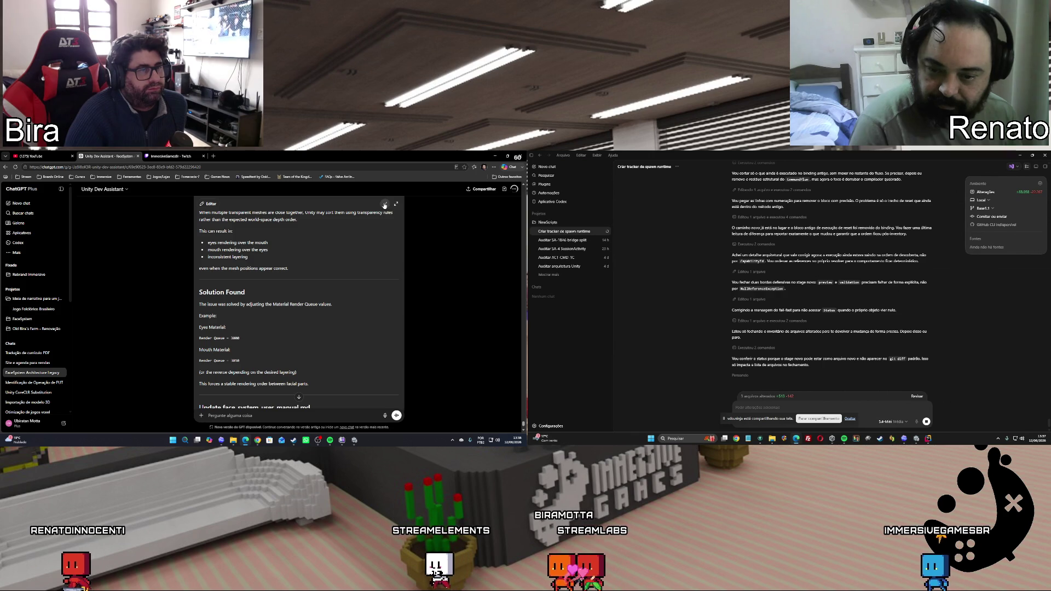
pyautogui.click(221, 441)
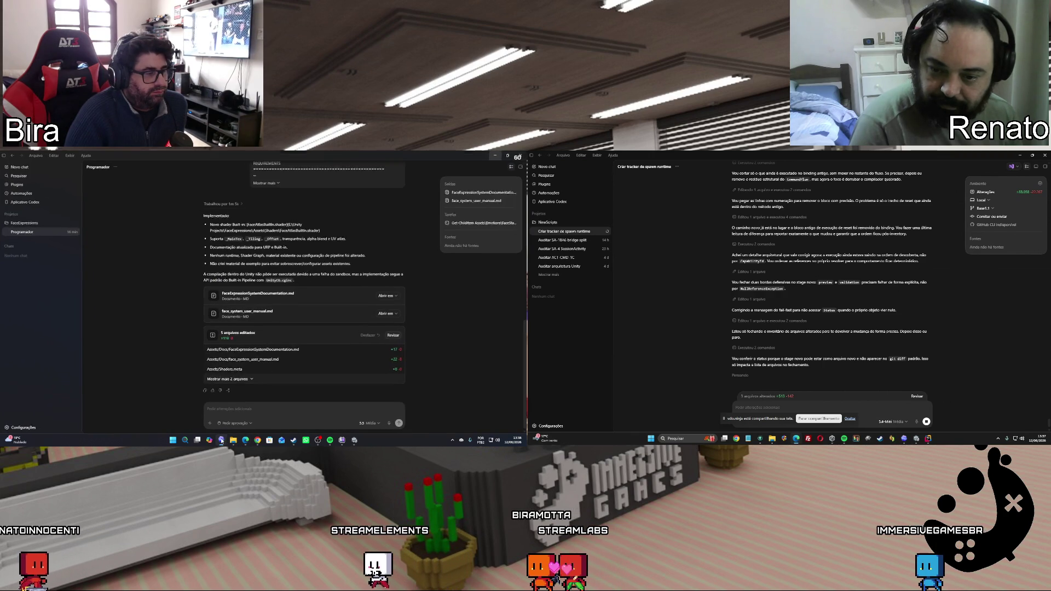
# Paste ChatGPT's documentation-update prompt into Codex and send it
pyautogui.click(231, 409)
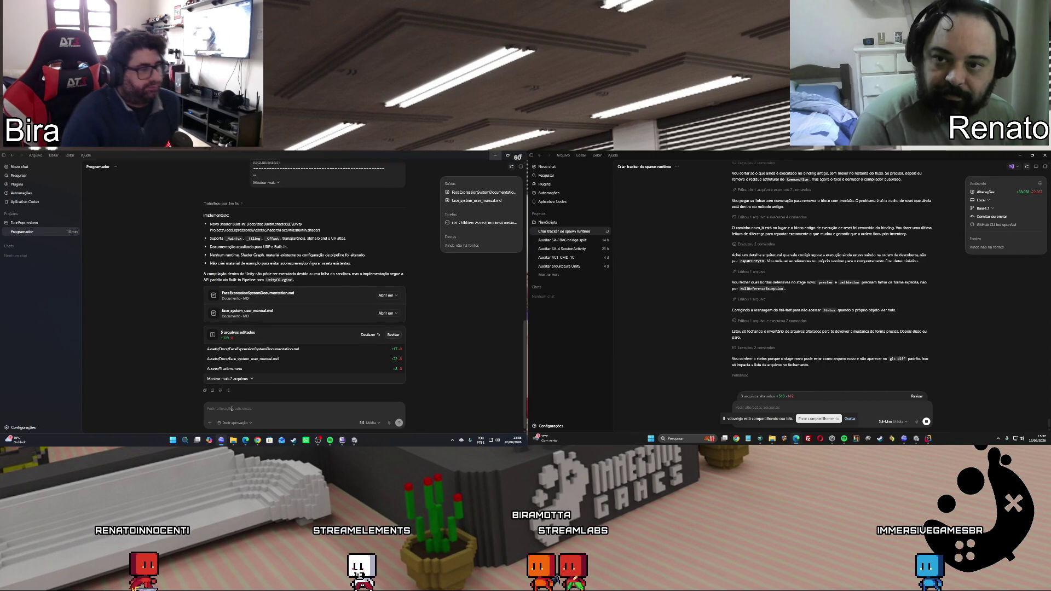
pyautogui.hotkey('ctrl', 'v')
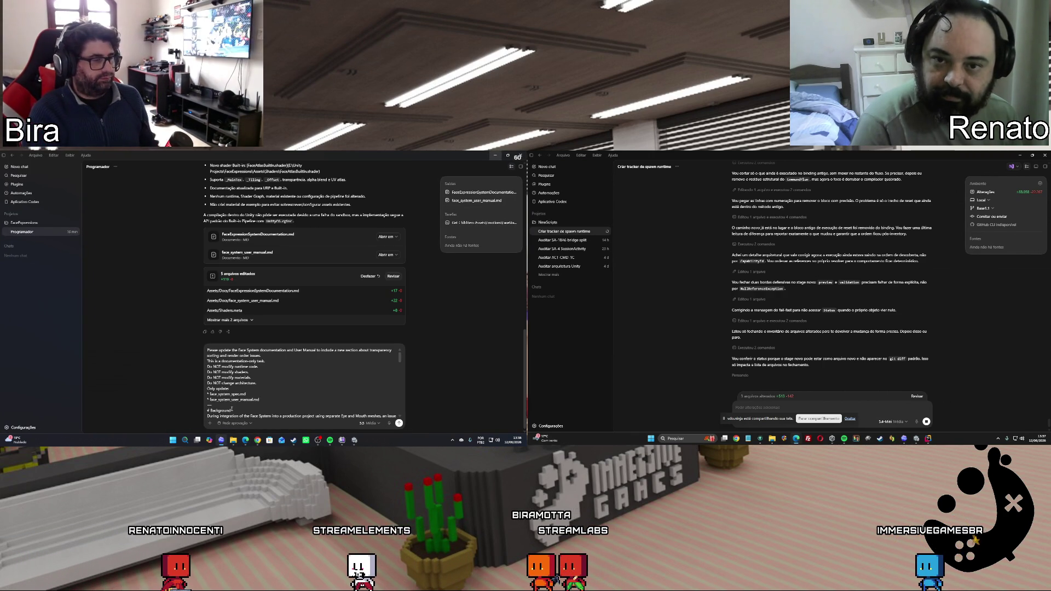
pyautogui.press('Return')
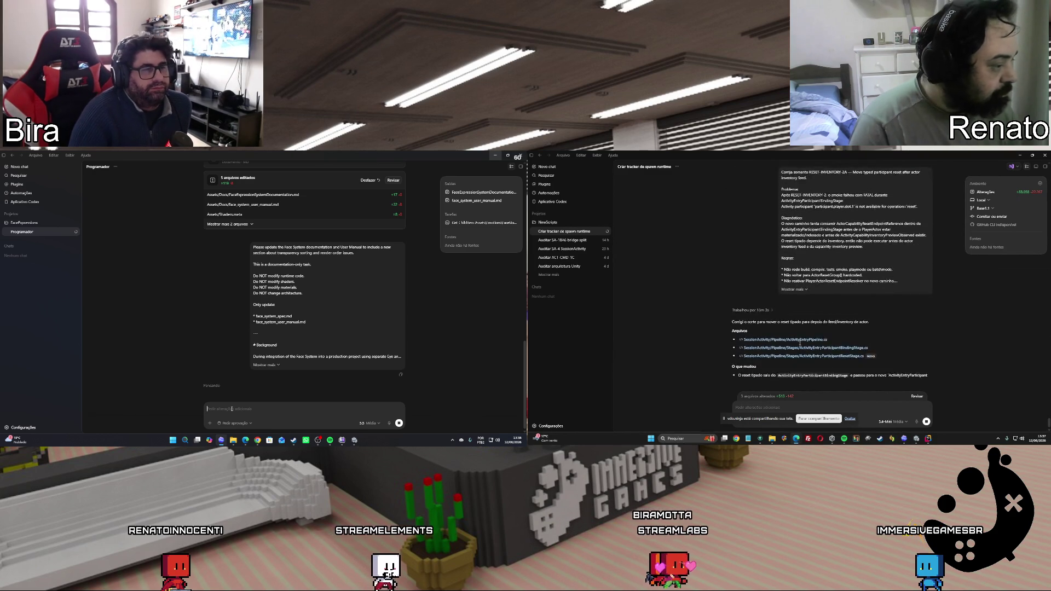
# Open the script behind Unity's second compile error and import its missing references via quick fix
pyautogui.click(916, 439)
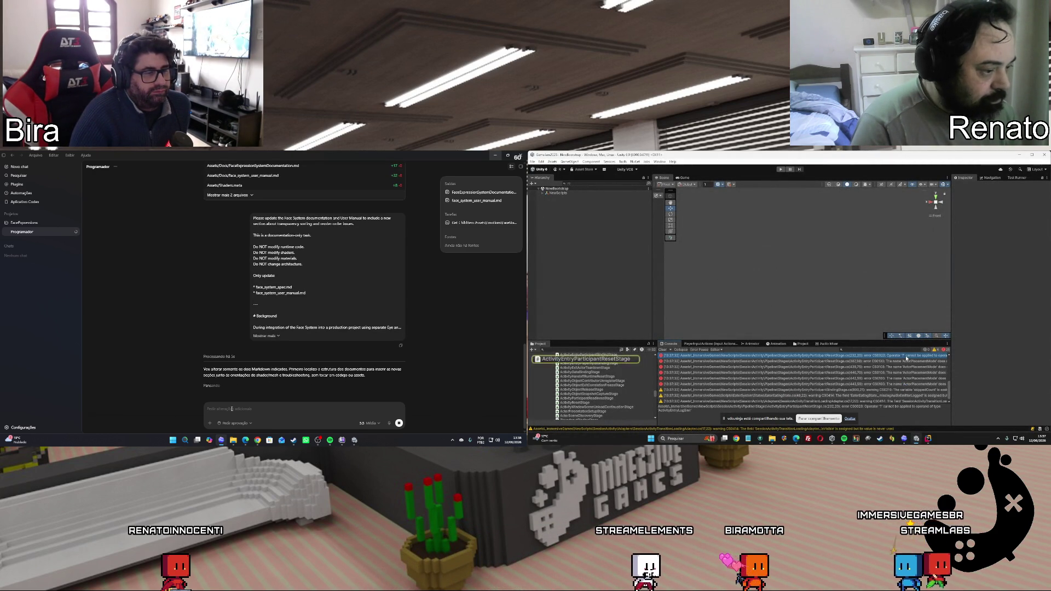
pyautogui.click(897, 362)
pyautogui.doubleClick(897, 363)
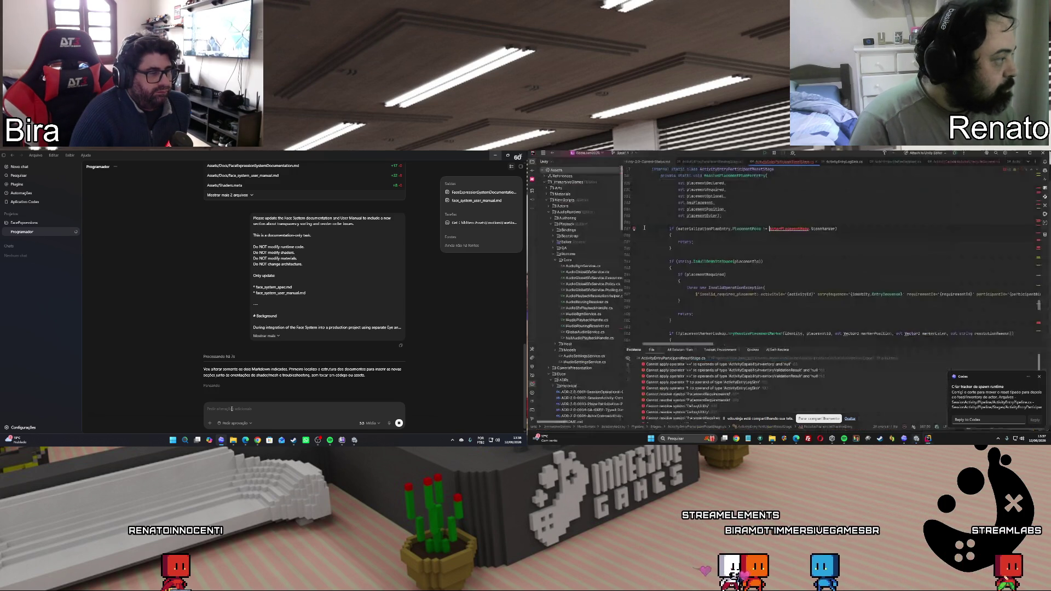
pyautogui.click(636, 229)
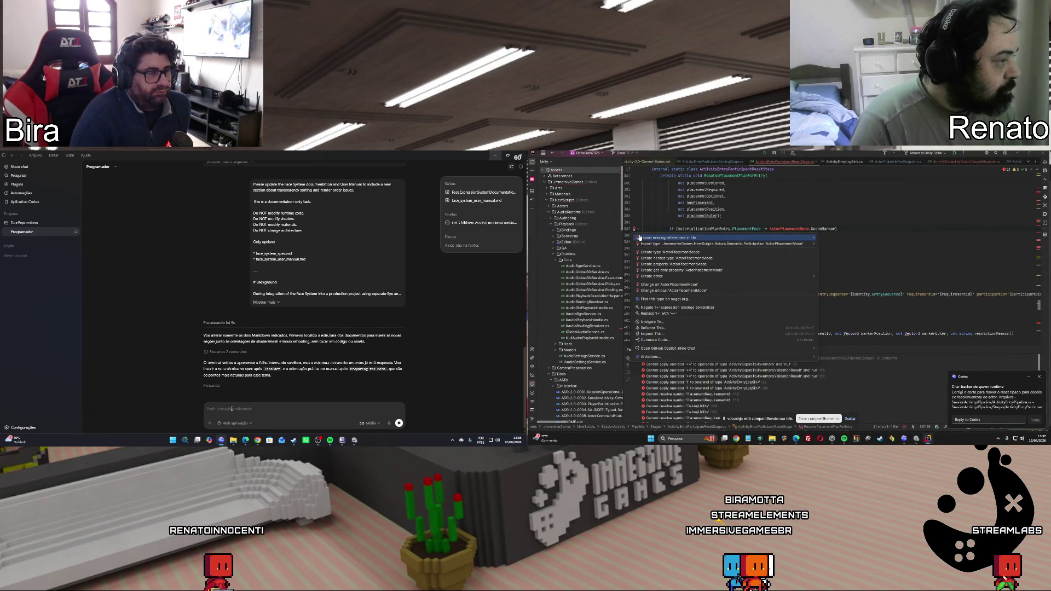
pyautogui.click(639, 237)
# Import the missing DebugUtility type, then open the remaining error in ActivityEntryParticipantResetStage.cs
pyautogui.click(927, 439)
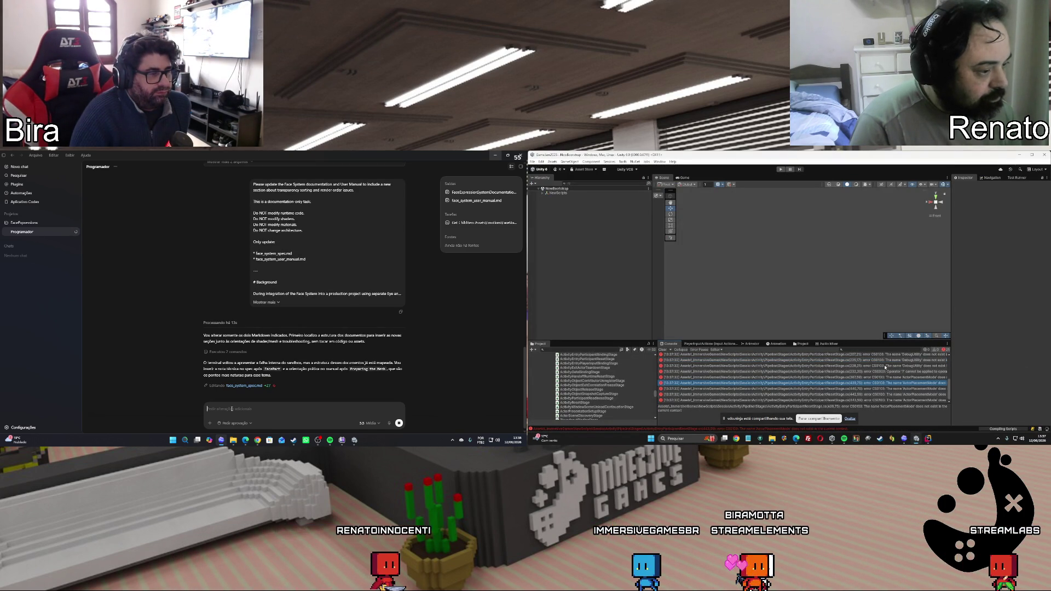
pyautogui.doubleClick(886, 366)
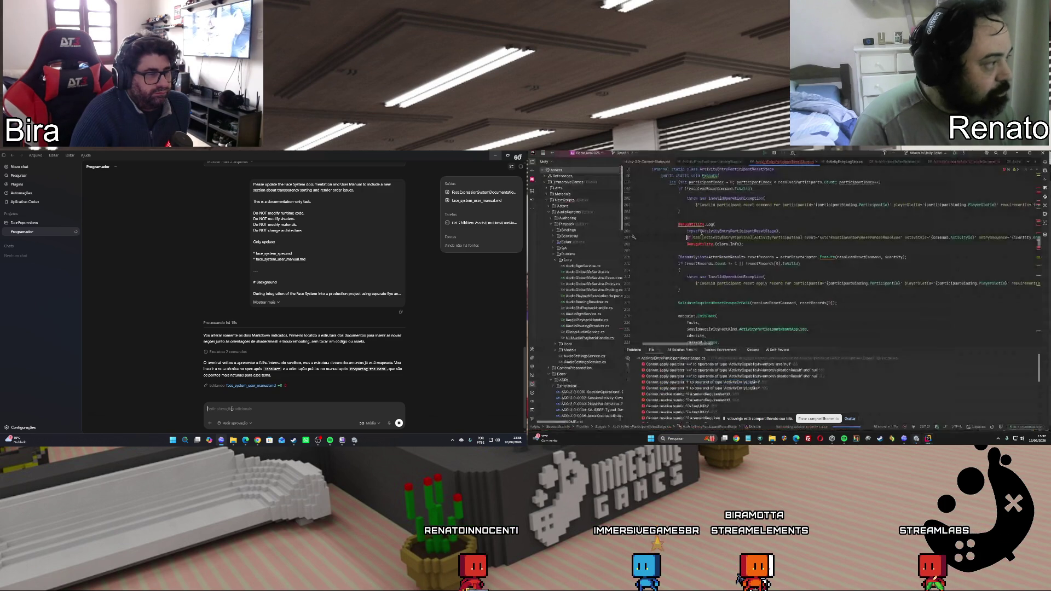
pyautogui.click(637, 226)
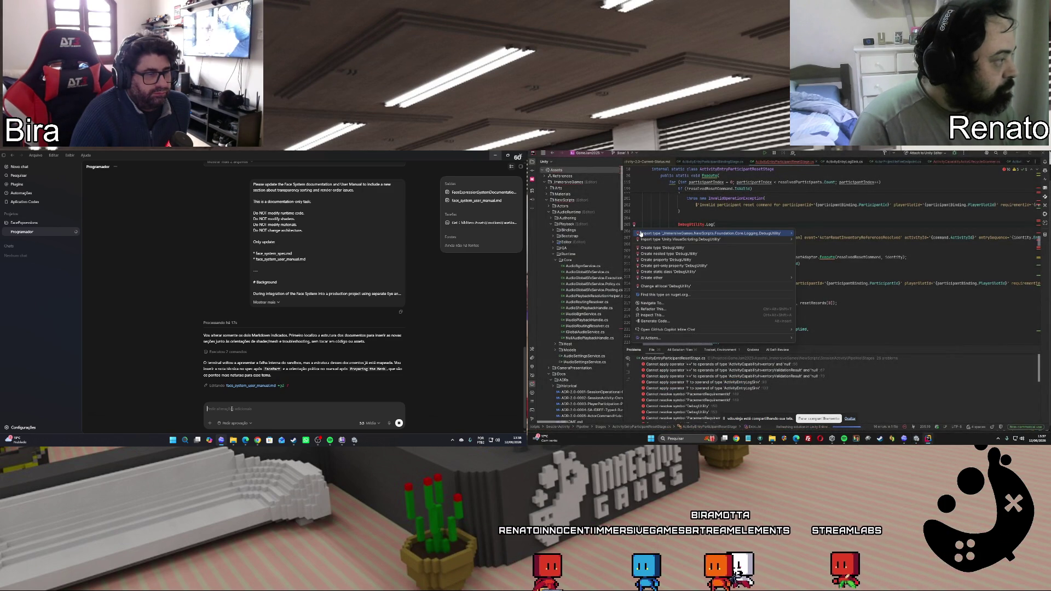
pyautogui.click(642, 234)
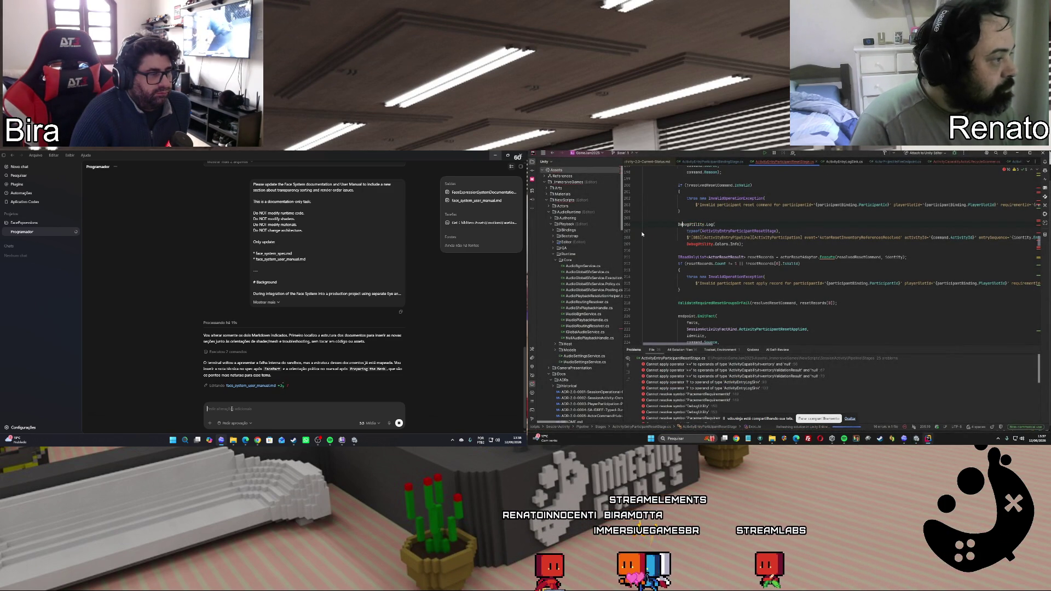
pyautogui.click(916, 439)
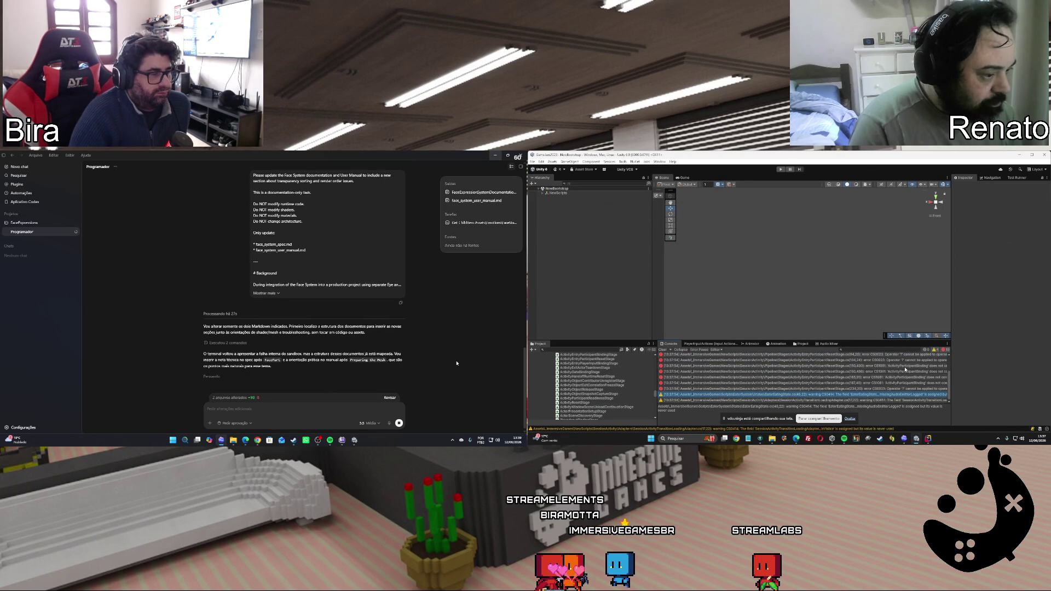
pyautogui.doubleClick(906, 369)
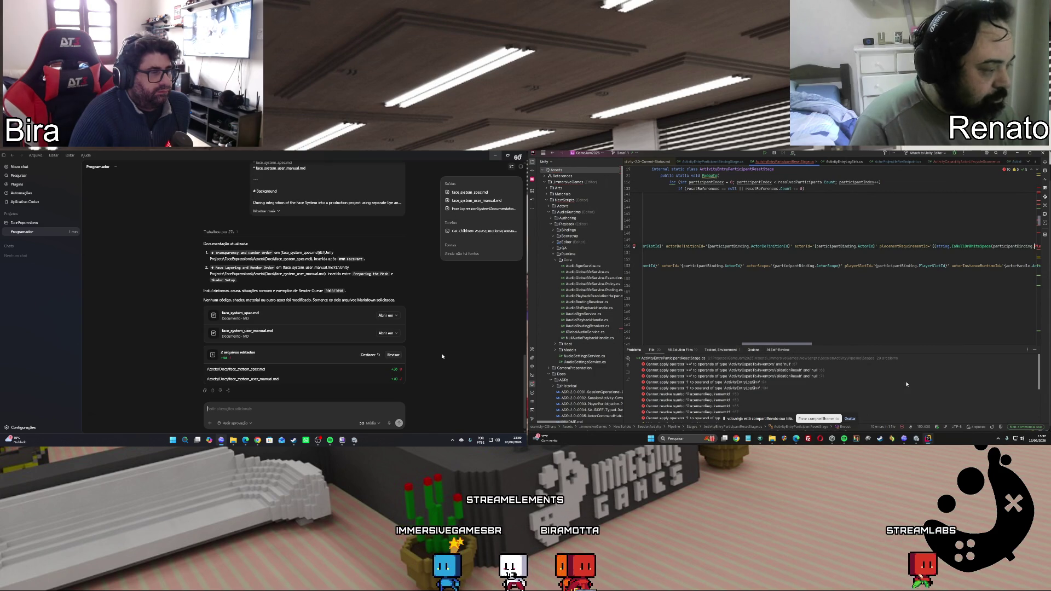
# Select all errors in the Unity console after glancing at face_system_spec.md's open-with options
pyautogui.hotkey('alt', 'Tab')
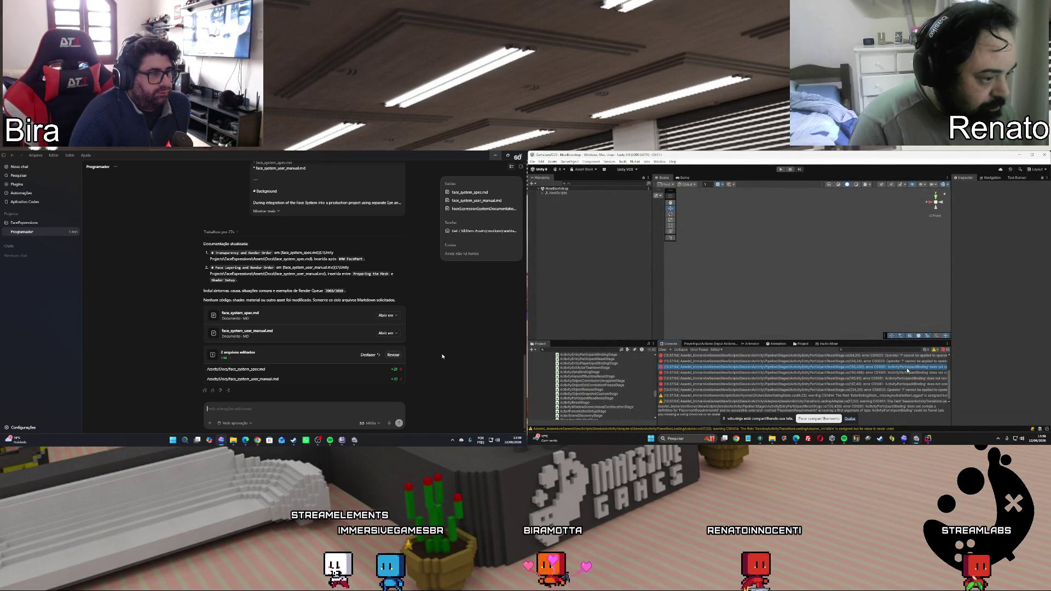
pyautogui.scroll(2, 860, 378)
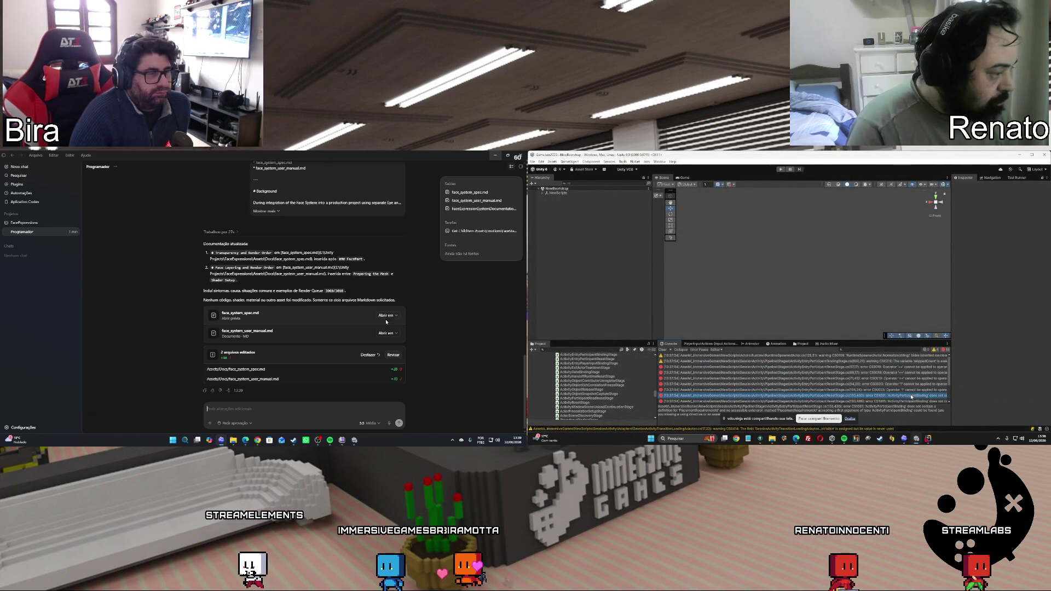
pyautogui.click(397, 317)
pyautogui.click(426, 329)
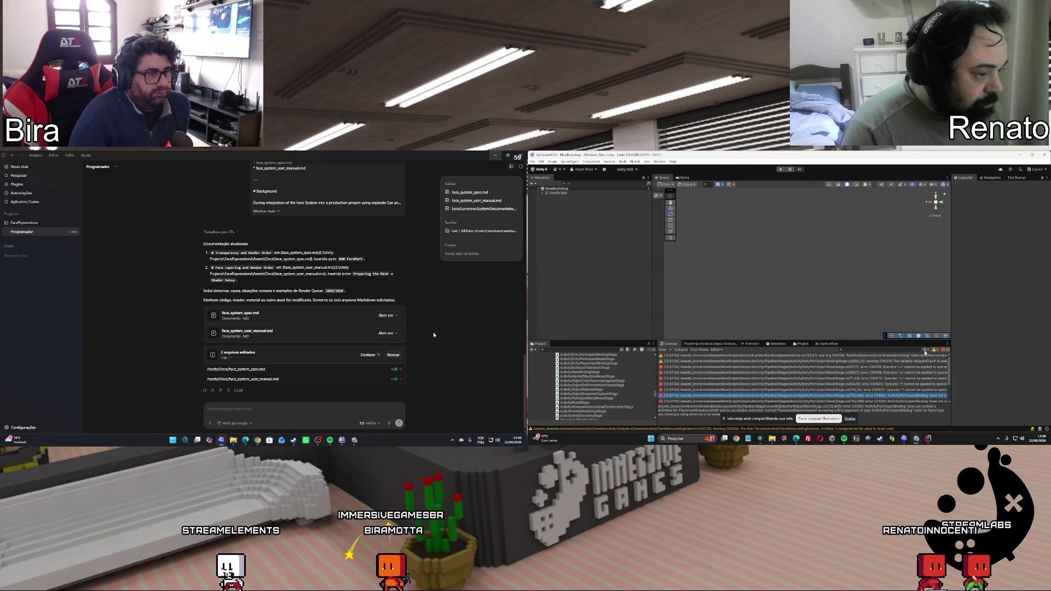
pyautogui.click(909, 362)
pyautogui.hotkey('ctrl', 'a')
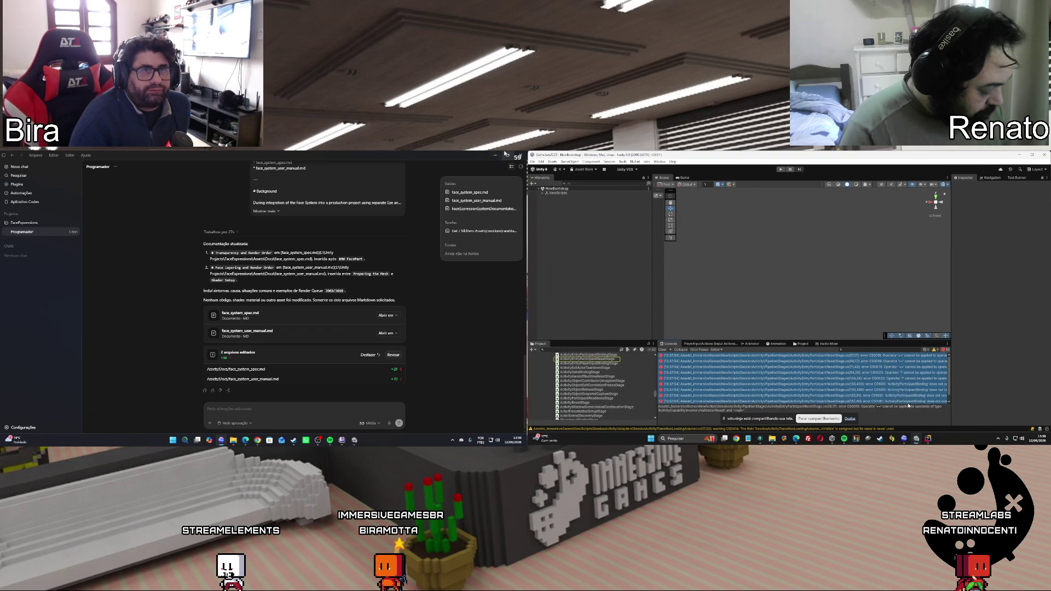
# Paste the compiler error log into Codex, send it, and bring Unity up on the left screen
pyautogui.click(495, 157)
pyautogui.click(904, 440)
pyautogui.hotkey('ctrl', 'v')
pyautogui.moveTo(356, 442)
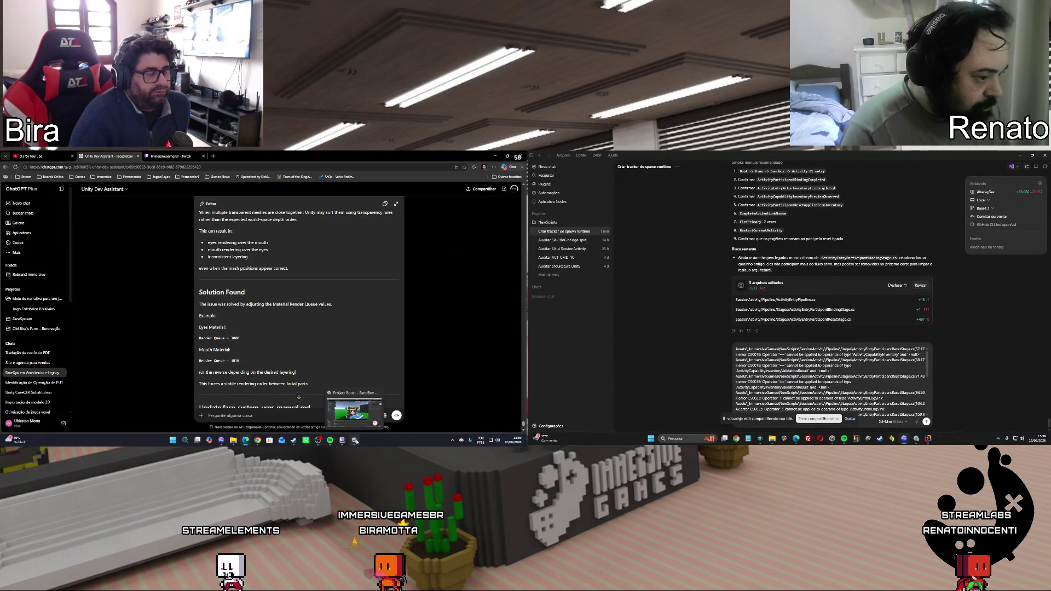
pyautogui.click(926, 422)
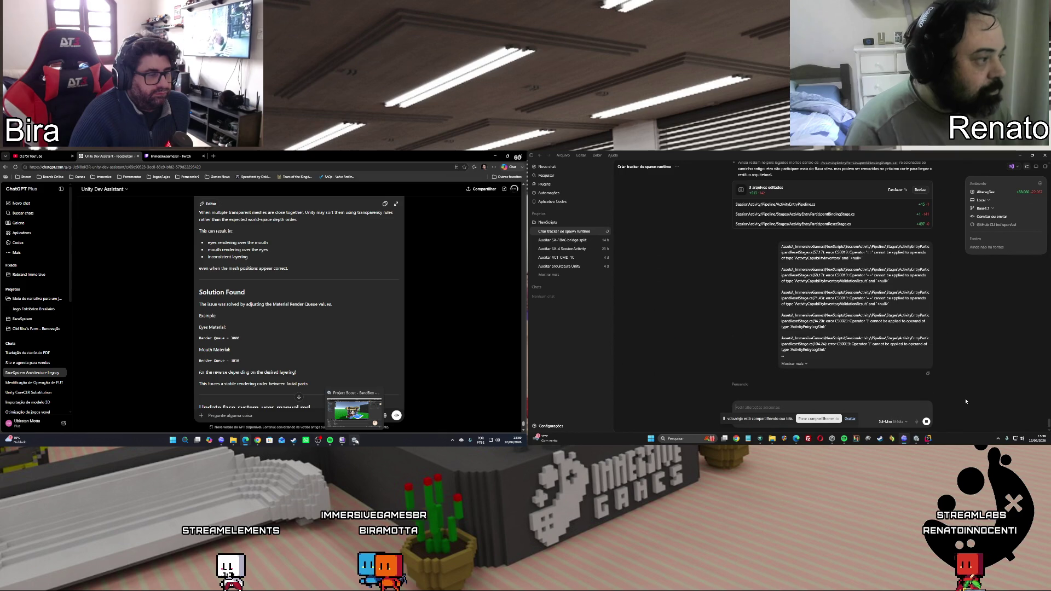
pyautogui.click(356, 442)
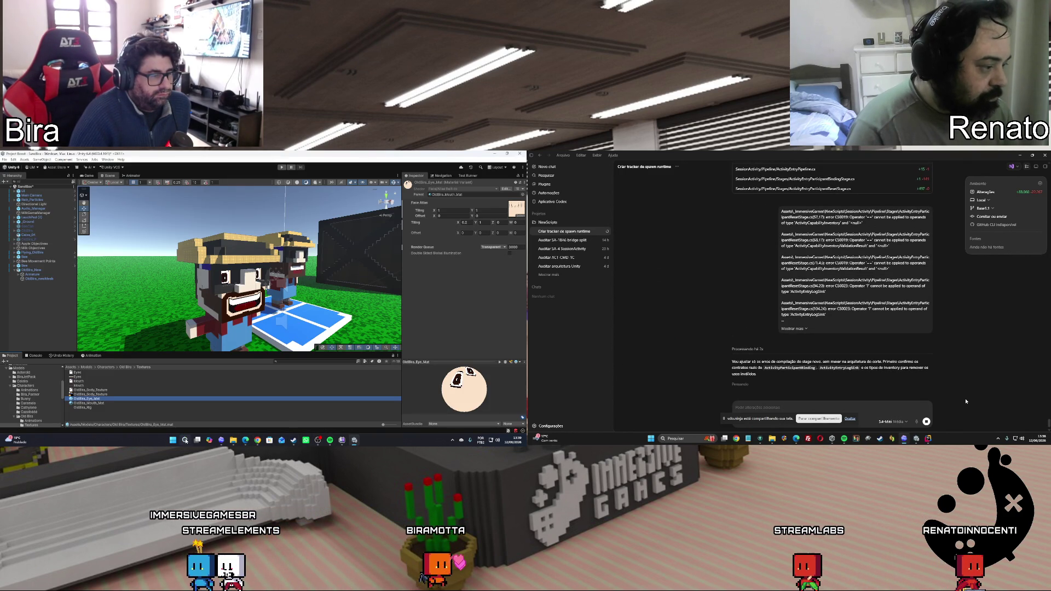
# Save the project and collapse the Old Bira, Characters and Models folders in the asset tree
pyautogui.click(4, 159)
pyautogui.click(18, 189)
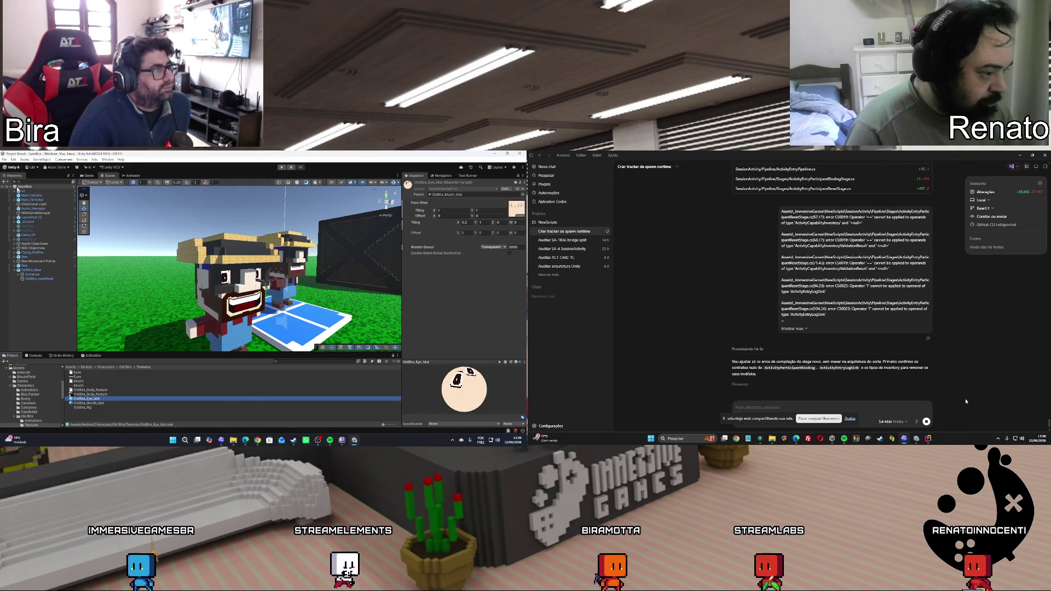
pyautogui.click(12, 417)
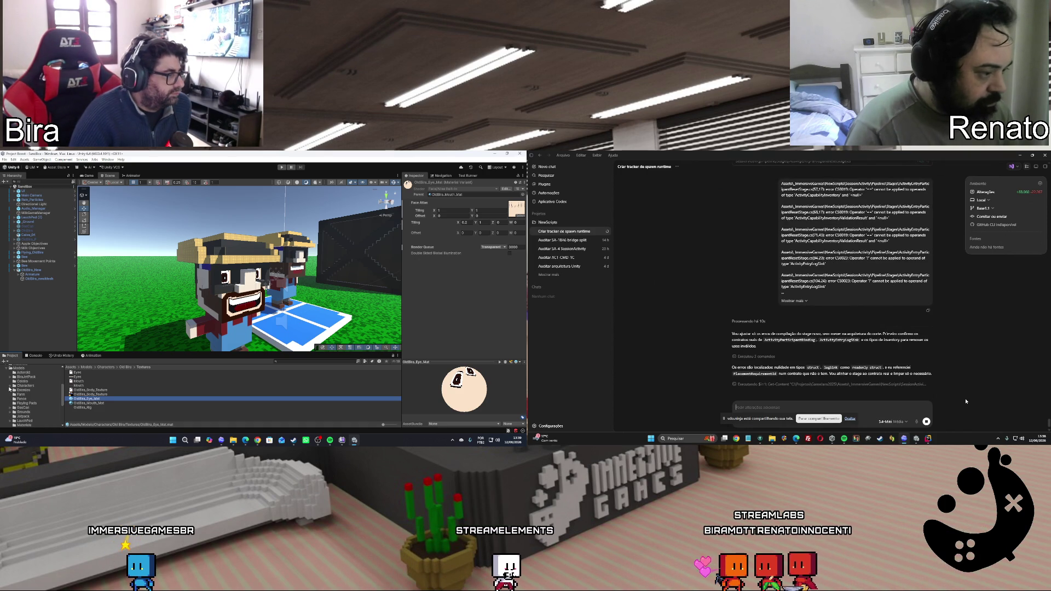
pyautogui.click(11, 386)
pyautogui.scroll(-2, 45, 405)
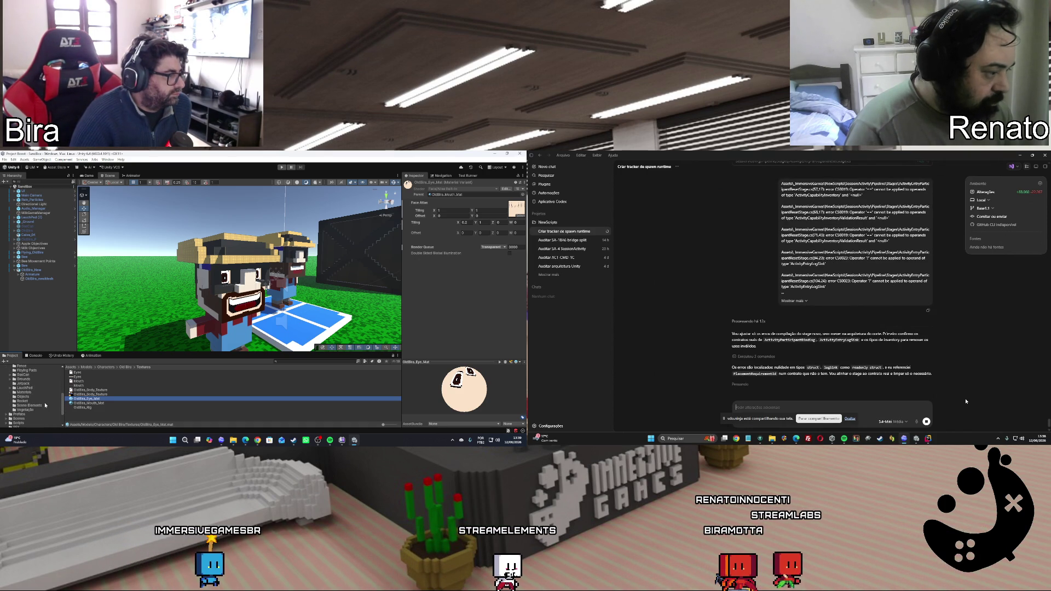
pyautogui.scroll(2, 45, 405)
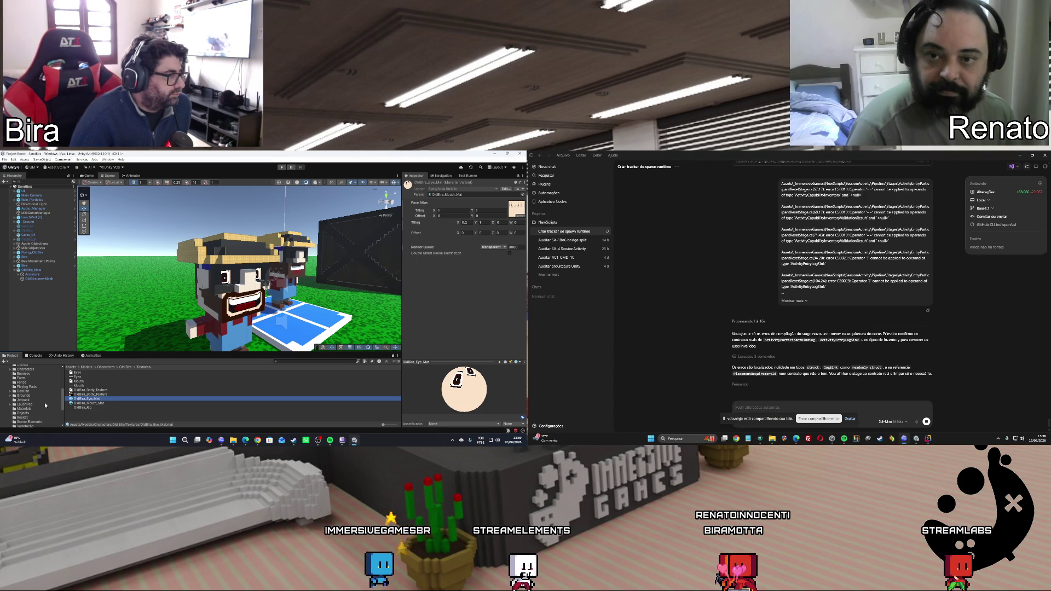
pyautogui.scroll(2, 45, 402)
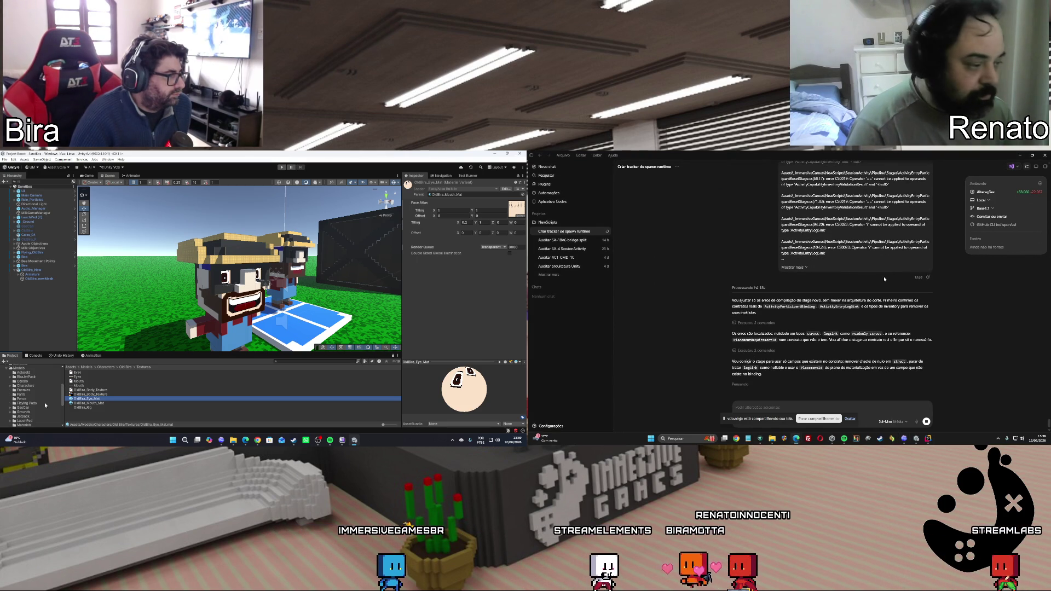
pyautogui.scroll(-2, 46, 406)
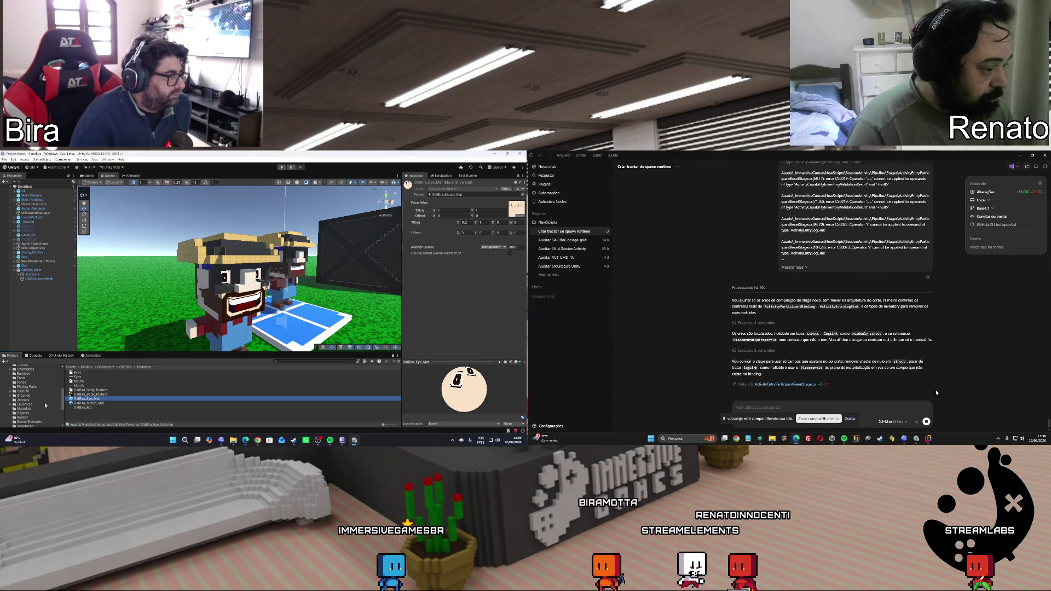
pyautogui.scroll(4, 46, 405)
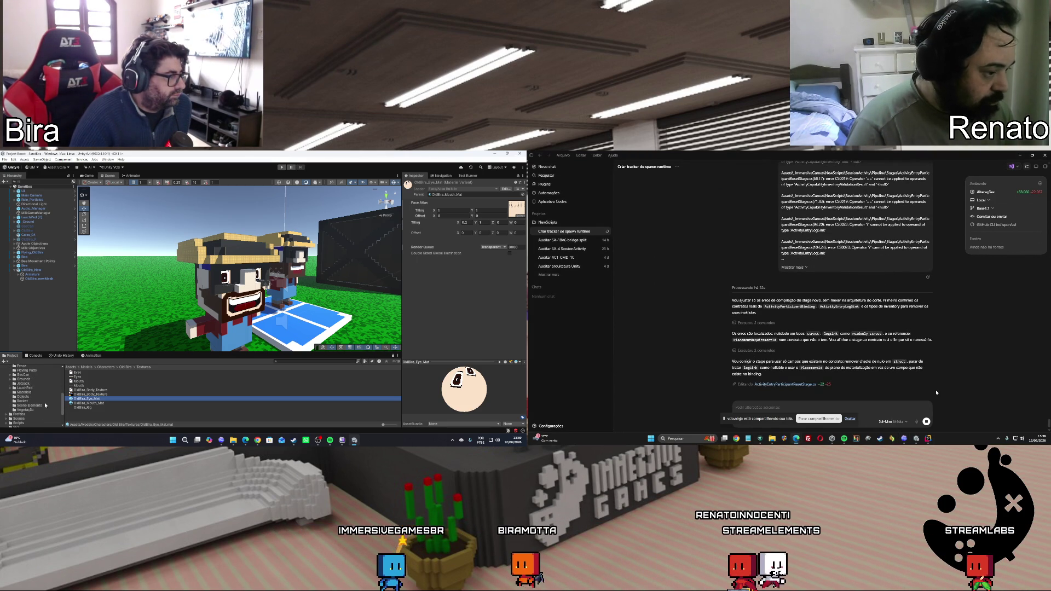
pyautogui.click(7, 385)
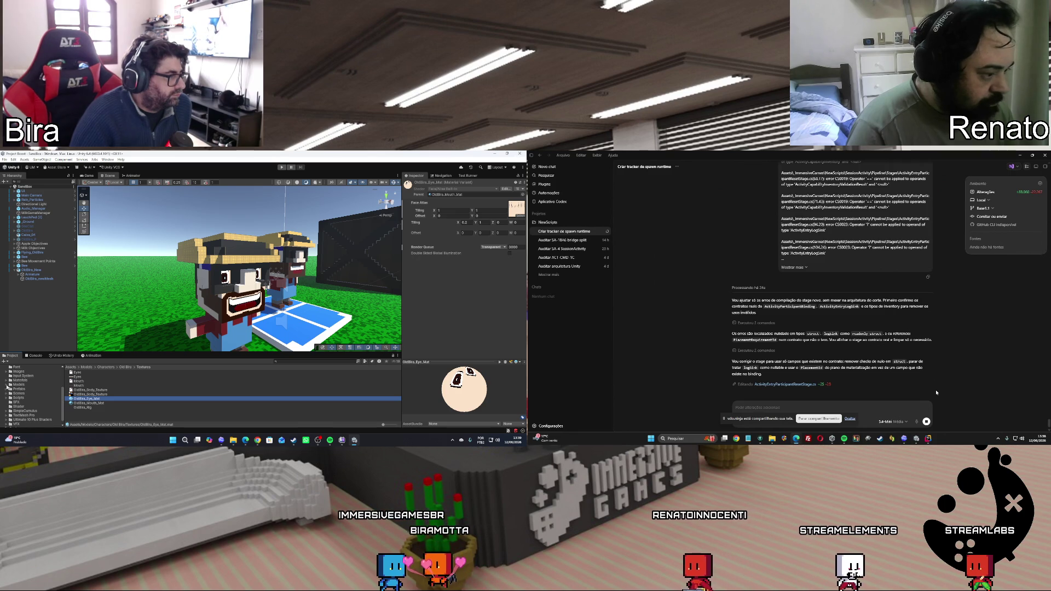
# Rename the Shader folder to Shaders
pyautogui.moveTo(916, 440)
pyautogui.click(18, 407)
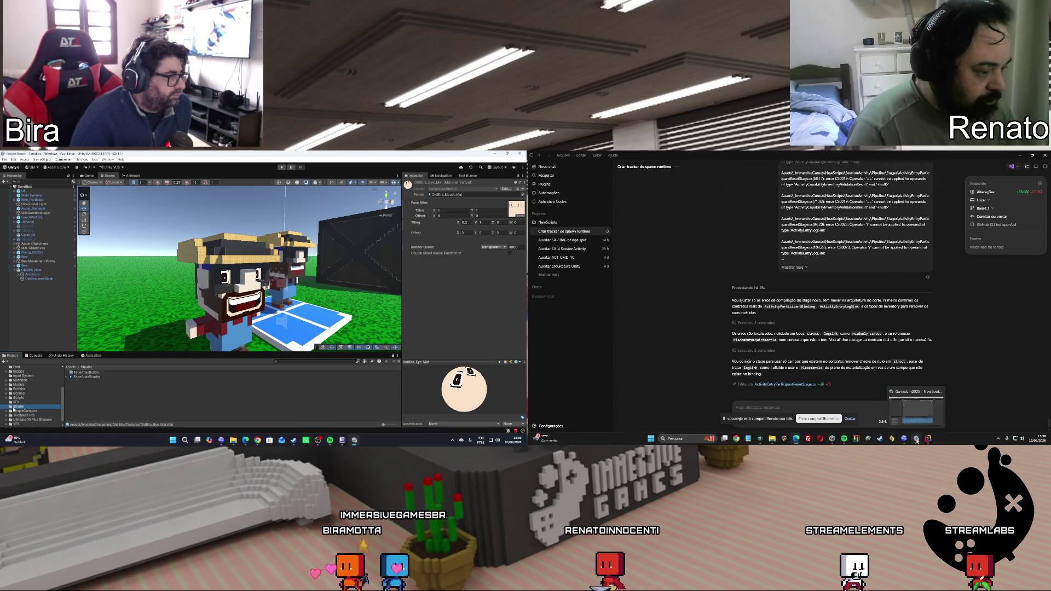
pyautogui.click(26, 406)
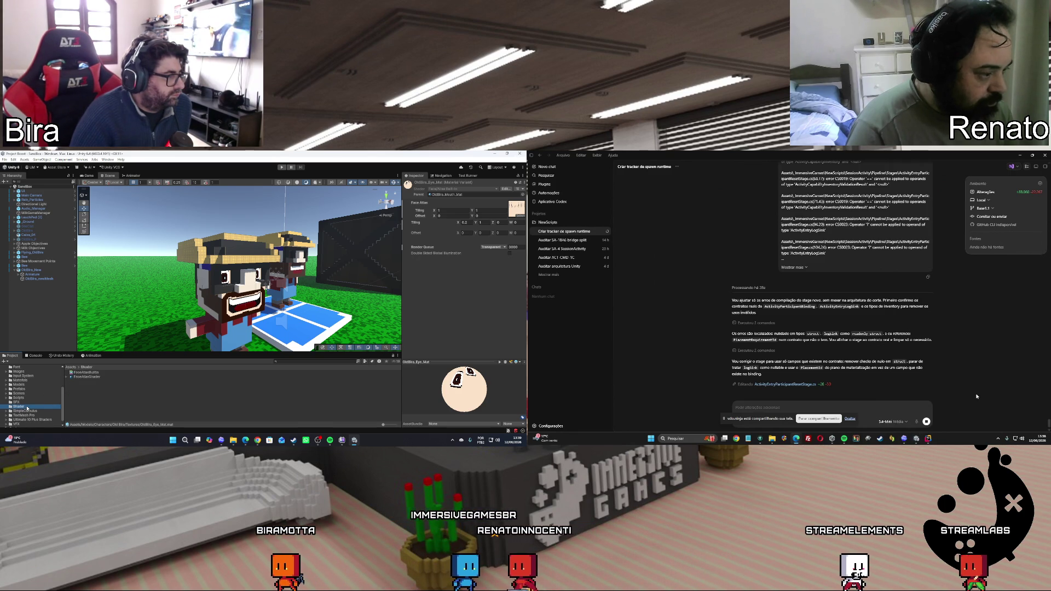
pyautogui.write('s')
pyautogui.moveTo(920, 441)
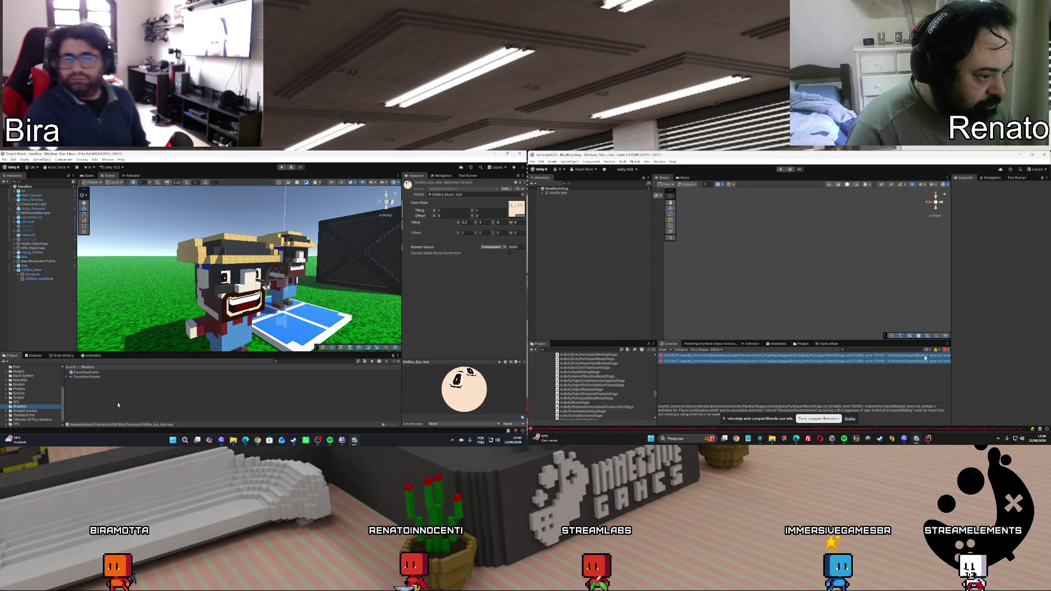
# Open the script behind the first compile error, then bring Codex and ChatGPT back up
pyautogui.click(925, 356)
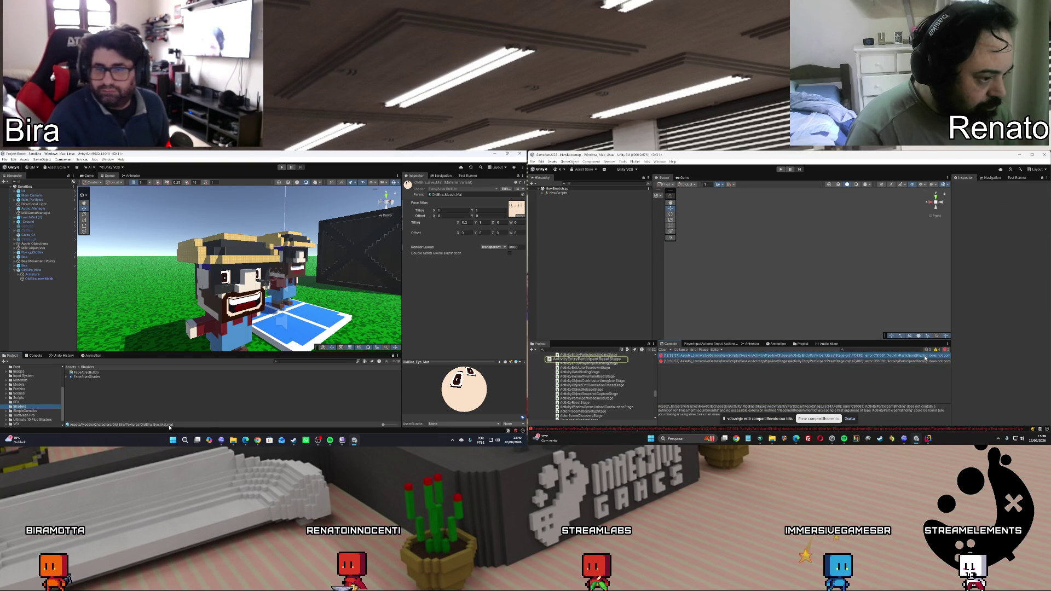
pyautogui.doubleClick(925, 357)
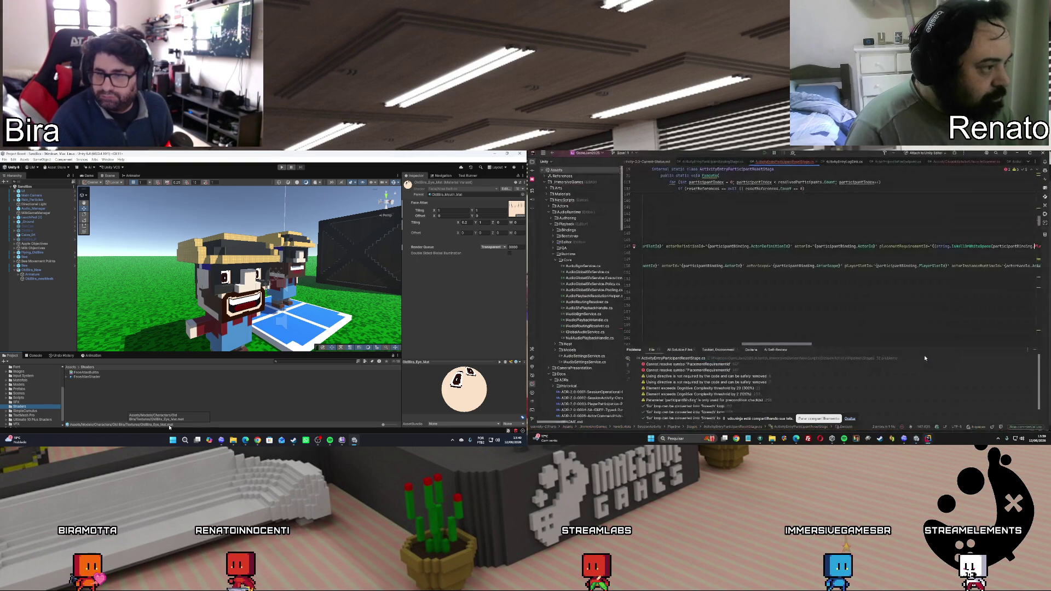
pyautogui.click(905, 439)
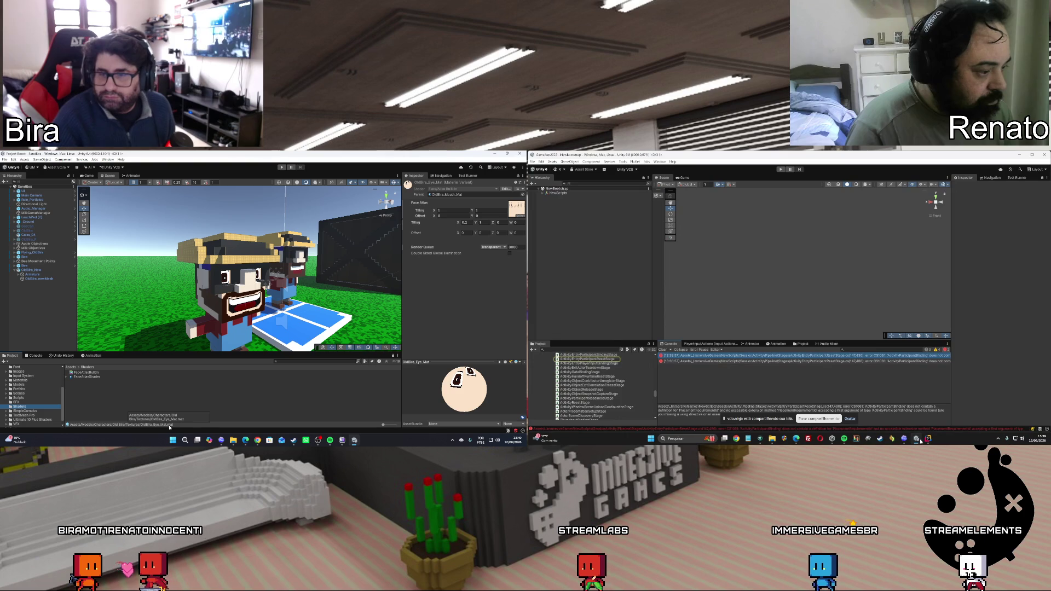
pyautogui.click(905, 439)
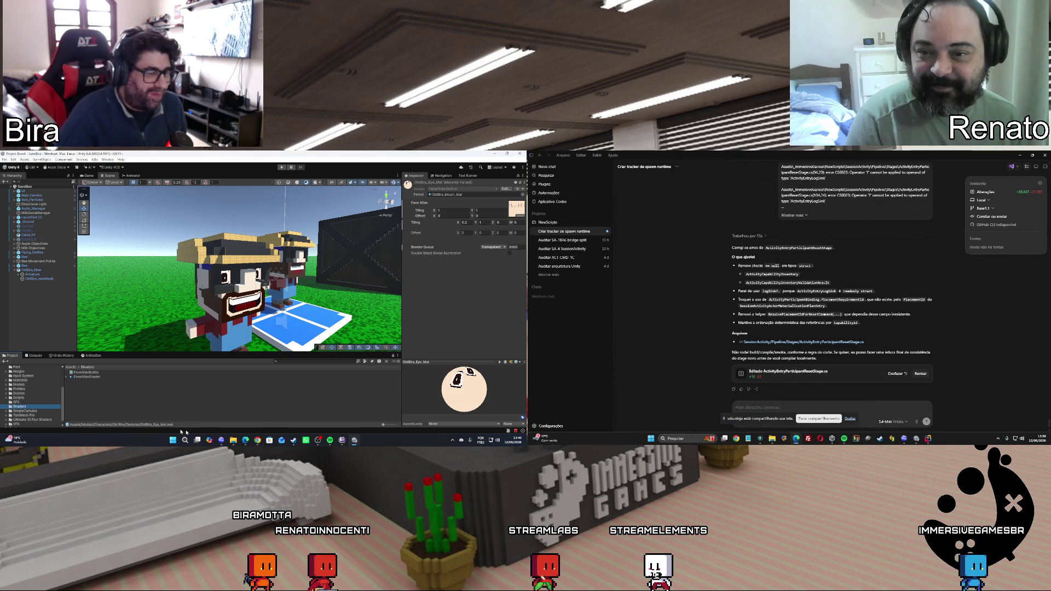
pyautogui.click(257, 440)
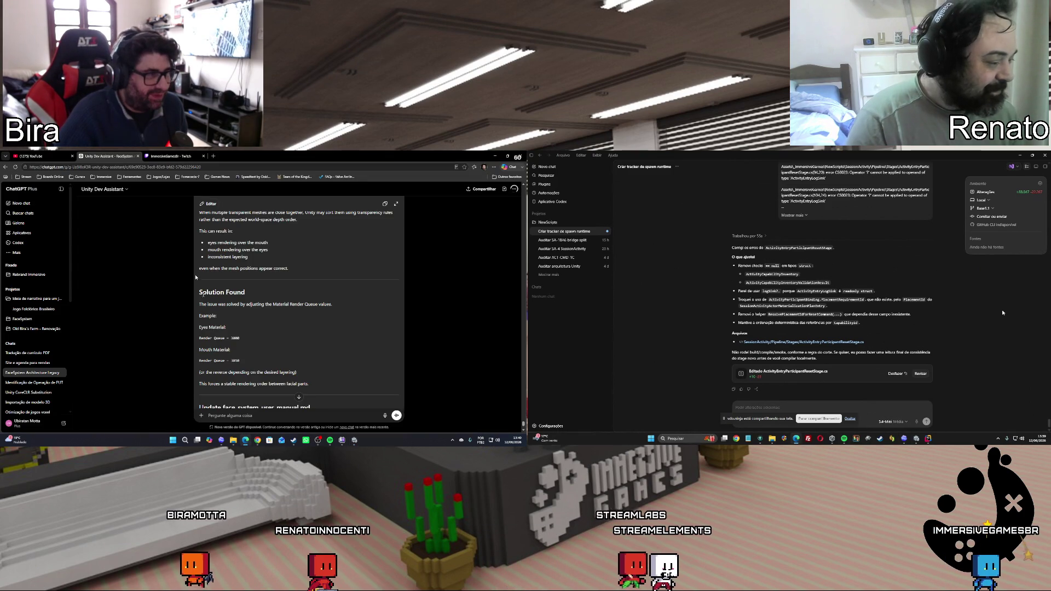
# Show the b_mainhand items in Twitch's Stream Avatars extension while opening the second erroring script in Unity
pyautogui.hotkey('ctrl', 'Tab')
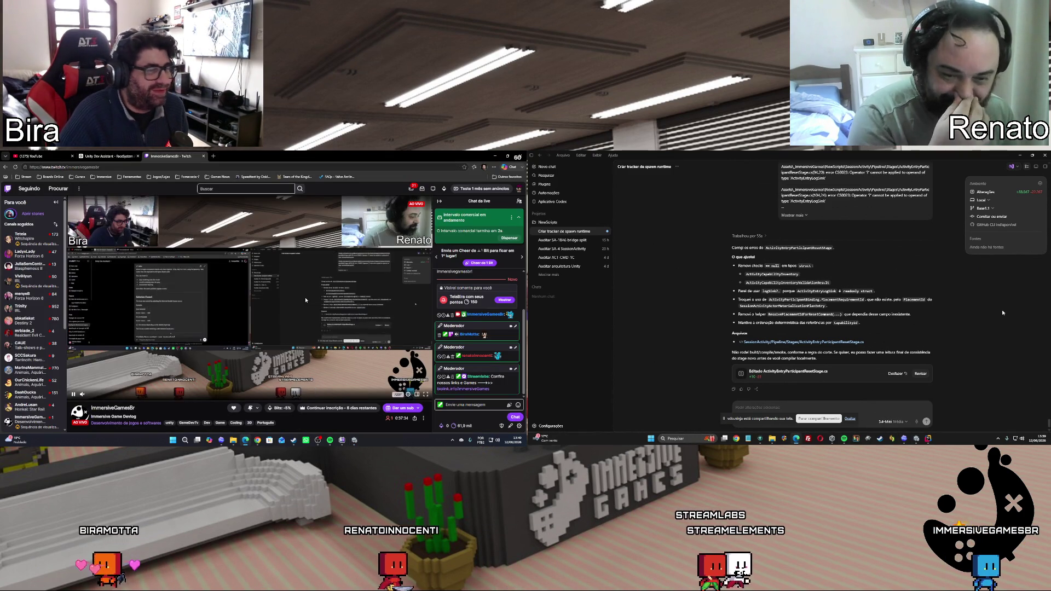
pyautogui.scroll(-10, 306, 300)
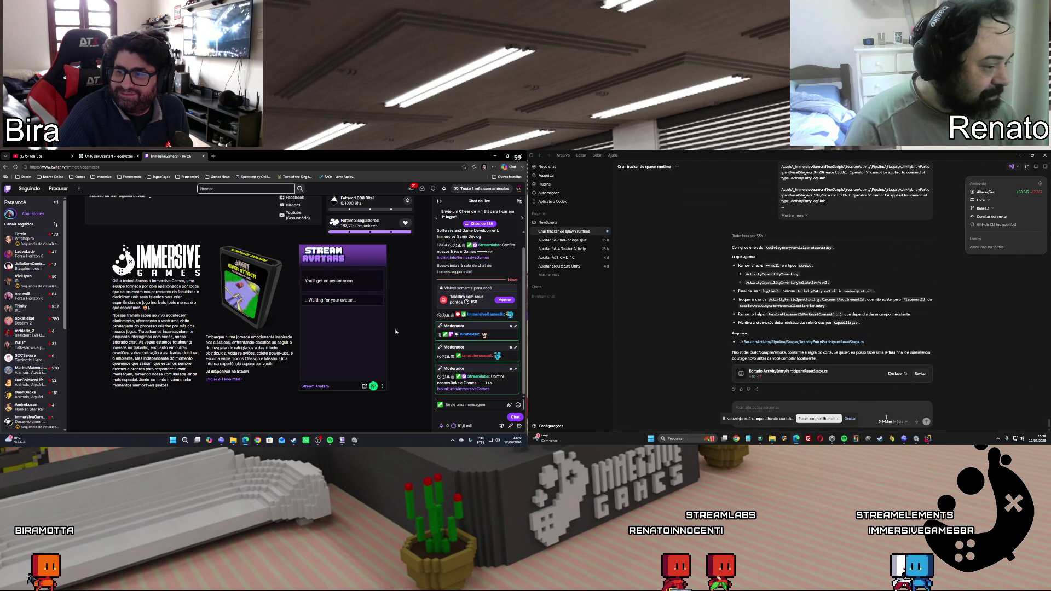
pyautogui.hotkey('alt', 'Tab')
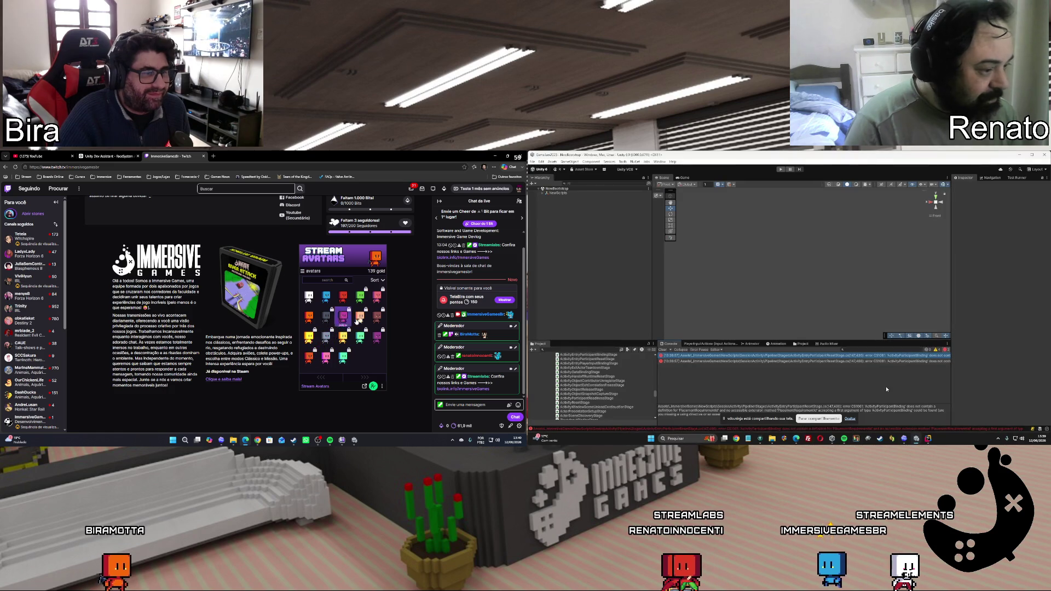
pyautogui.click(908, 362)
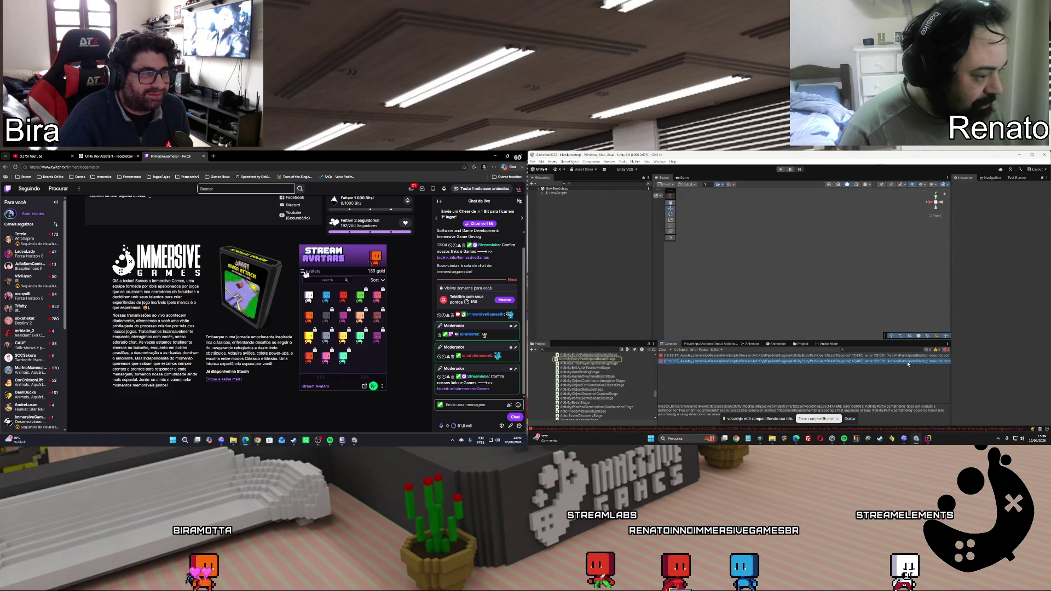
pyautogui.click(309, 273)
pyautogui.click(903, 356)
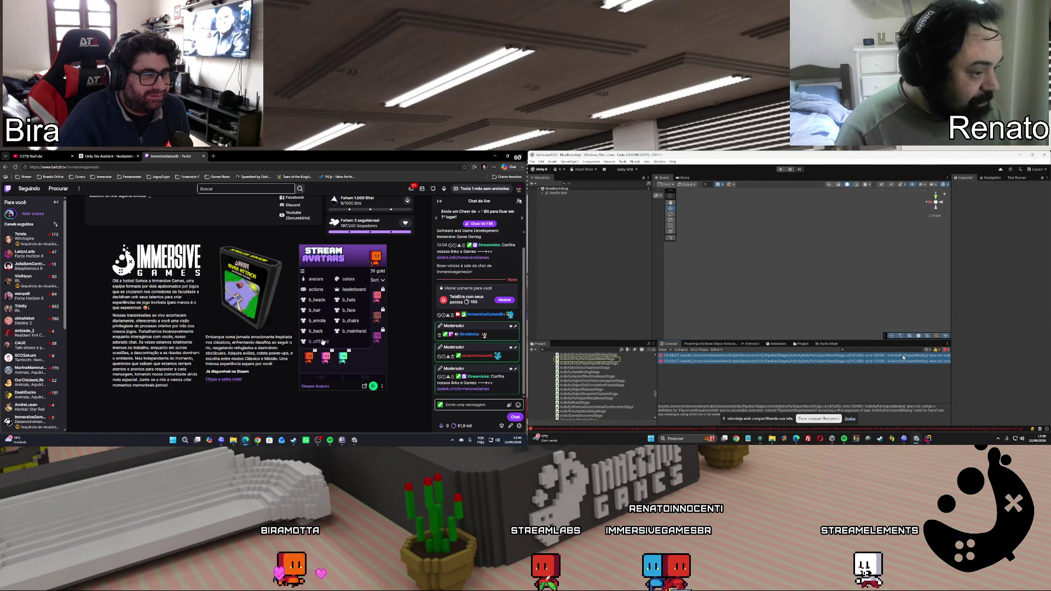
pyautogui.doubleClick(904, 357)
pyautogui.click(355, 331)
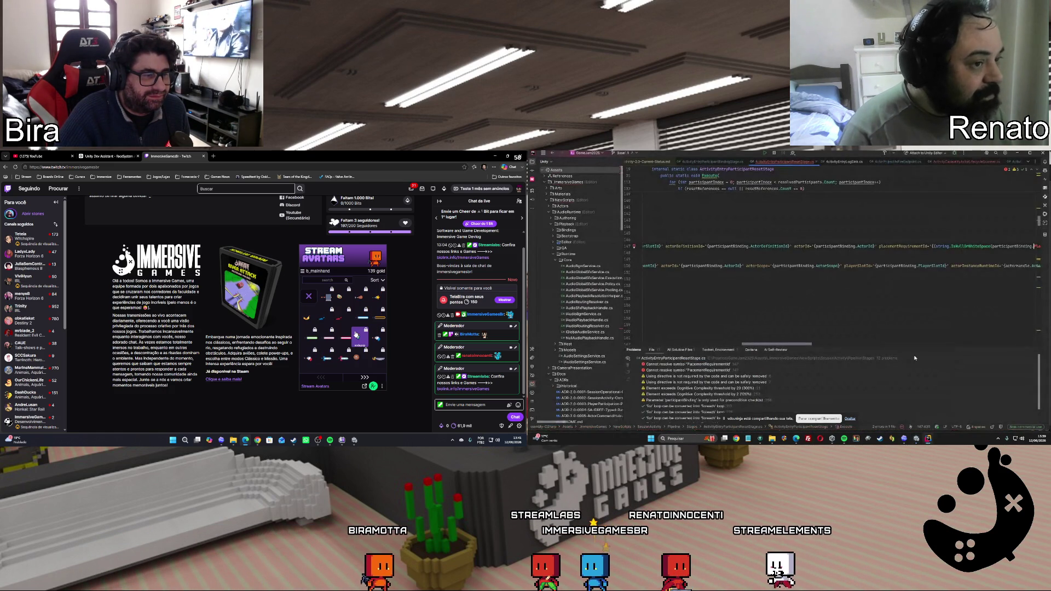
# Paste the latest compiler errors into Codex, send them, and return to Unity to recompile
pyautogui.click(913, 440)
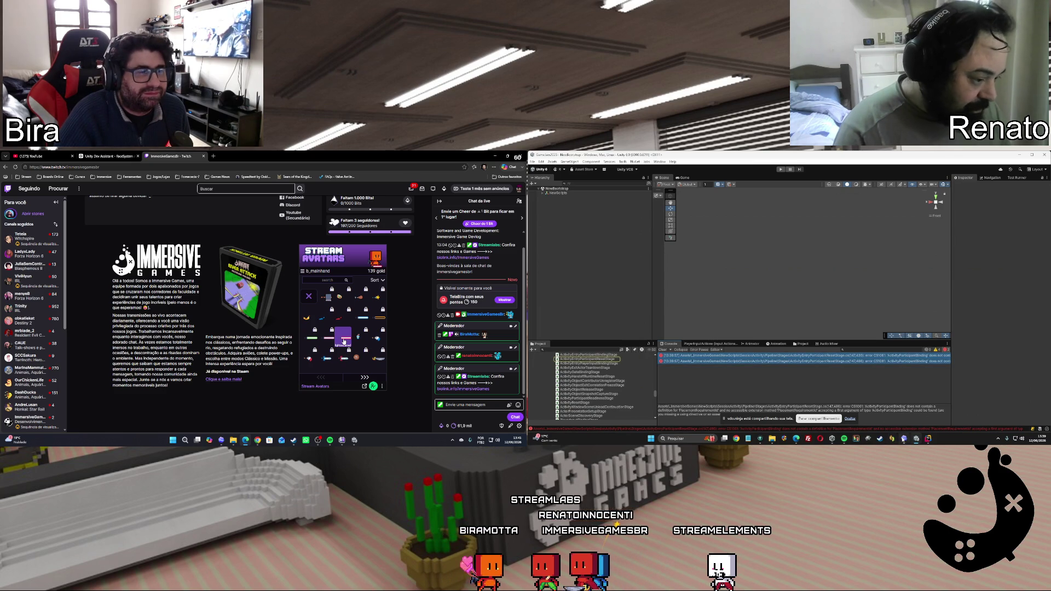
pyautogui.click(903, 439)
pyautogui.hotkey('ctrl', 'v')
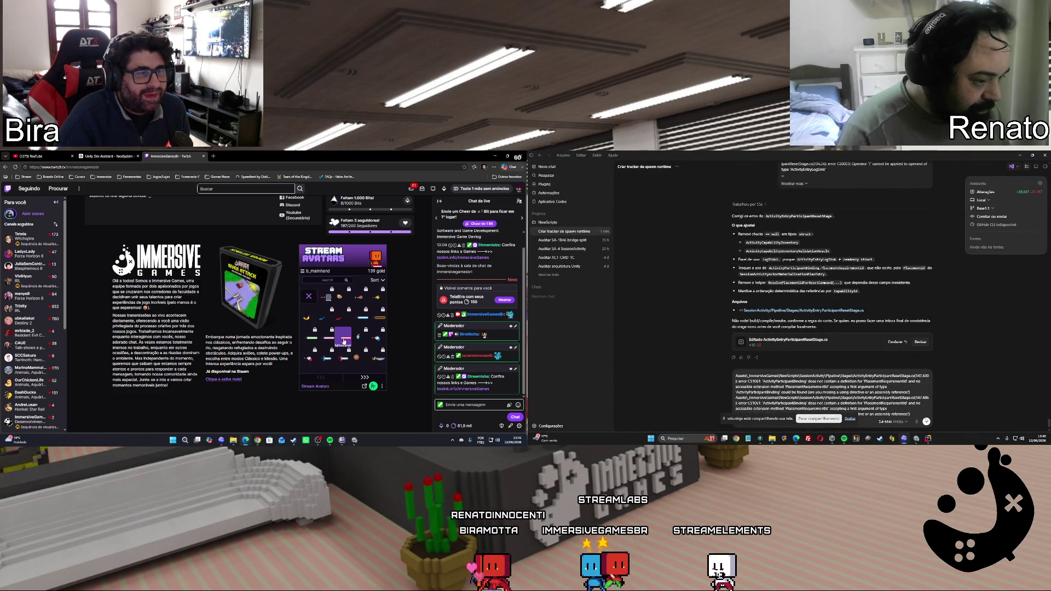
pyautogui.click(926, 422)
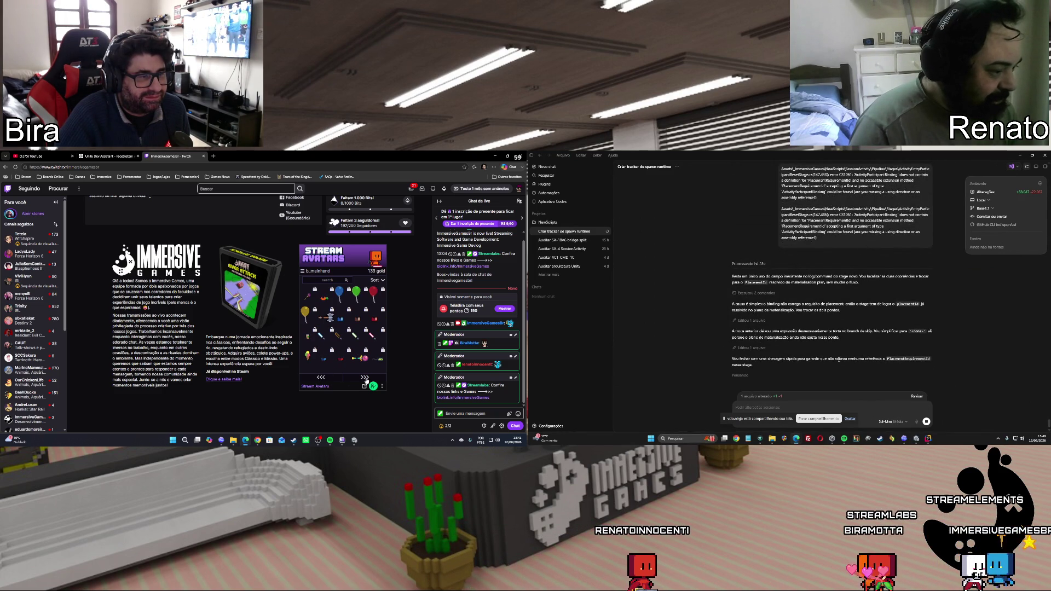
pyautogui.hotkey('alt', 'Tab')
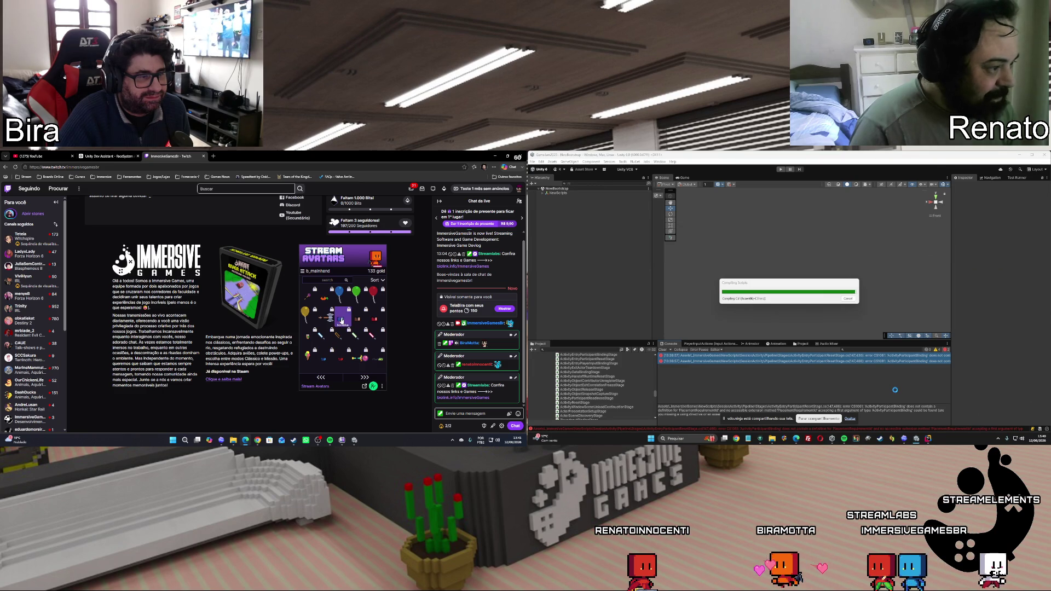
# Buy the red balloon for the stream avatar and run the game in Play mode
pyautogui.click(374, 297)
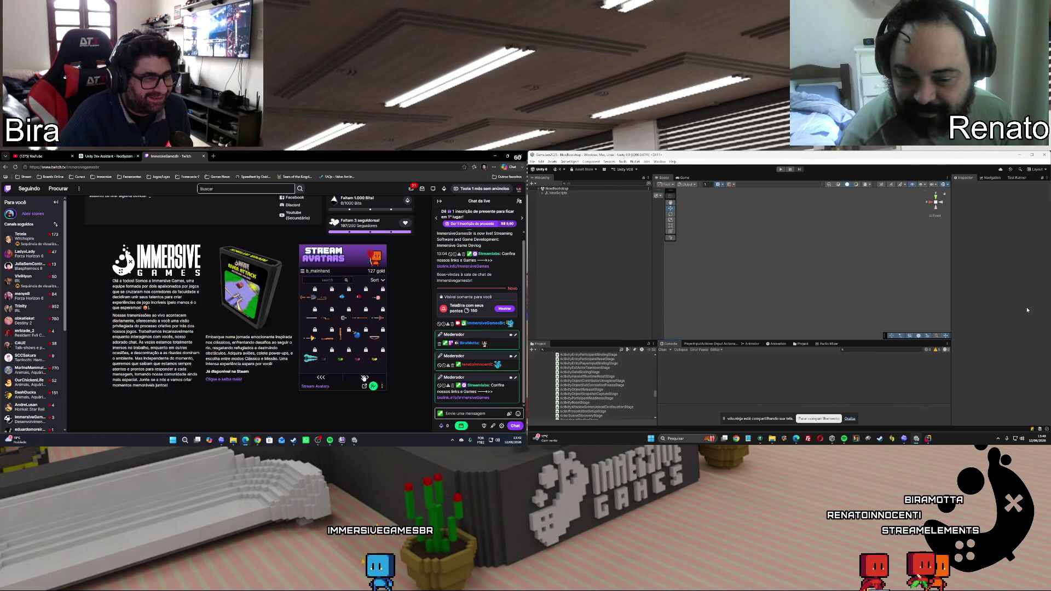
pyautogui.click(782, 170)
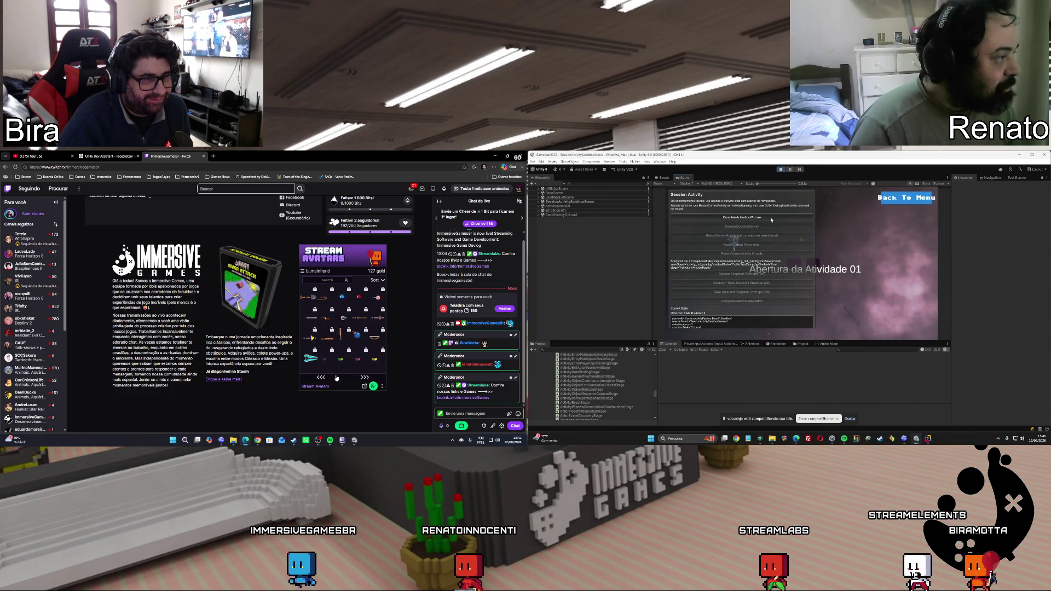
# Complete the session activity's activation, enter deactivation, and buy the flippedsaberred for 6 gold
pyautogui.click(771, 218)
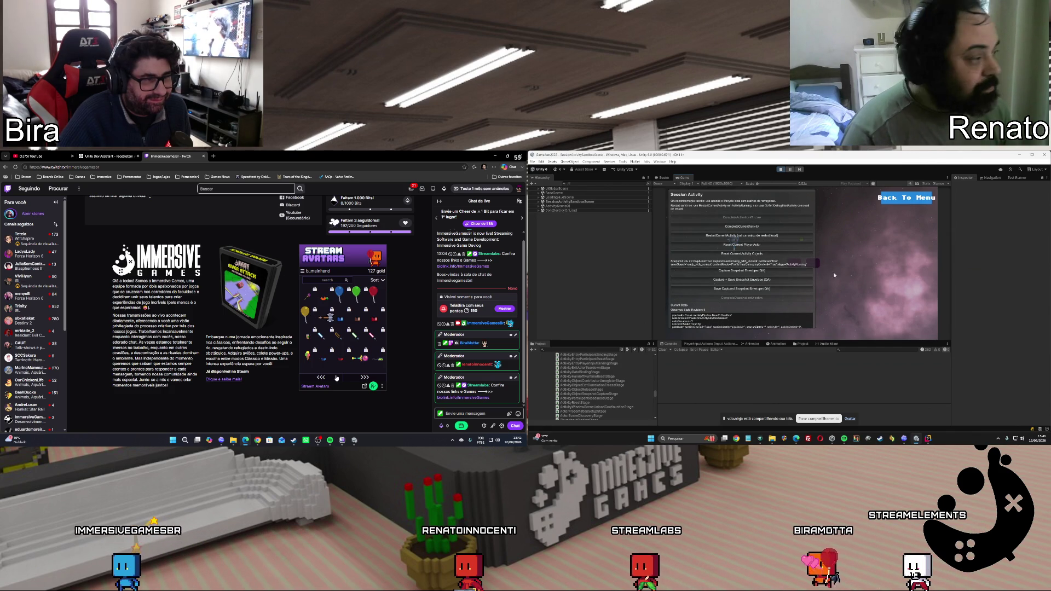
pyautogui.click(338, 333)
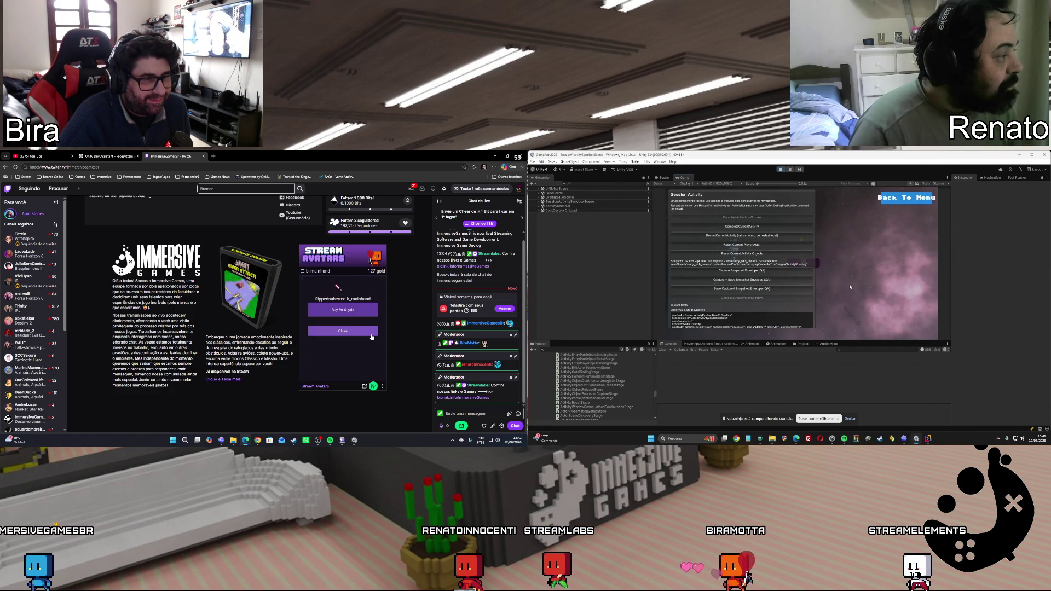
pyautogui.click(338, 331)
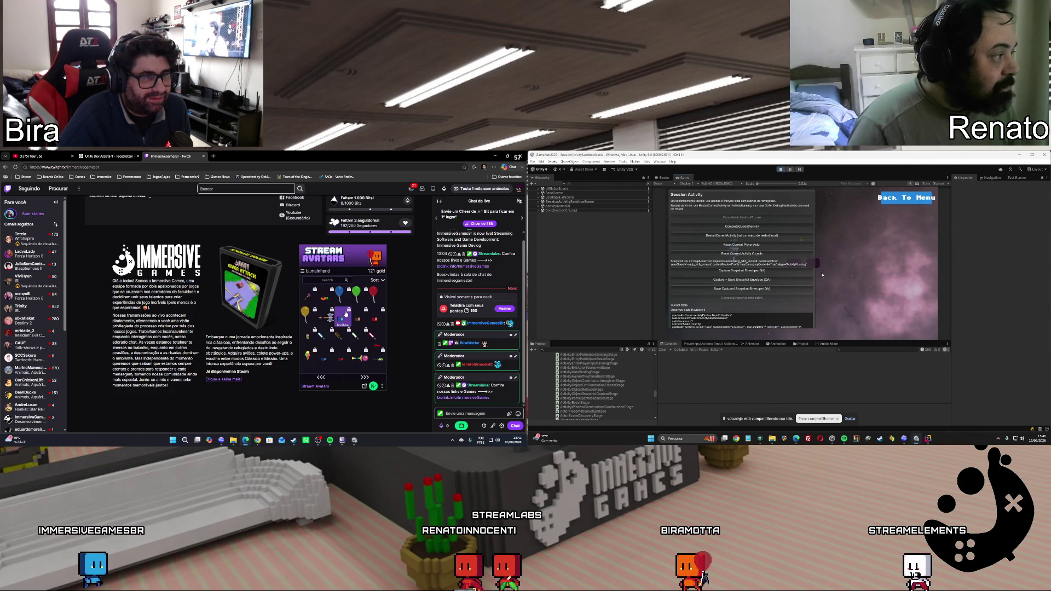
pyautogui.click(754, 236)
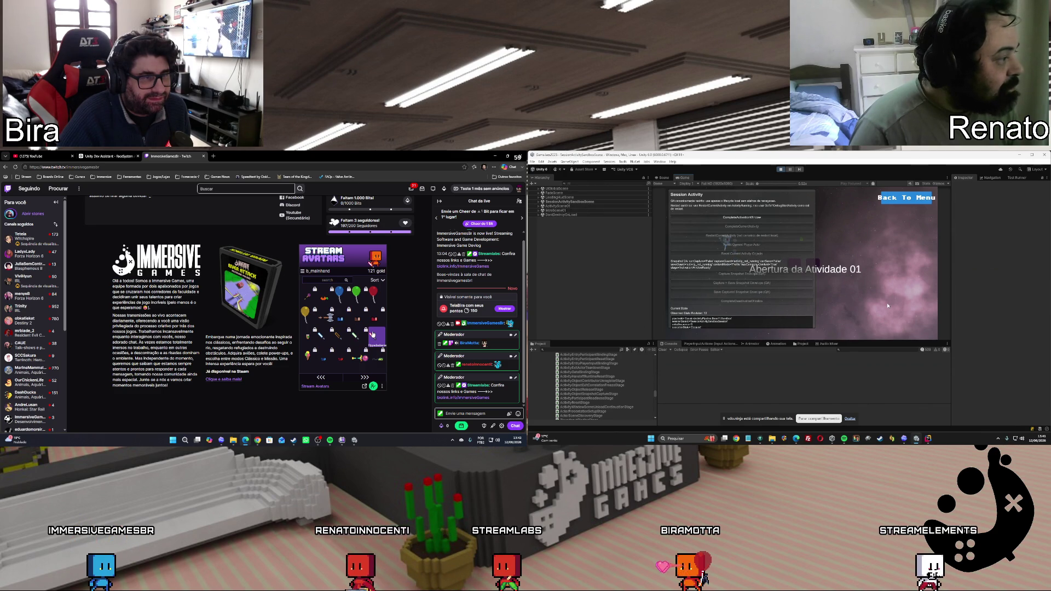
pyautogui.click(753, 219)
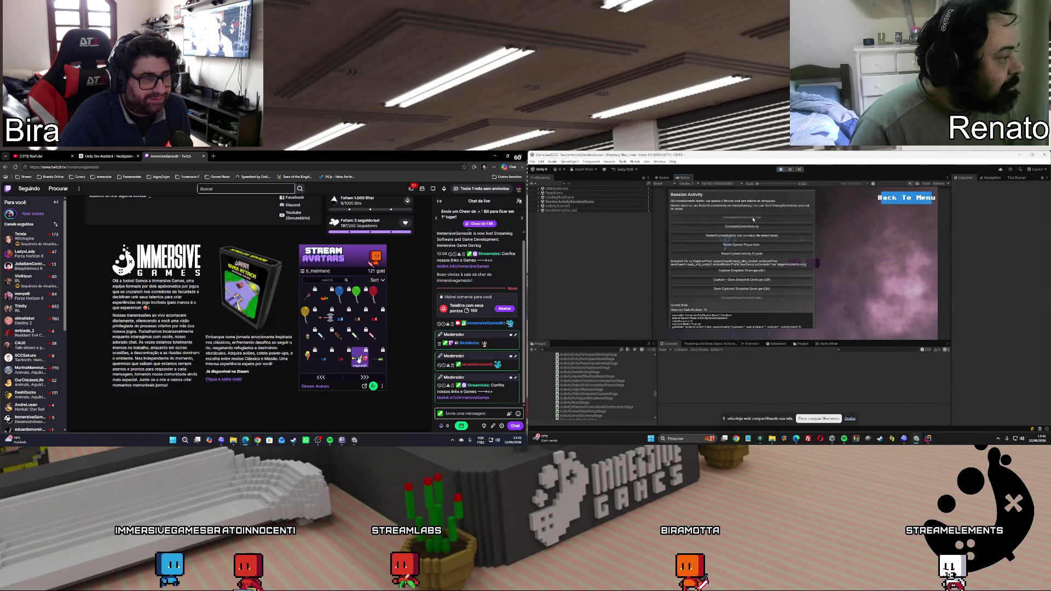
# Buy the magicstaff for 6 gold and the double_sword for 25 gold, with console logs shown
pyautogui.click(358, 360)
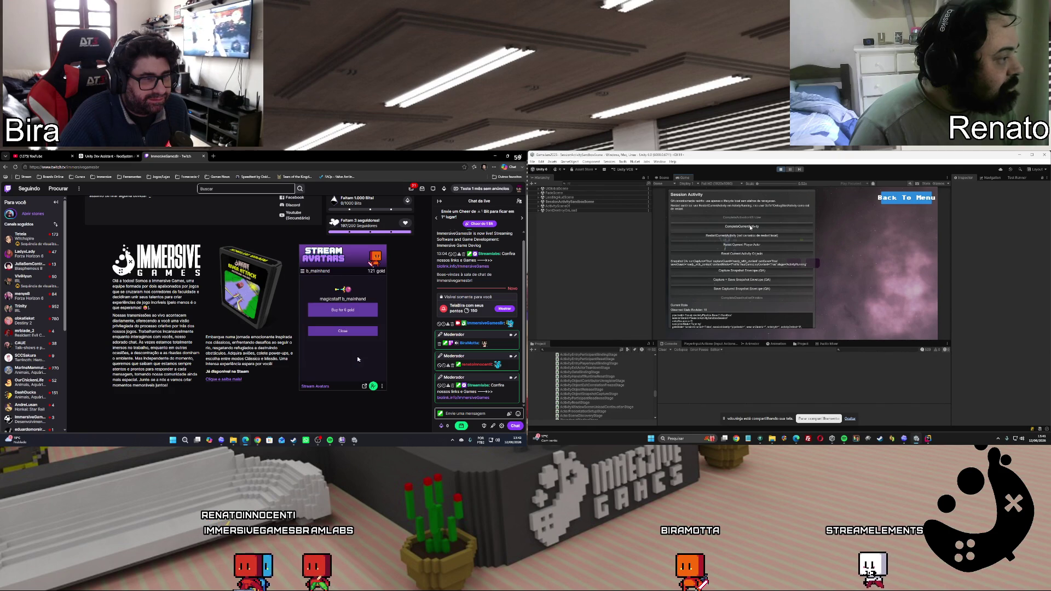
pyautogui.click(343, 316)
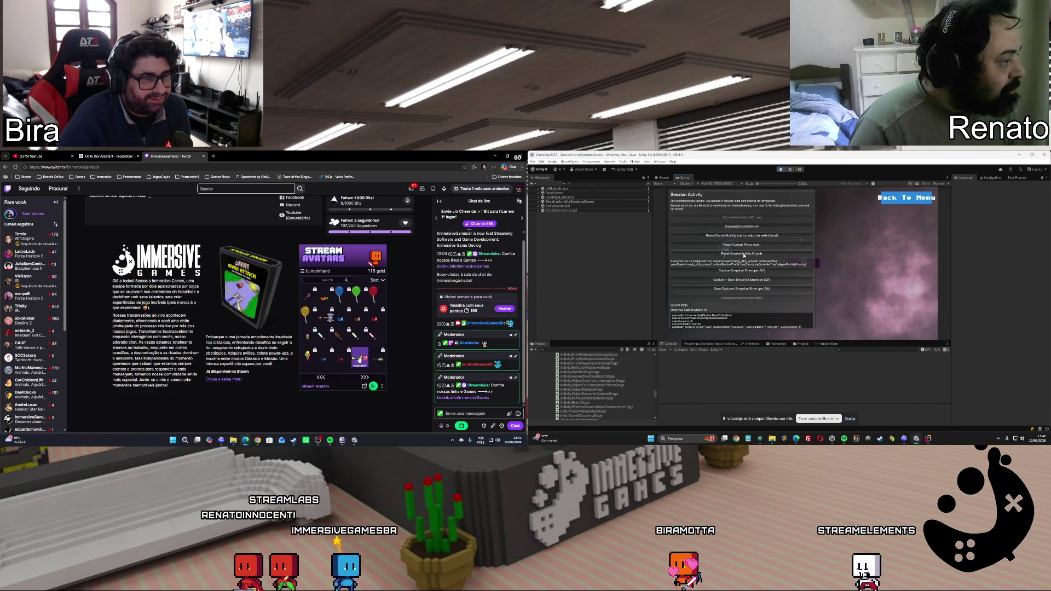
pyautogui.click(926, 350)
pyautogui.click(362, 378)
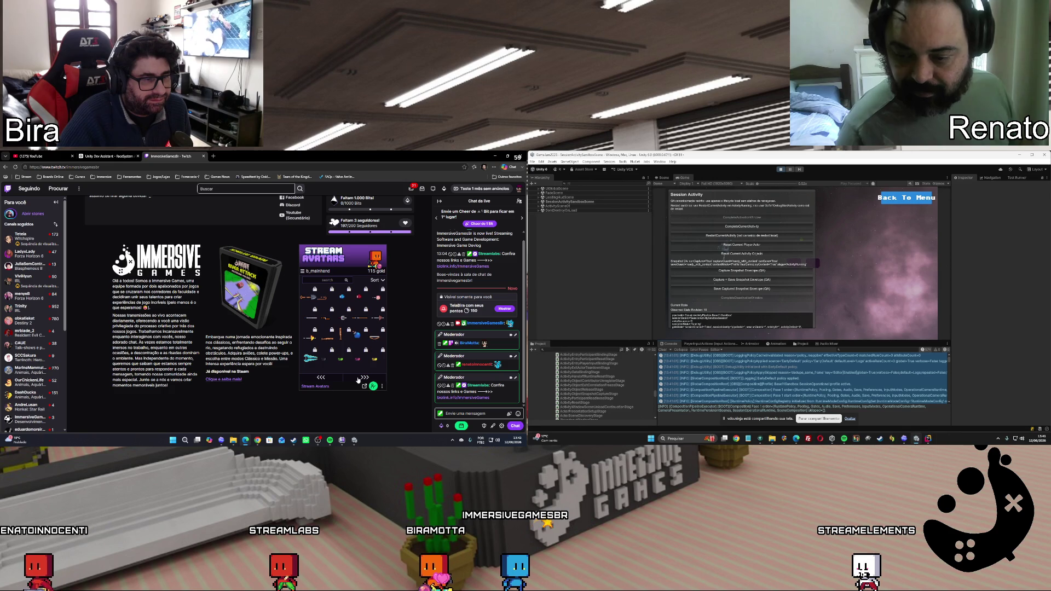
pyautogui.click(349, 312)
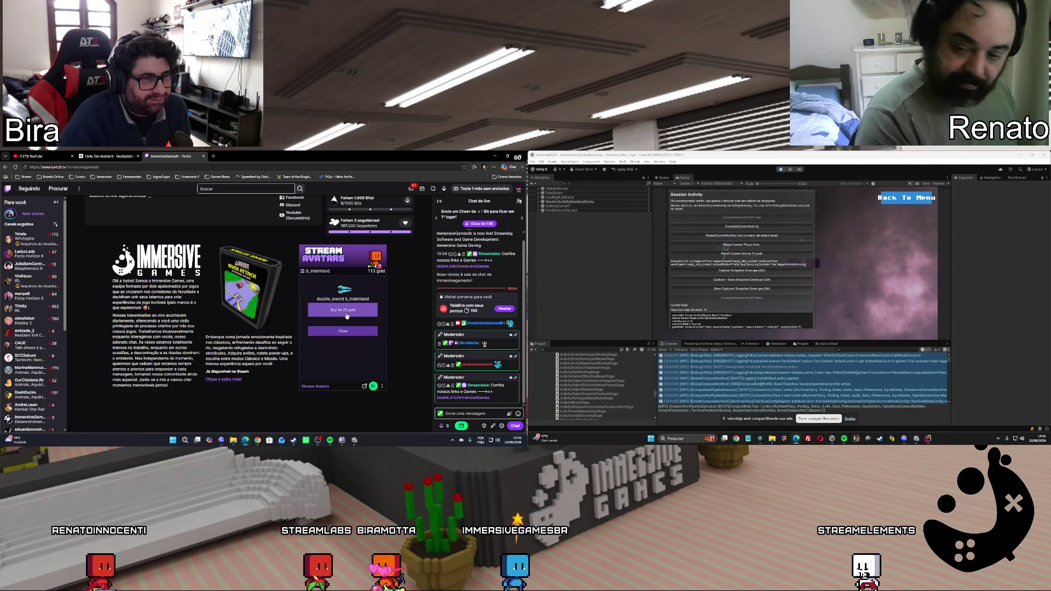
pyautogui.click(345, 316)
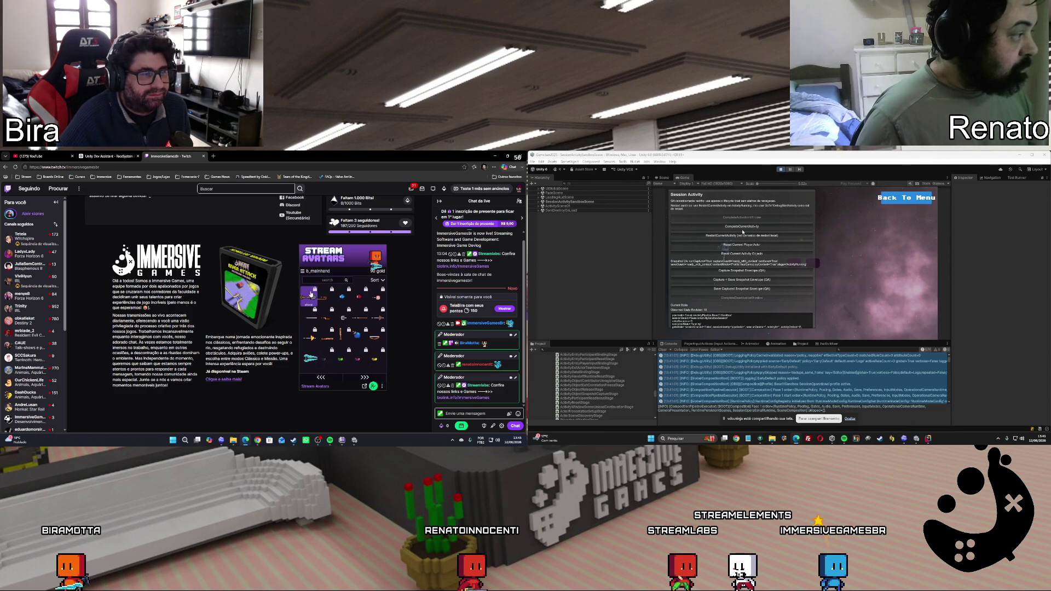
# Start the activity, finish deactivation to unload its scenes, and return the game to MenuScene
pyautogui.click(740, 229)
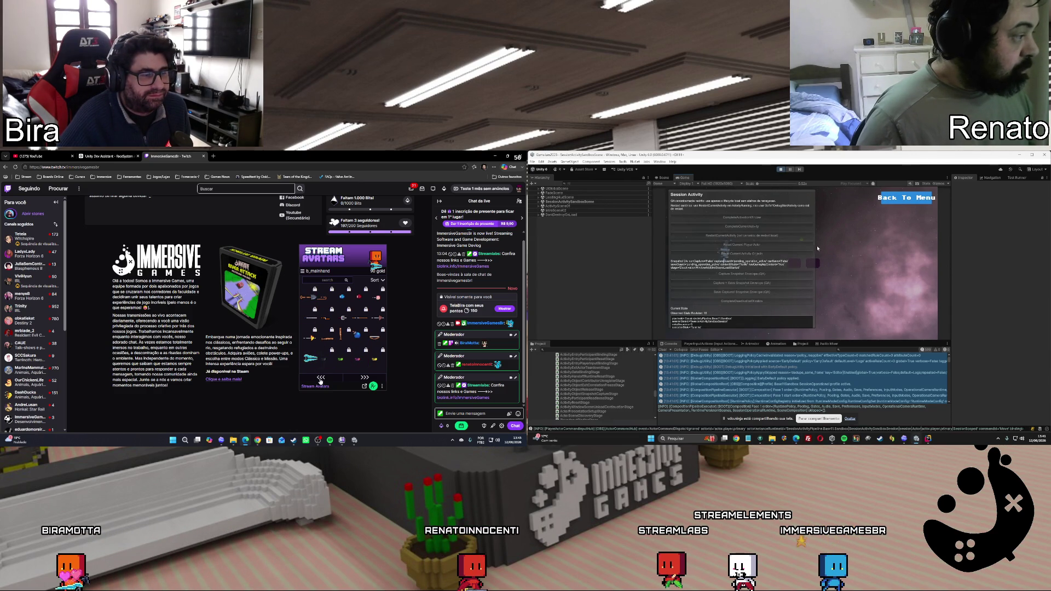
pyautogui.click(742, 302)
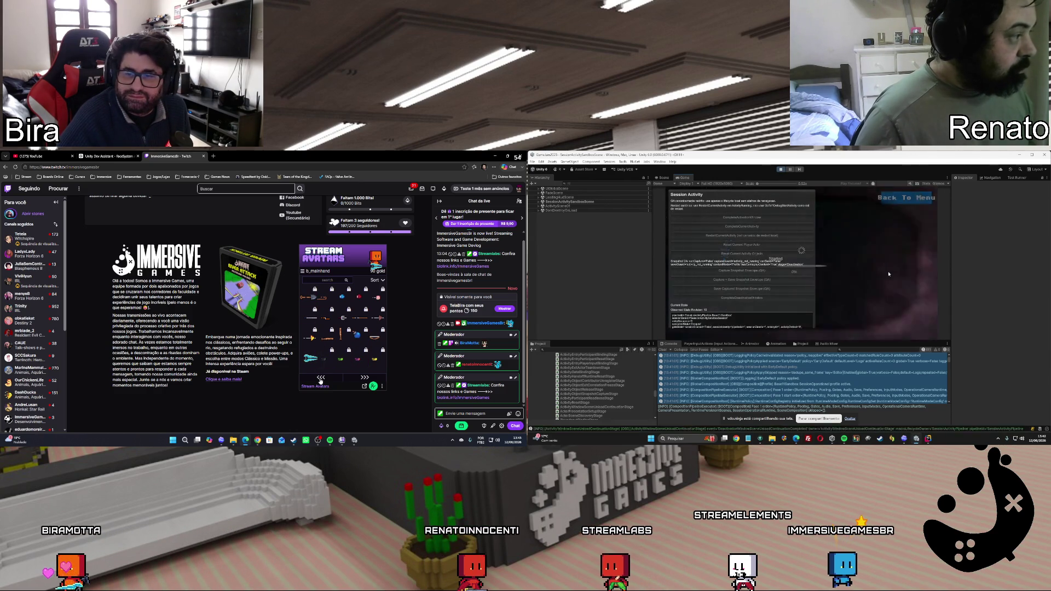
pyautogui.click(906, 198)
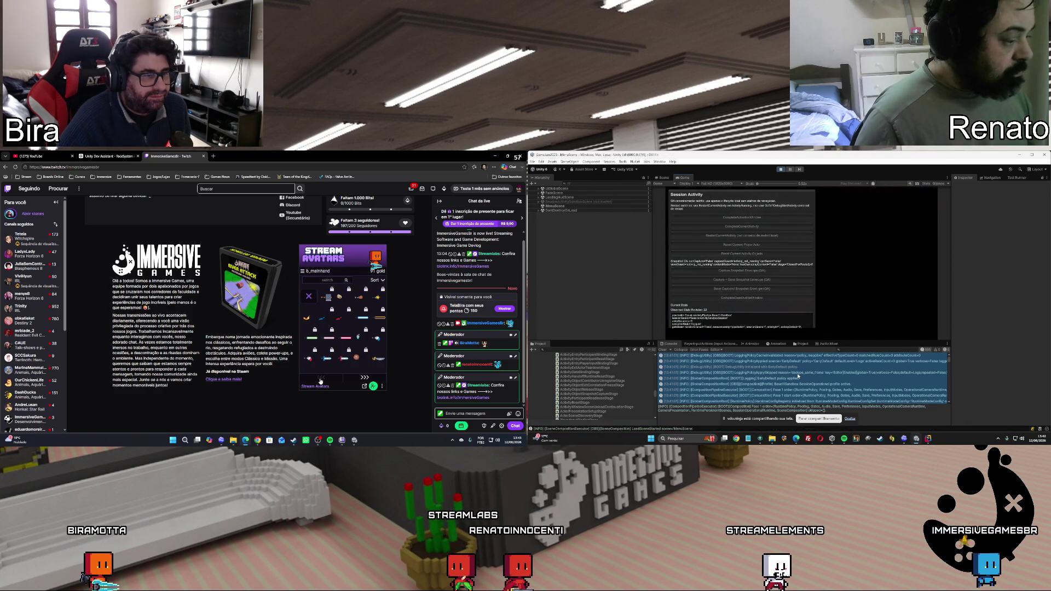
pyautogui.click(311, 271)
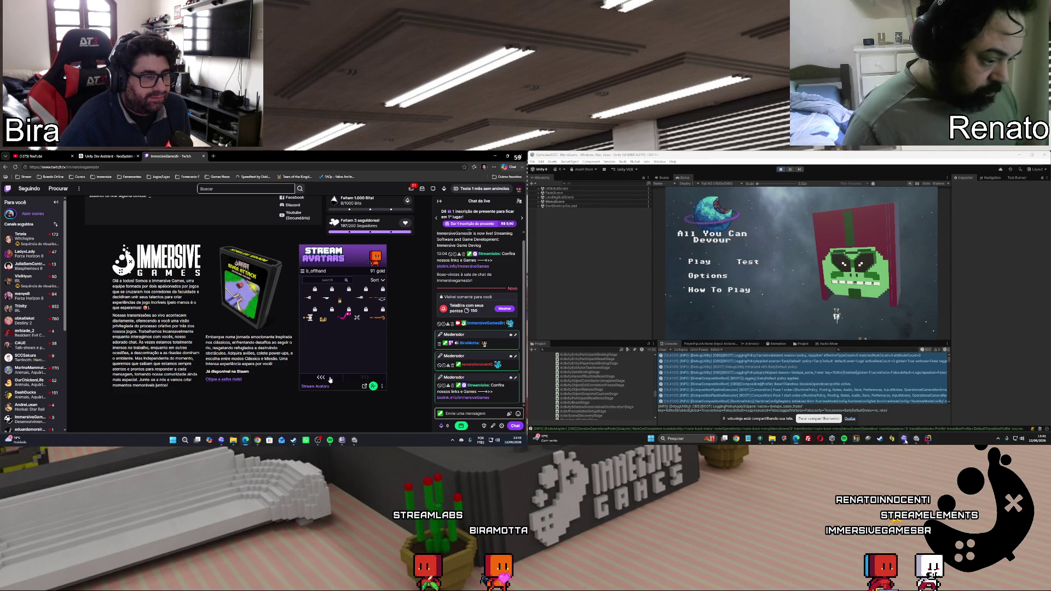
# Bring the Codex chat forward and scroll through its spawn tracker summary
pyautogui.click(905, 439)
pyautogui.scroll(-10, 841, 343)
pyautogui.scroll(-8, 841, 342)
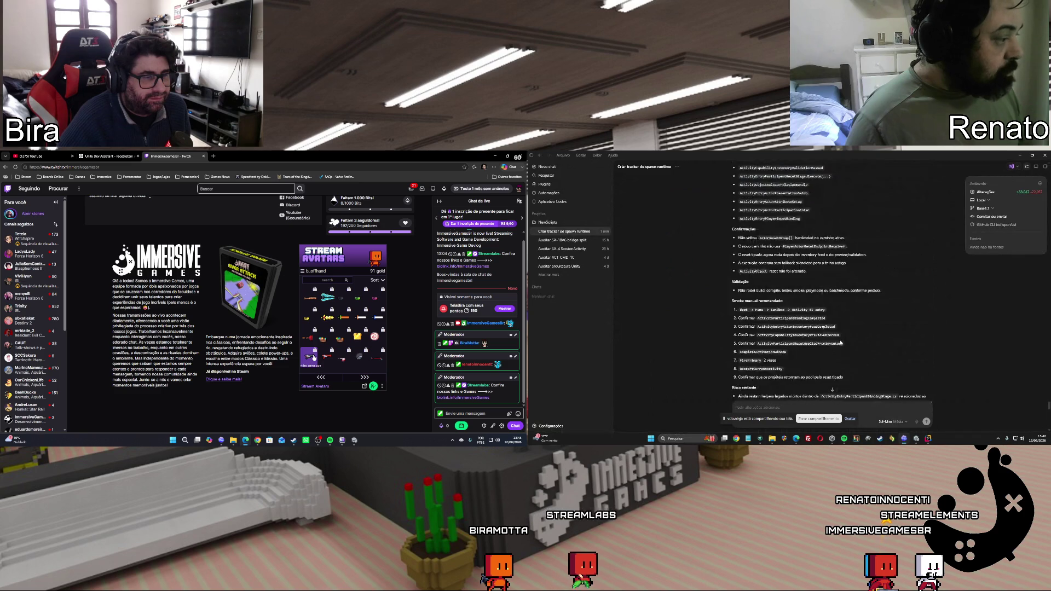
# Scroll the Codex reply and buy the video_game_gun in the avatar shop
pyautogui.scroll(5, 841, 343)
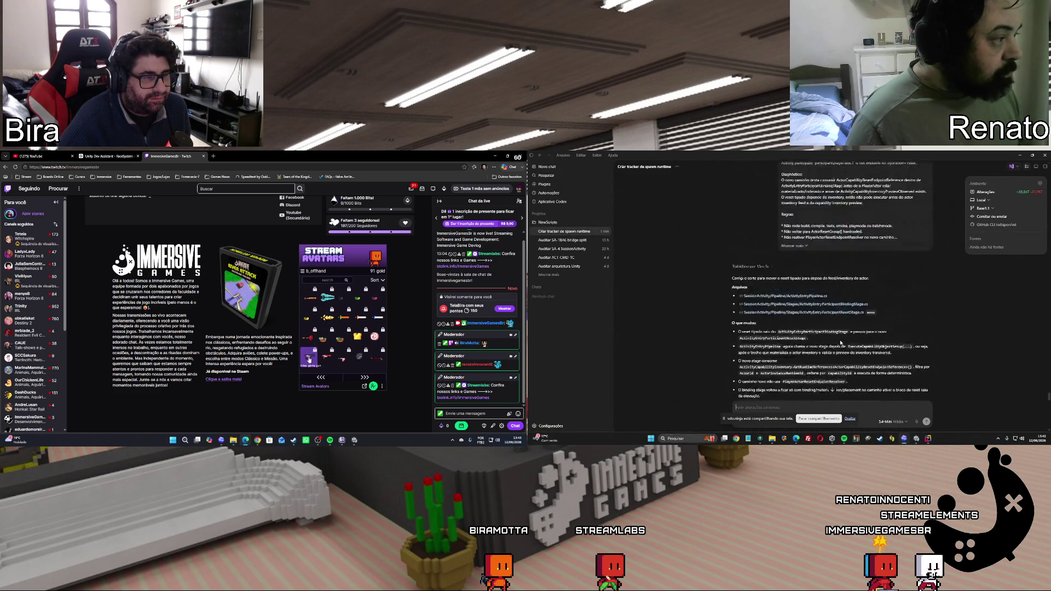
pyautogui.click(327, 318)
pyautogui.scroll(-6, 841, 343)
pyautogui.click(341, 310)
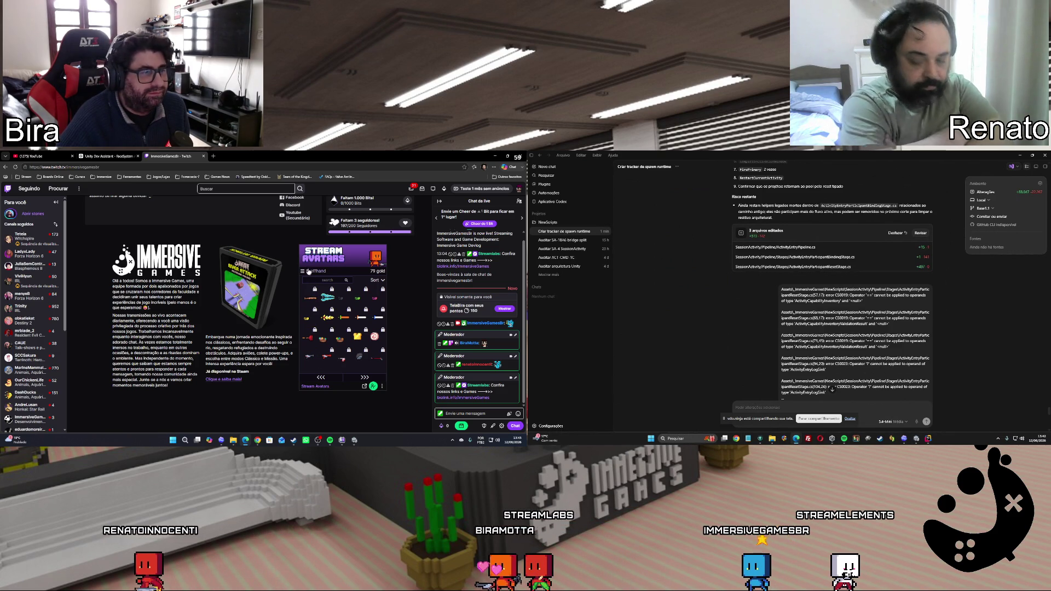
# Show the avatar actions controls from the shop's category list and launch GitHub Desktop
pyautogui.click(305, 271)
pyautogui.click(316, 289)
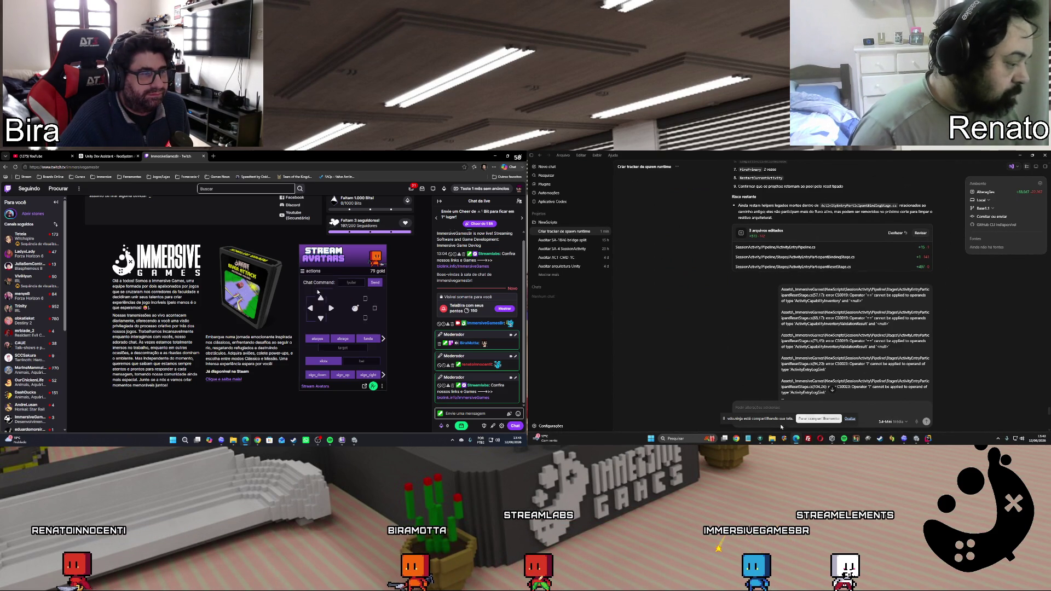
pyautogui.click(761, 438)
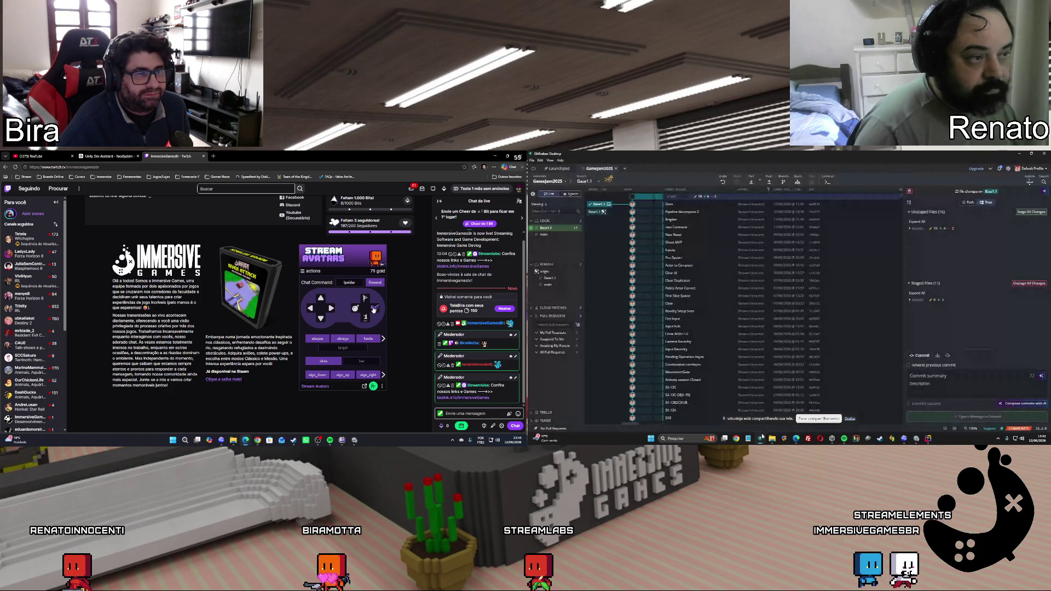
# Minimize GitHub Desktop from the taskbar so the Codex compile-error reply shows
pyautogui.click(761, 438)
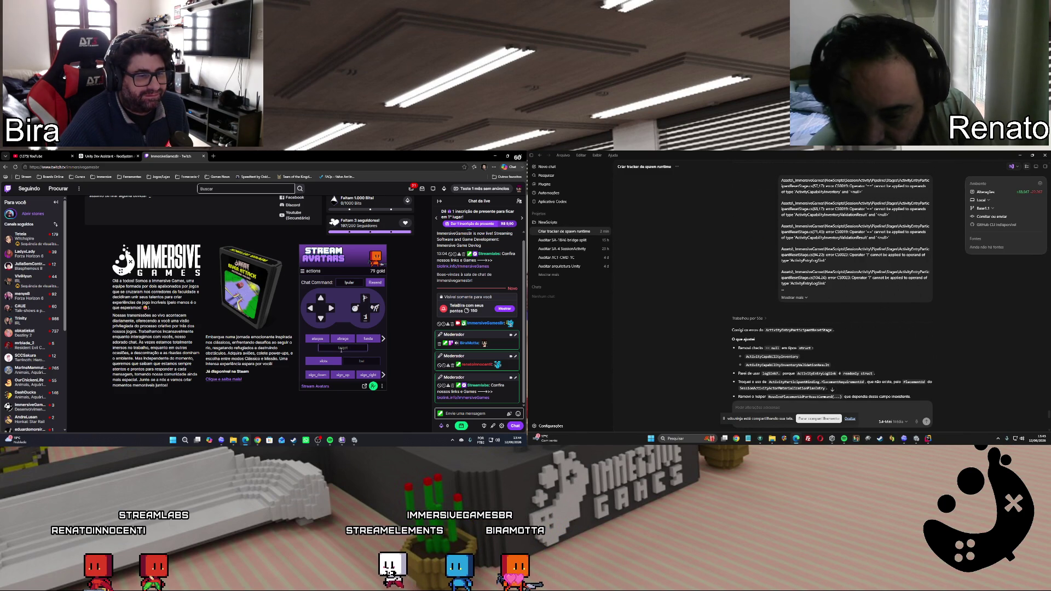
# Hide the Twitch browser to reveal Unity and orbit the scene view around the characters
pyautogui.scroll(5, 385, 310)
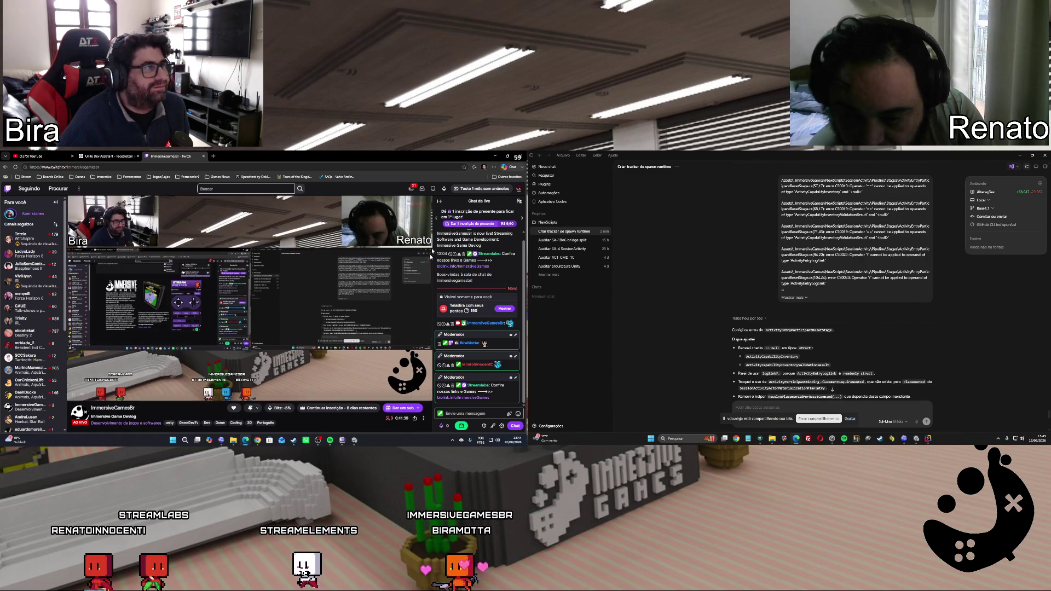
pyautogui.click(496, 158)
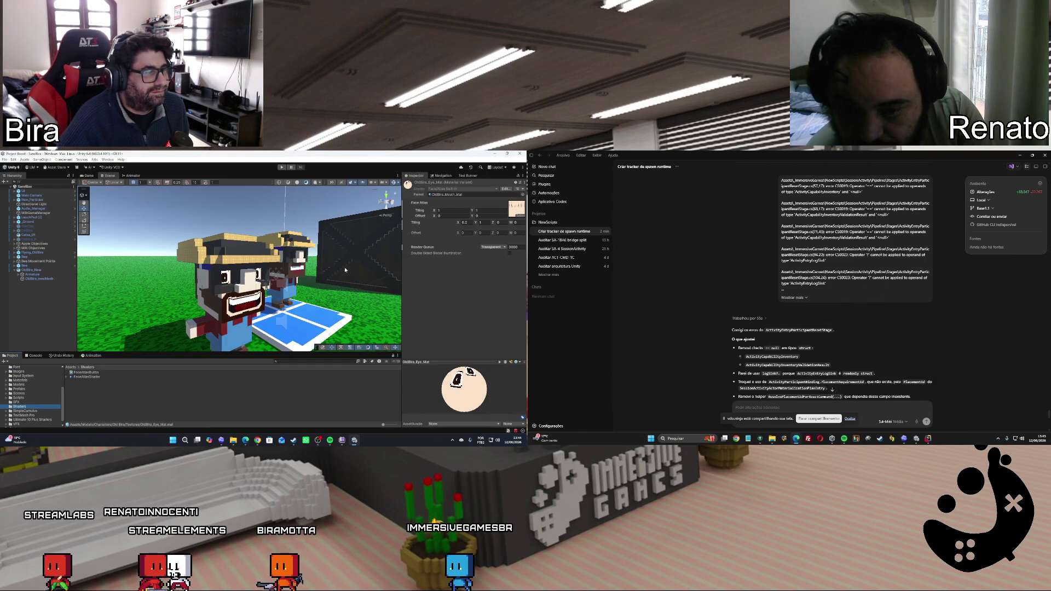
pyautogui.moveTo(345, 269); pyautogui.dragTo(266, 327)
pyautogui.scroll(10, 260, 323)
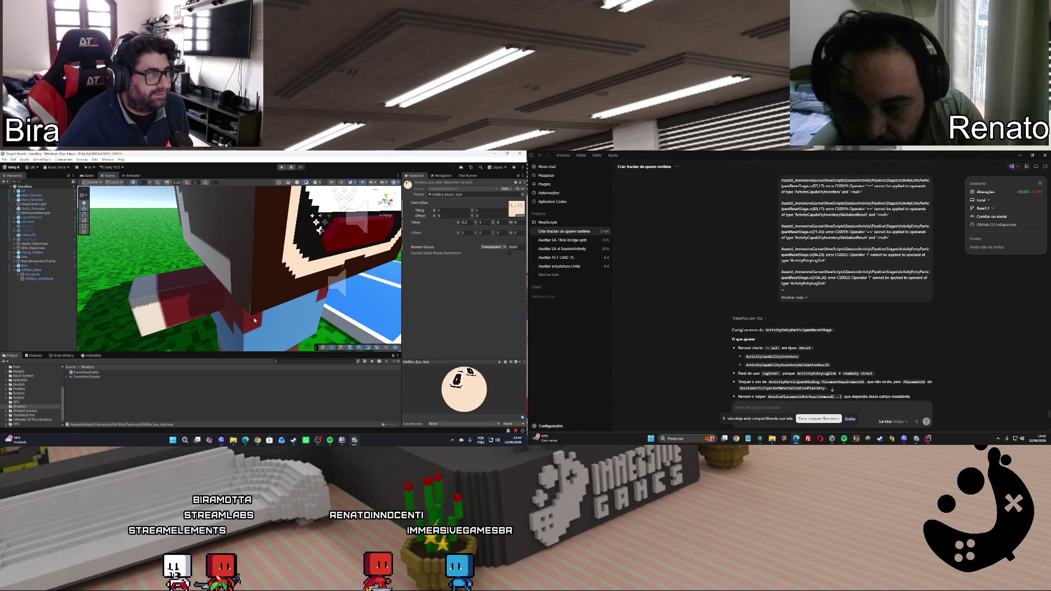
pyautogui.scroll(-10, 254, 320)
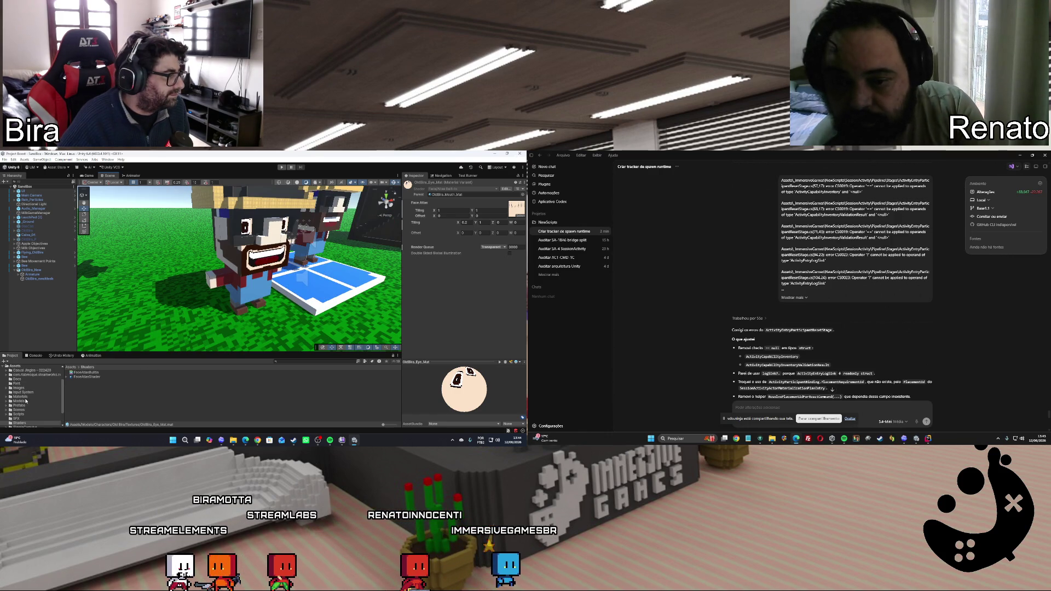
# Browse the Materials and Models asset folders and start a new Codex message
pyautogui.click(24, 398)
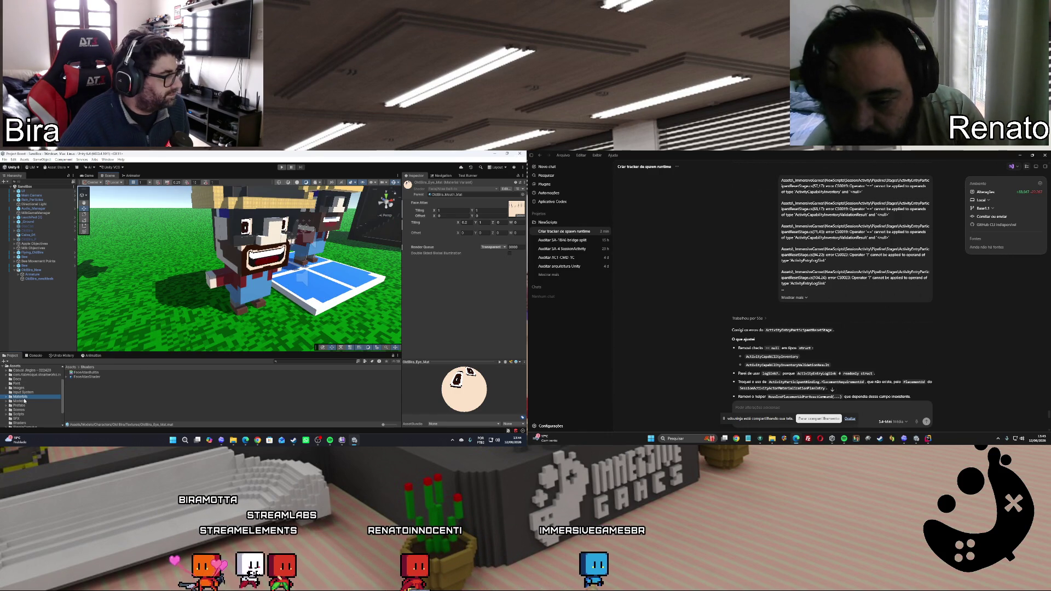
pyautogui.click(25, 401)
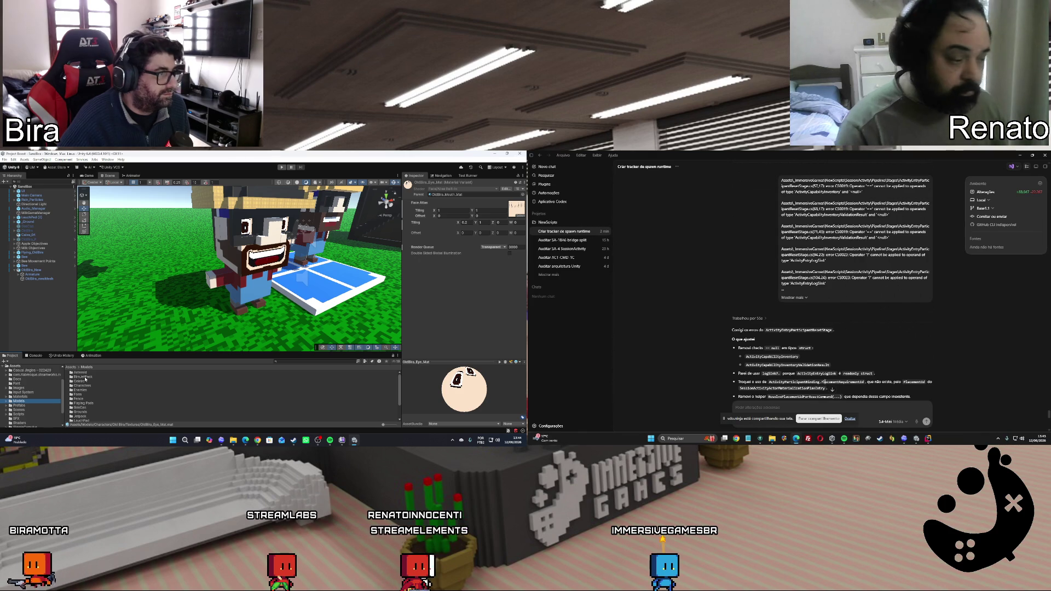
pyautogui.click(879, 405)
# Type $ in Codex to list skills, and open Characters > Old Bira > Textures in Unity
pyautogui.write('$')
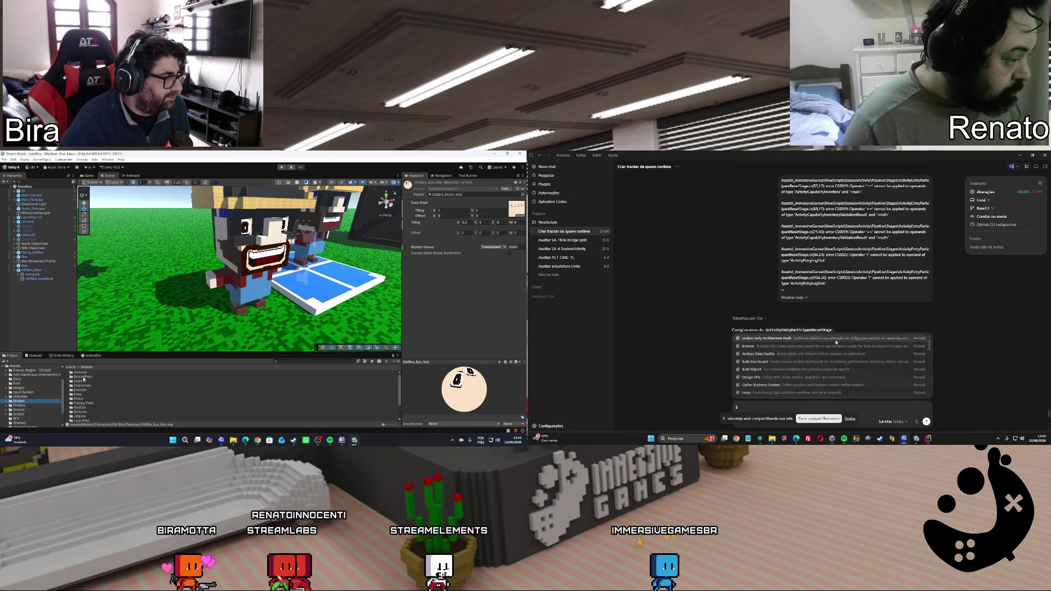
pyautogui.scroll(-3, 836, 342)
pyautogui.scroll(-2, 84, 380)
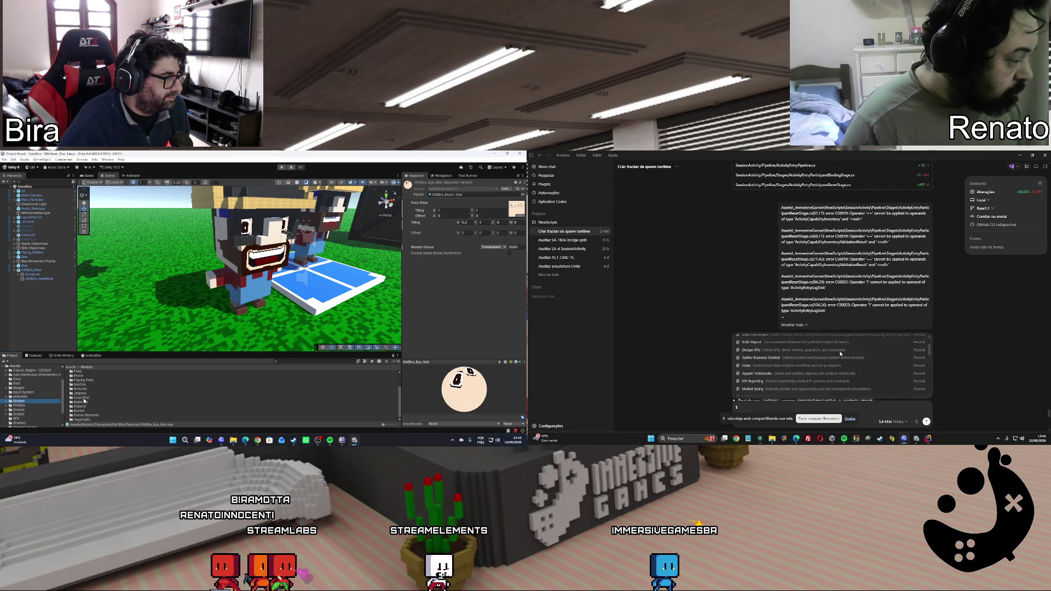
pyautogui.scroll(3, 840, 353)
pyautogui.scroll(3, 83, 398)
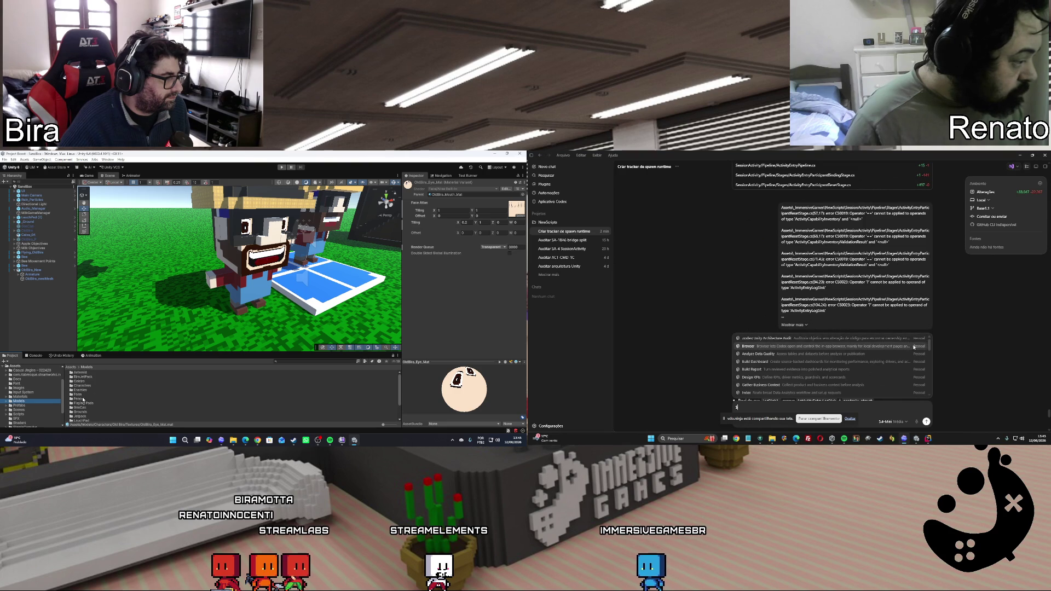
pyautogui.doubleClick(83, 386)
pyautogui.scroll(-3, 925, 350)
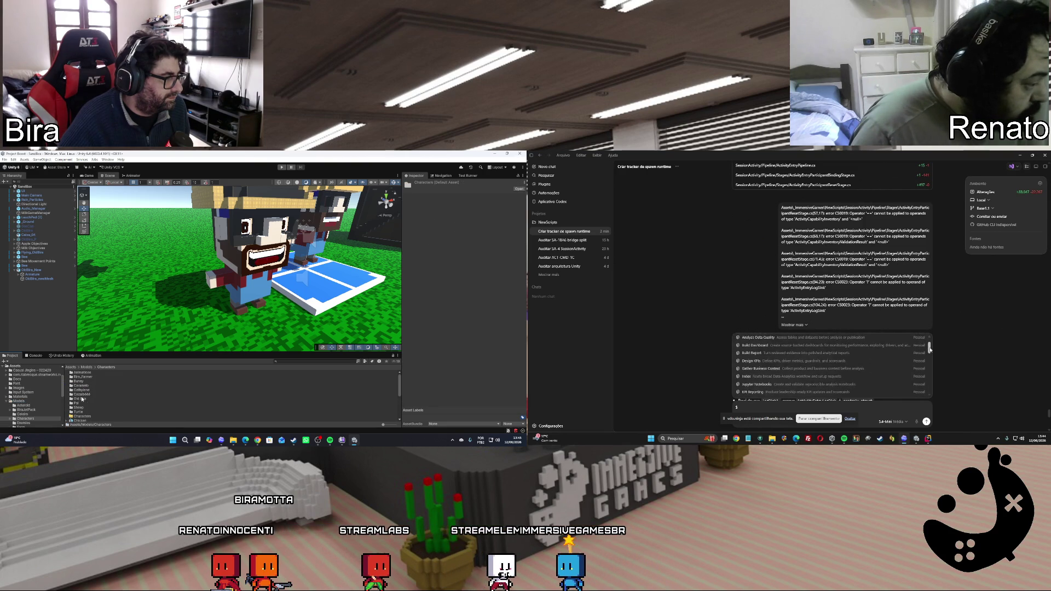
pyautogui.doubleClick(82, 400)
pyautogui.scroll(-5, 930, 361)
pyautogui.click(207, 391)
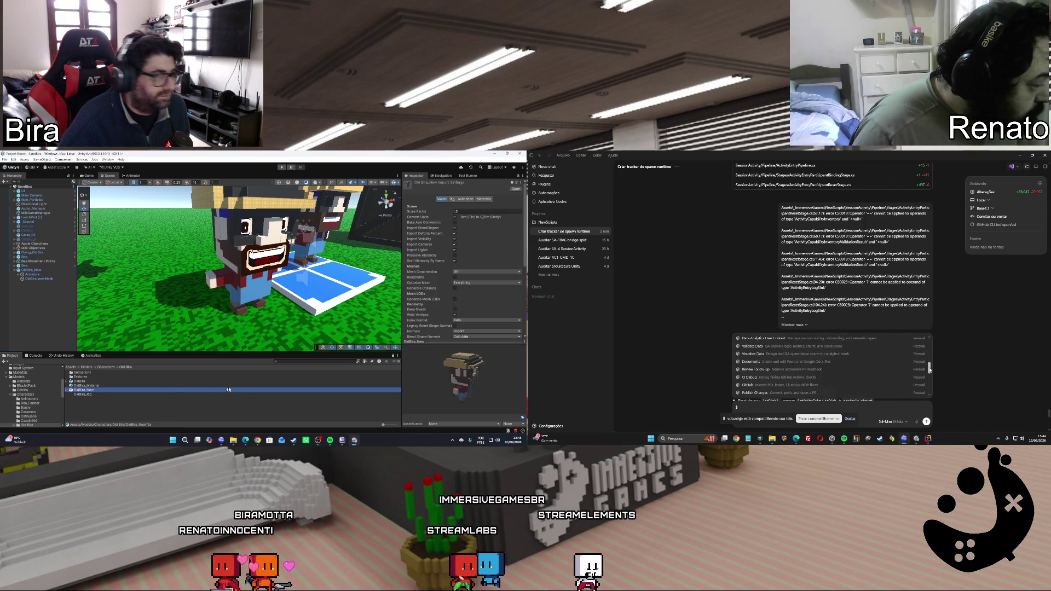
pyautogui.scroll(-5, 929, 372)
pyautogui.doubleClick(82, 377)
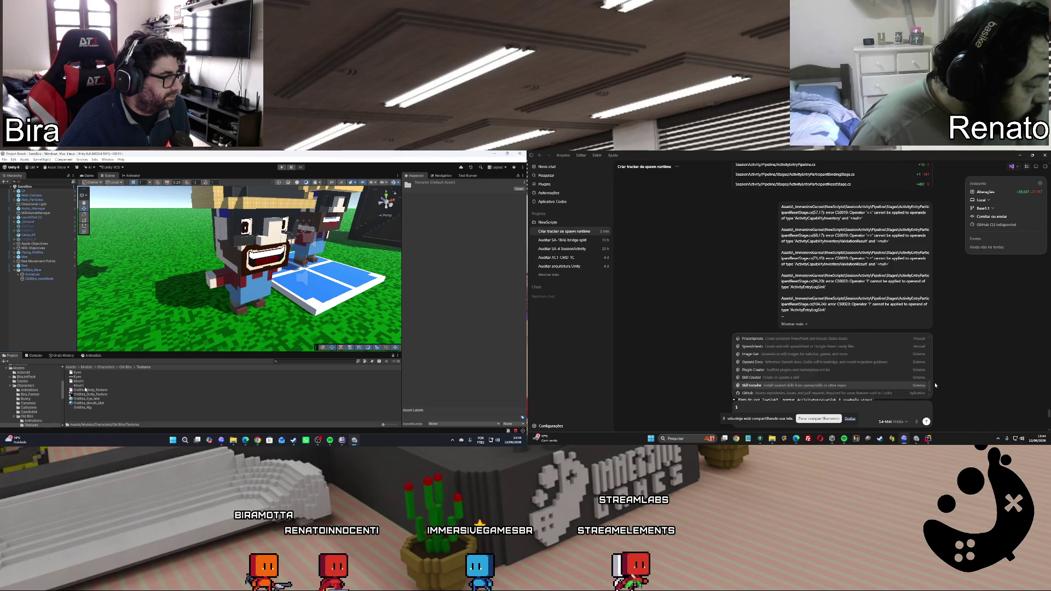
# Set OldBira_Body_Texture's Filter Mode to Point (no filter), apply it, and show the Game view
pyautogui.scroll(10, 929, 383)
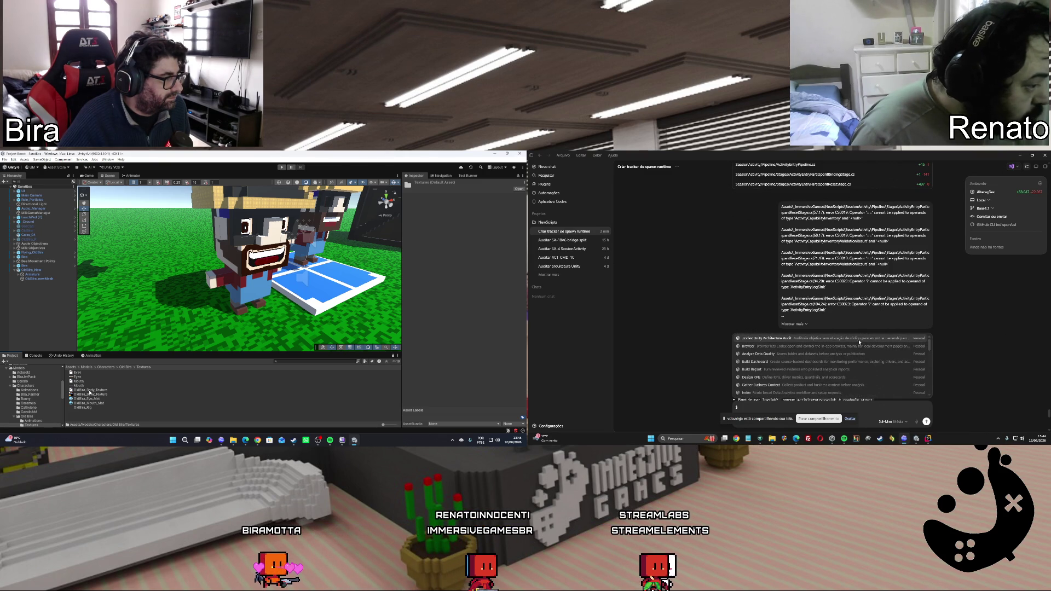
pyautogui.click(89, 394)
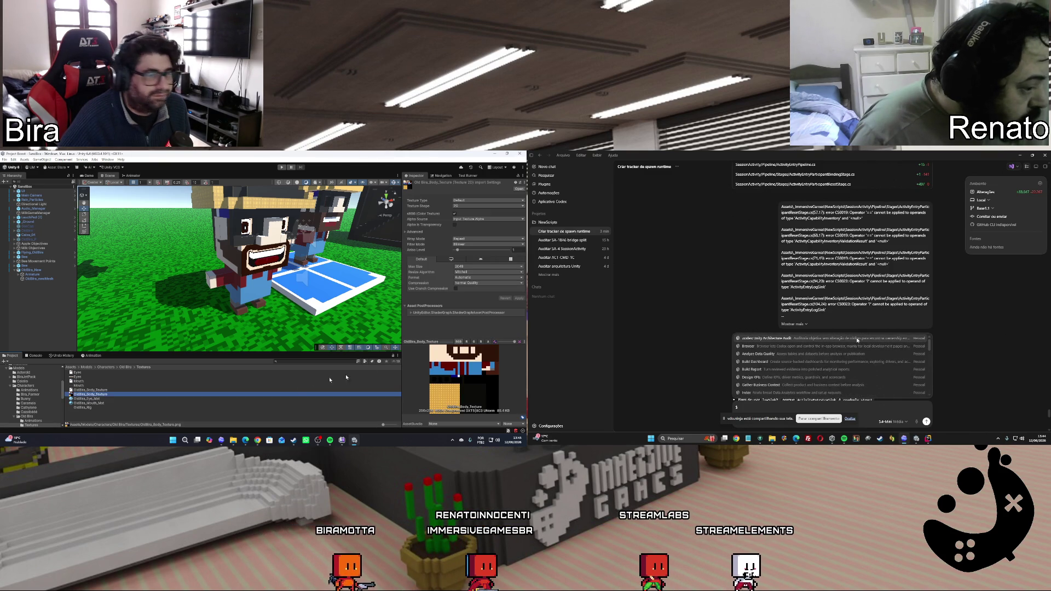
pyautogui.click(469, 250)
pyautogui.click(519, 298)
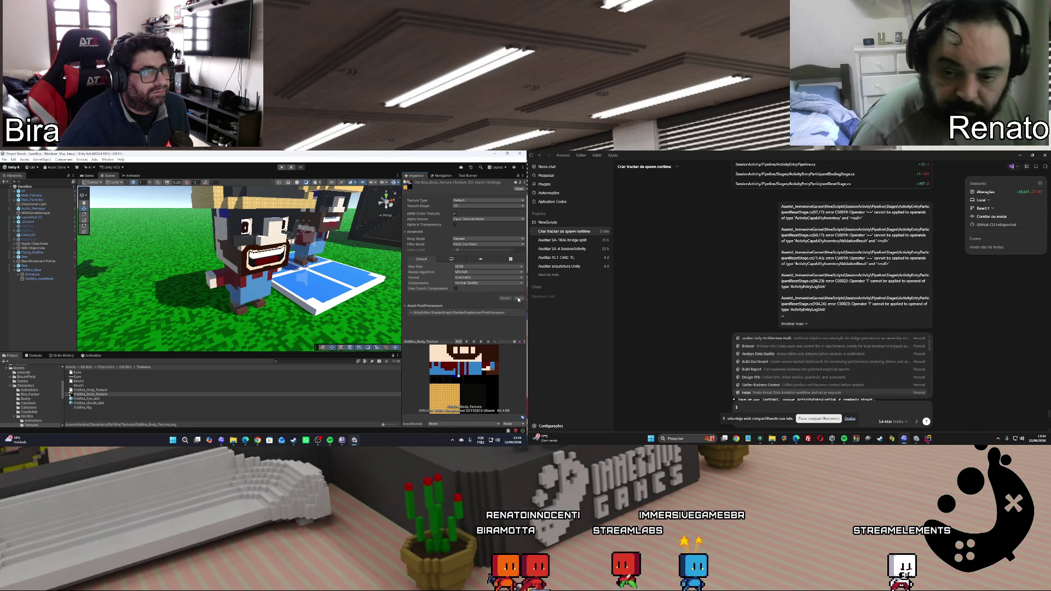
pyautogui.scroll(3, 303, 253)
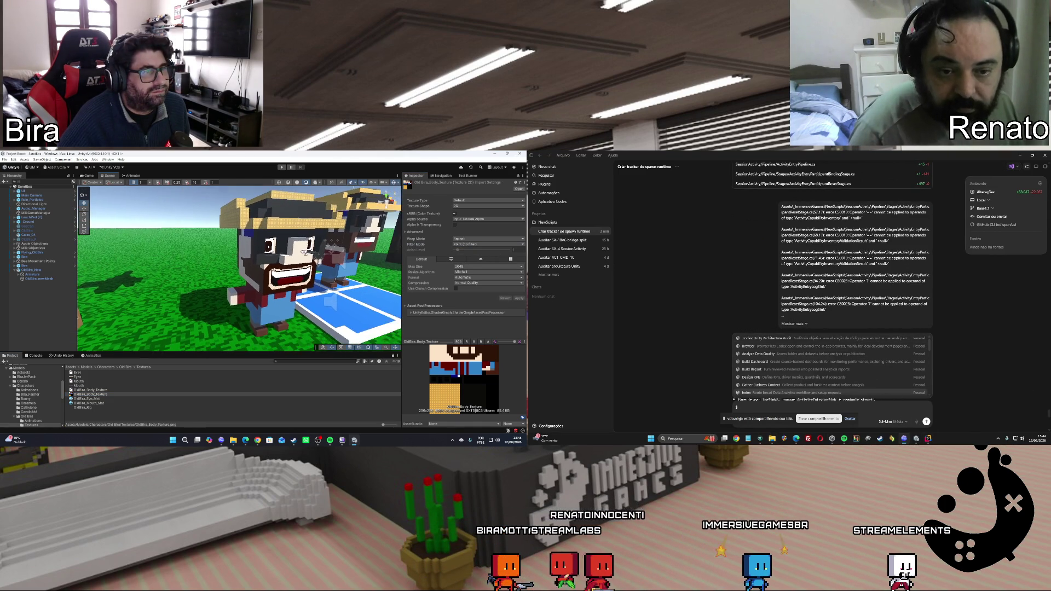
pyautogui.scroll(2, 303, 251)
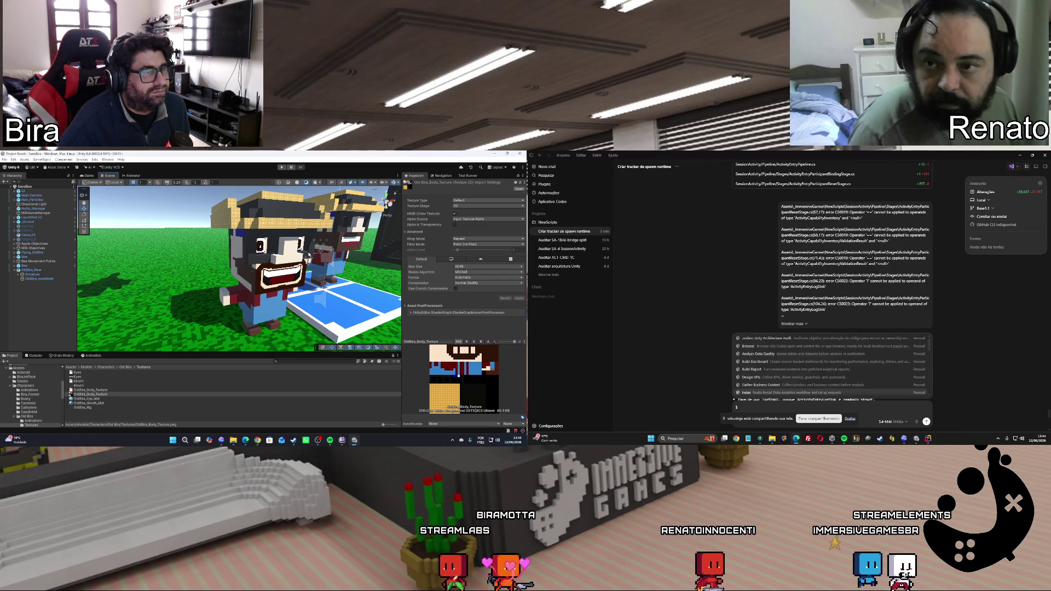
pyautogui.click(87, 176)
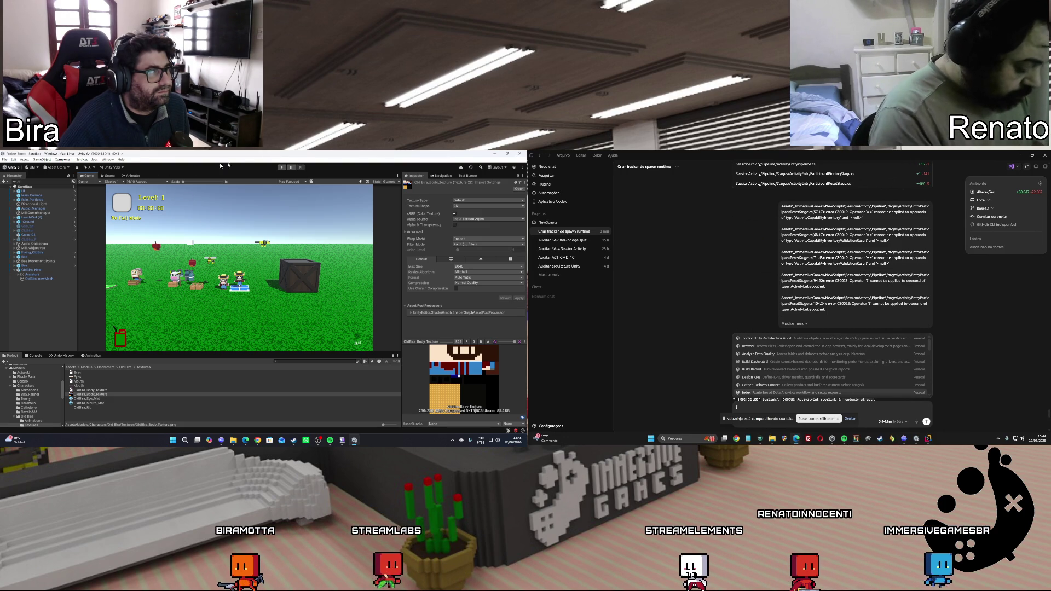
pyautogui.click(281, 167)
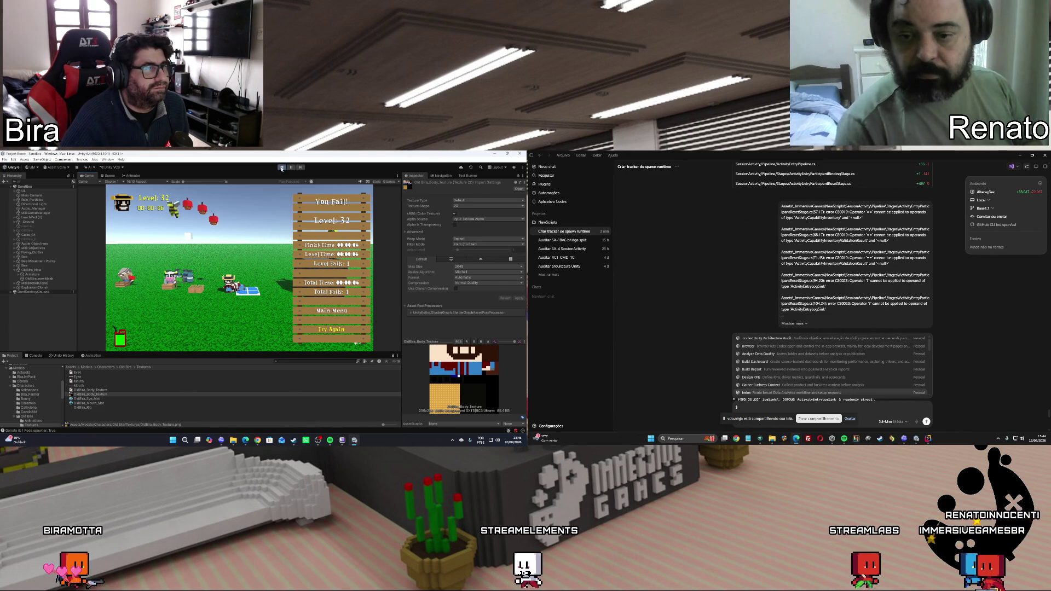
pyautogui.click(282, 167)
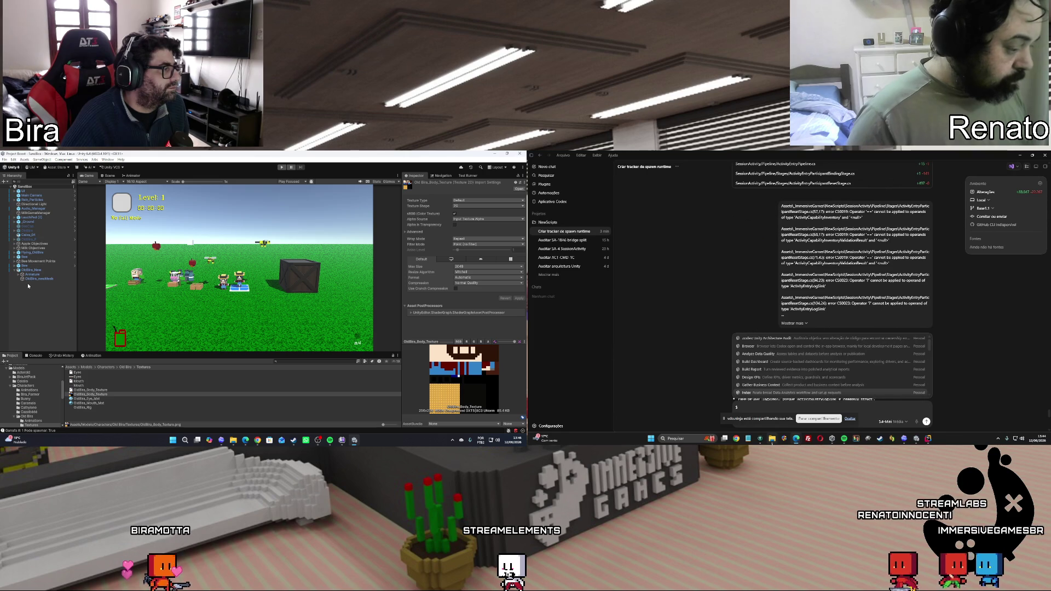
pyautogui.moveTo(772, 440)
pyautogui.click(31, 252)
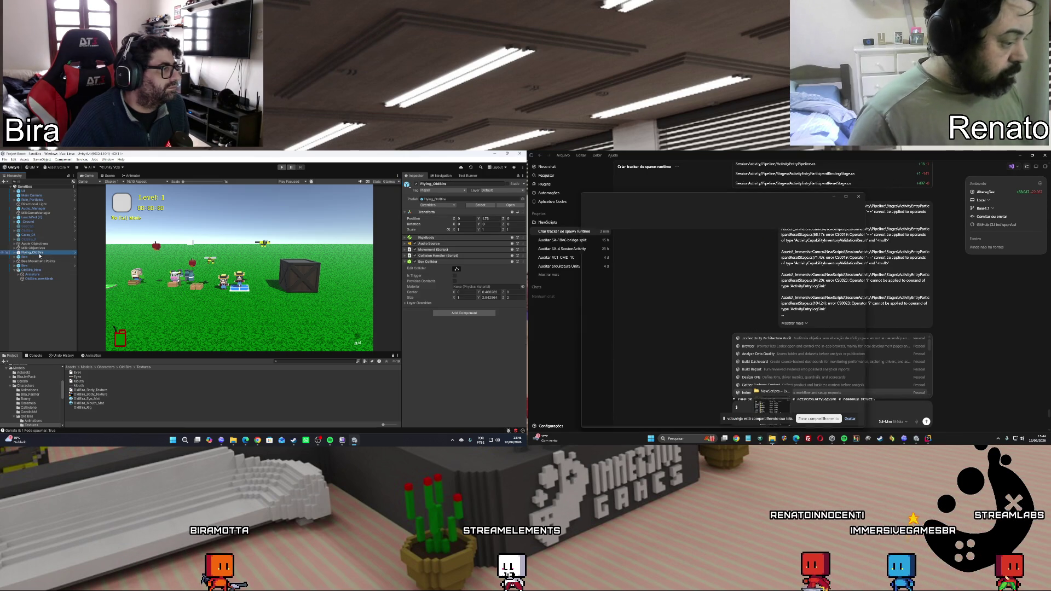
# Open the codex skills folder and browse its unity-implementation and base20-session-architecture subfolders
pyautogui.click(771, 407)
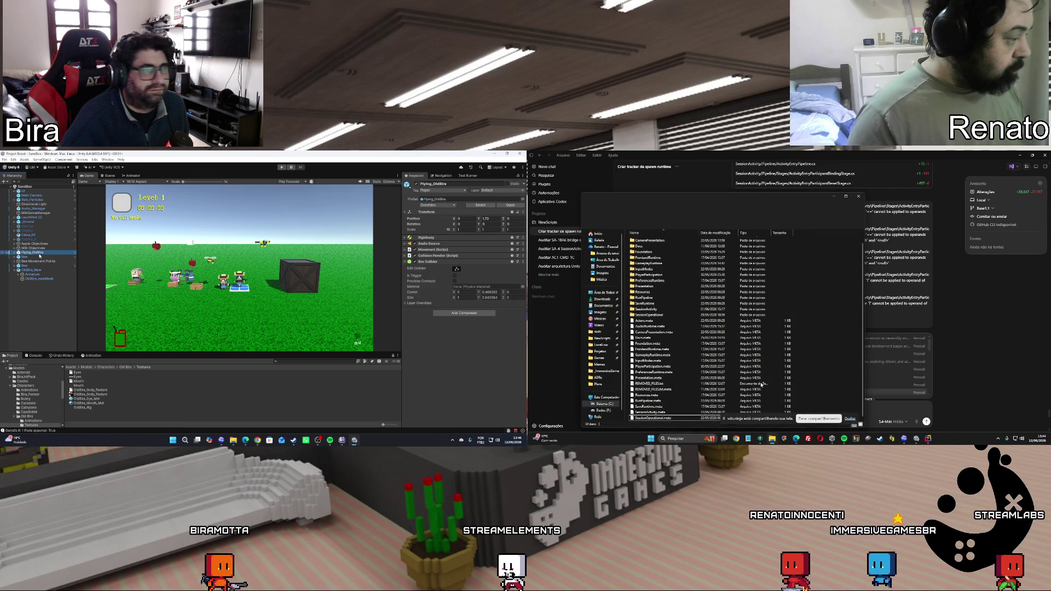
pyautogui.click(598, 332)
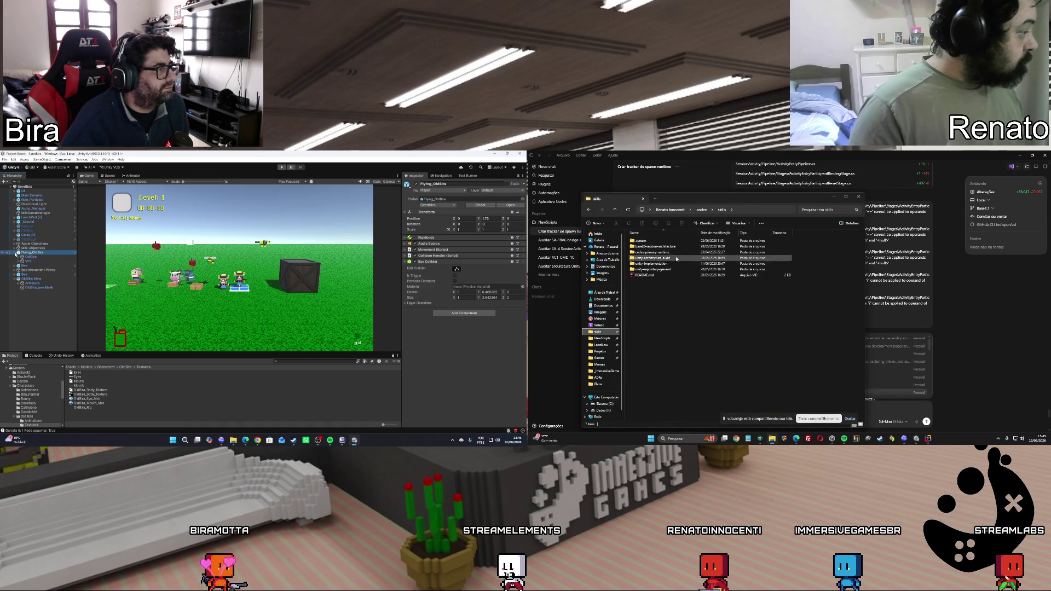
pyautogui.click(36, 257)
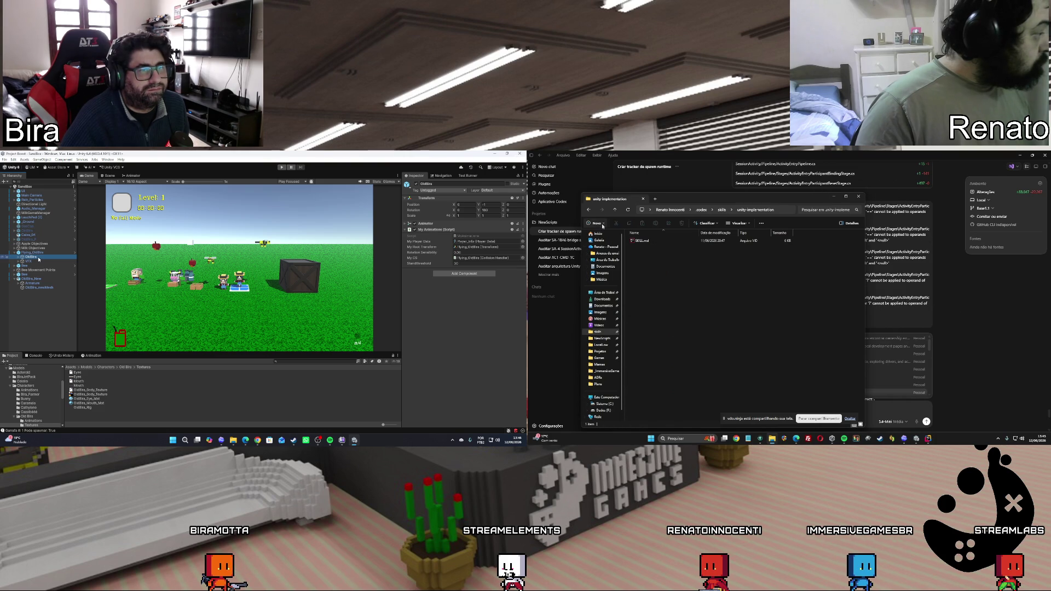
pyautogui.click(589, 210)
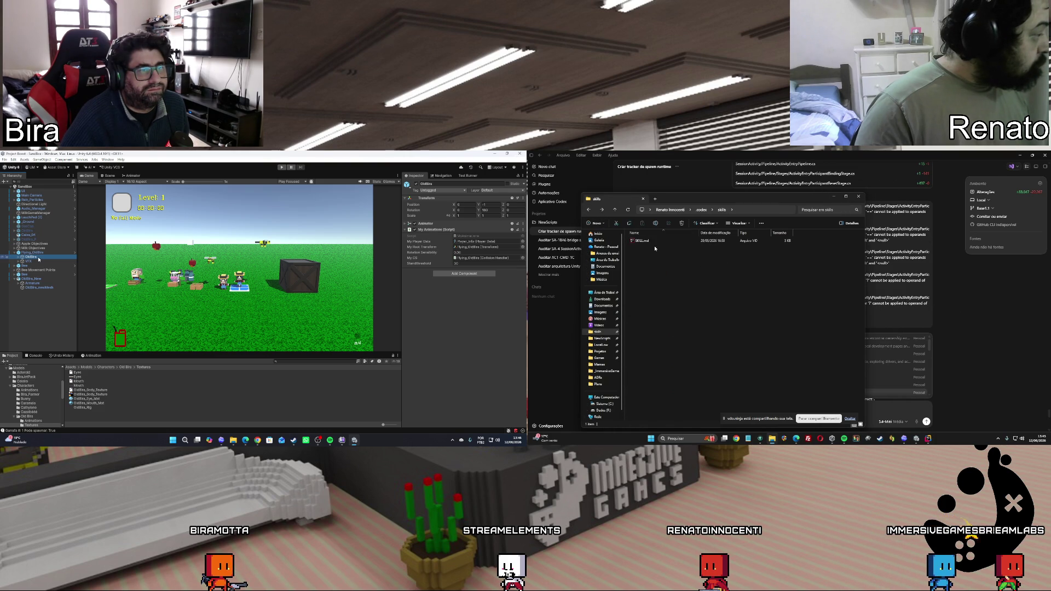
pyautogui.click(589, 212)
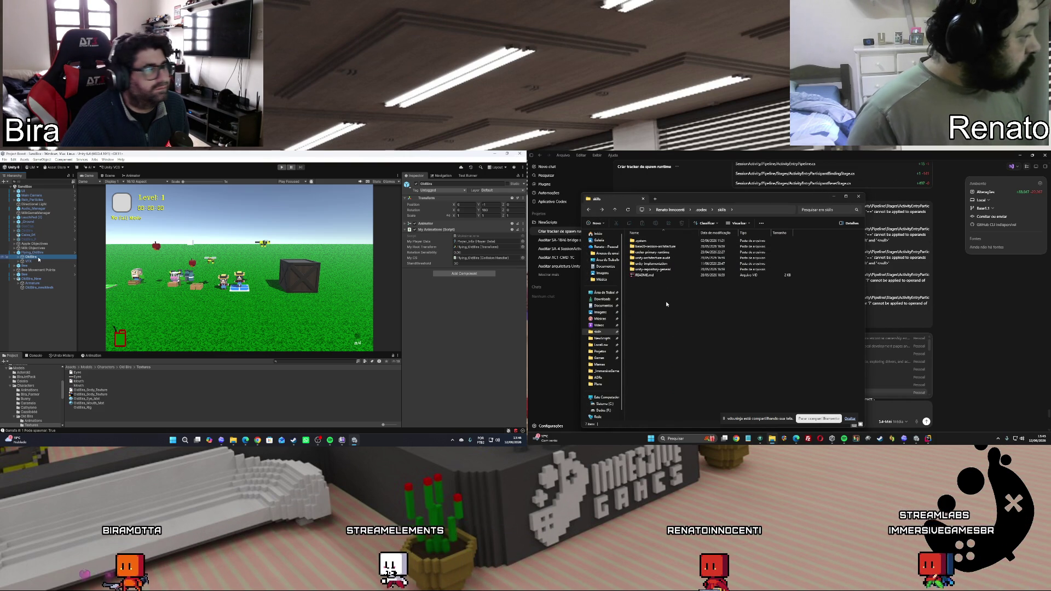
# Inspect OldBira's children: the OldBiraMesh renderer and Flying_OldBira's Collision Handler component
pyautogui.click(19, 257)
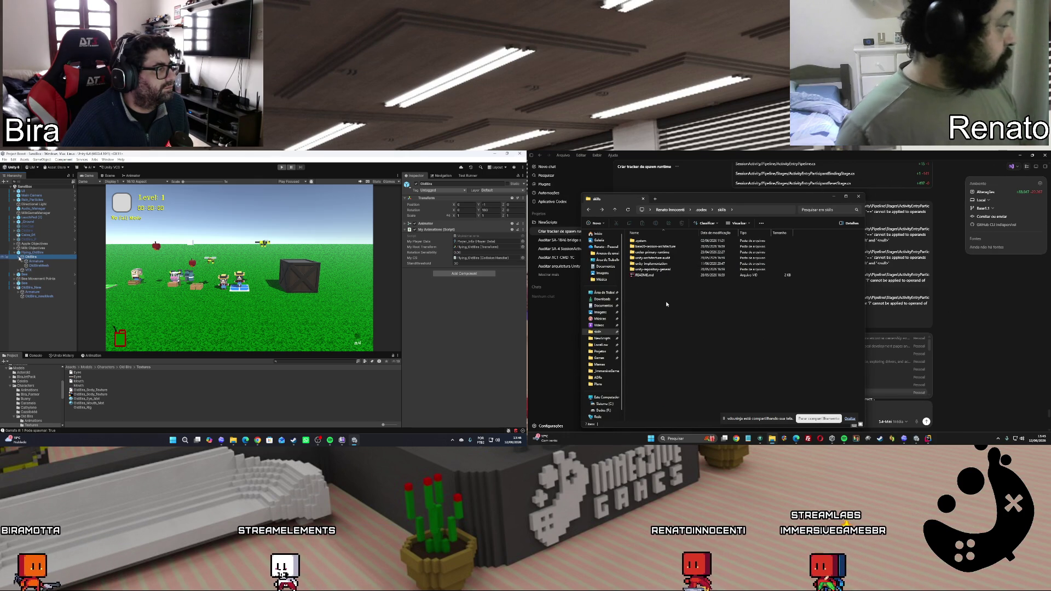
pyautogui.click(38, 266)
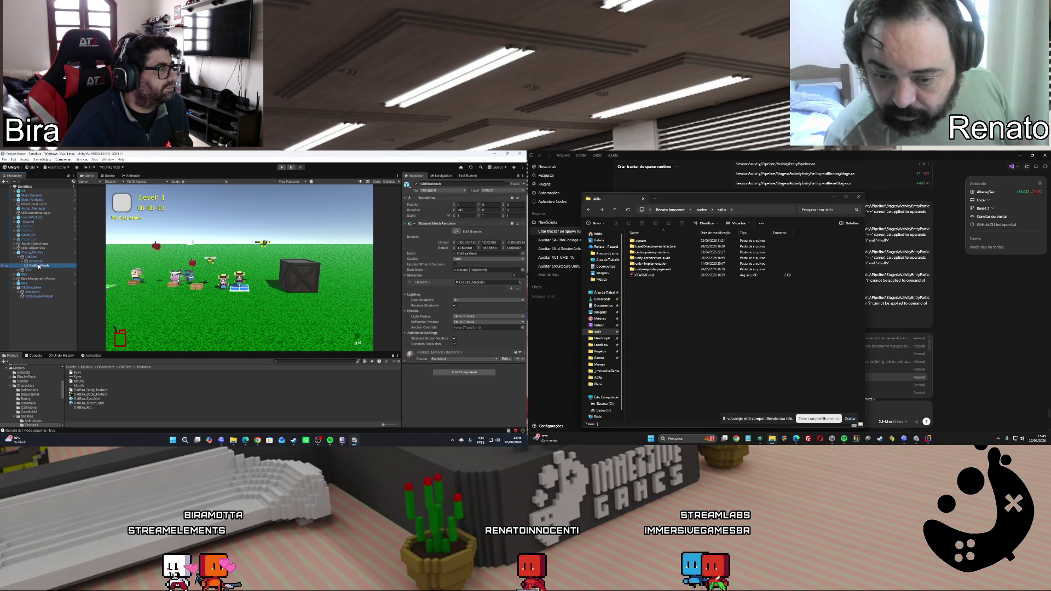
pyautogui.click(39, 253)
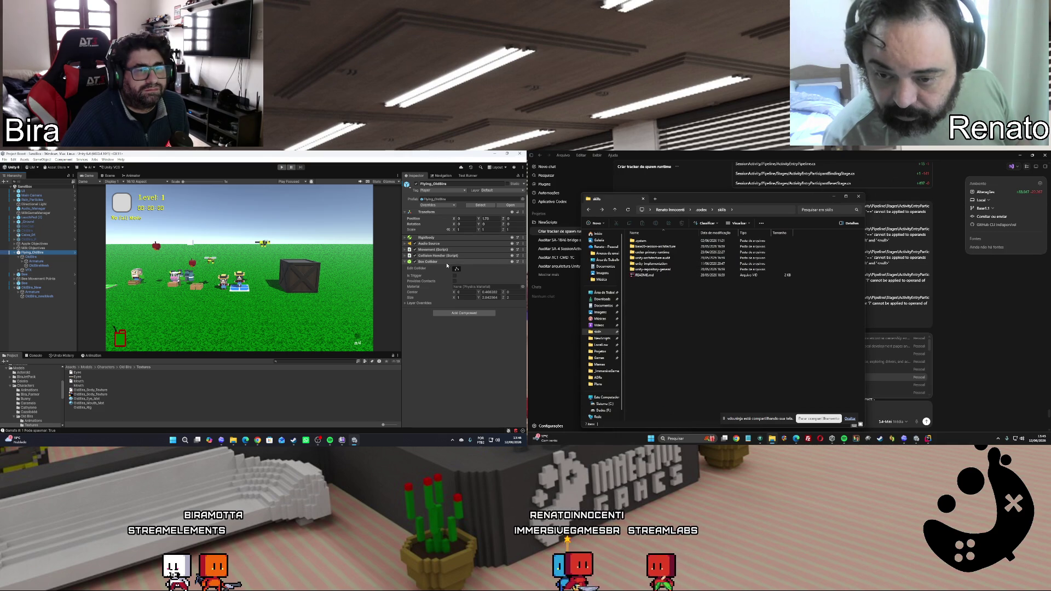
pyautogui.click(405, 256)
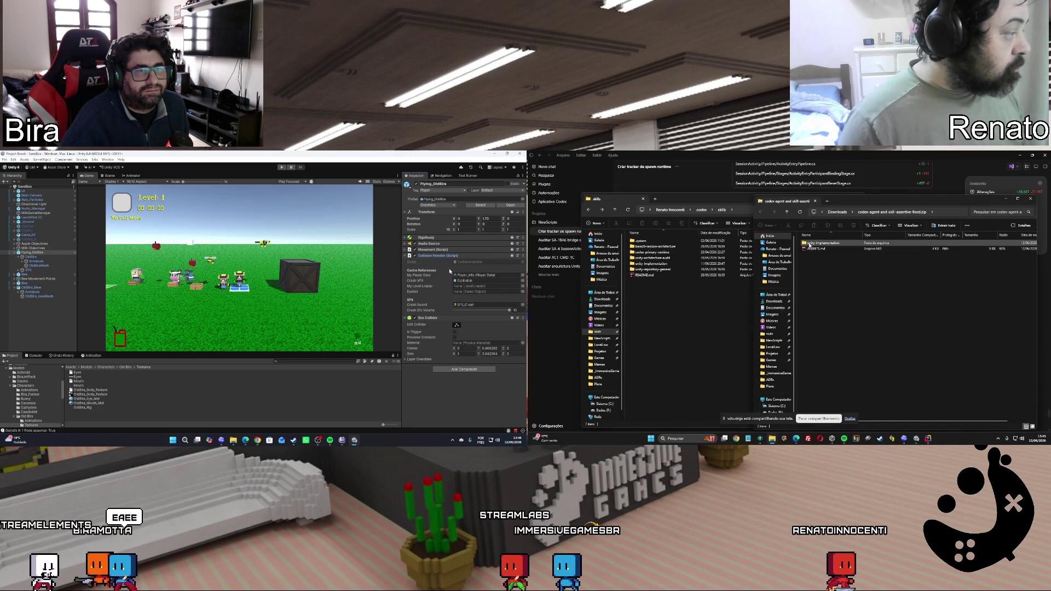
# Expand and then collapse the Movement component settings in the Inspector
pyautogui.click(406, 250)
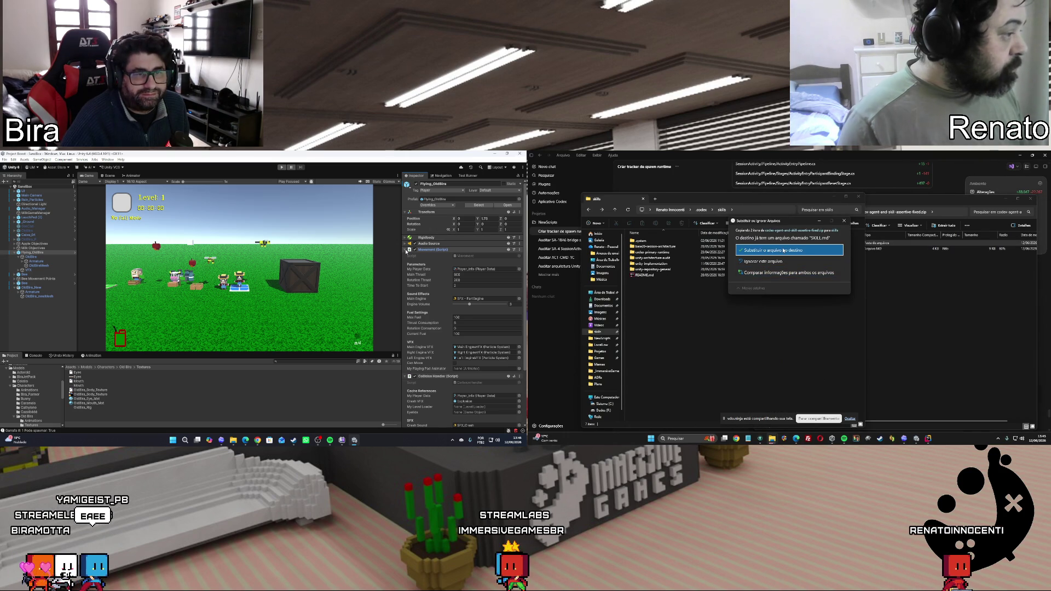
pyautogui.click(406, 250)
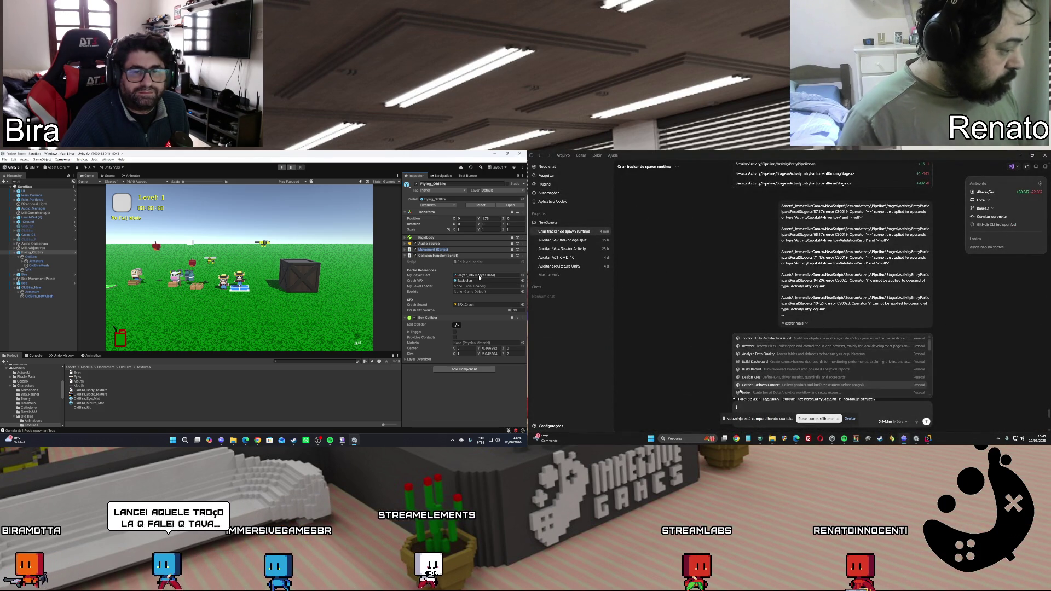
# Attach the Skill Installer skill from the end of the Codex skills list to the prompt
pyautogui.scroll(-1, 739, 383)
pyautogui.scroll(1, 798, 374)
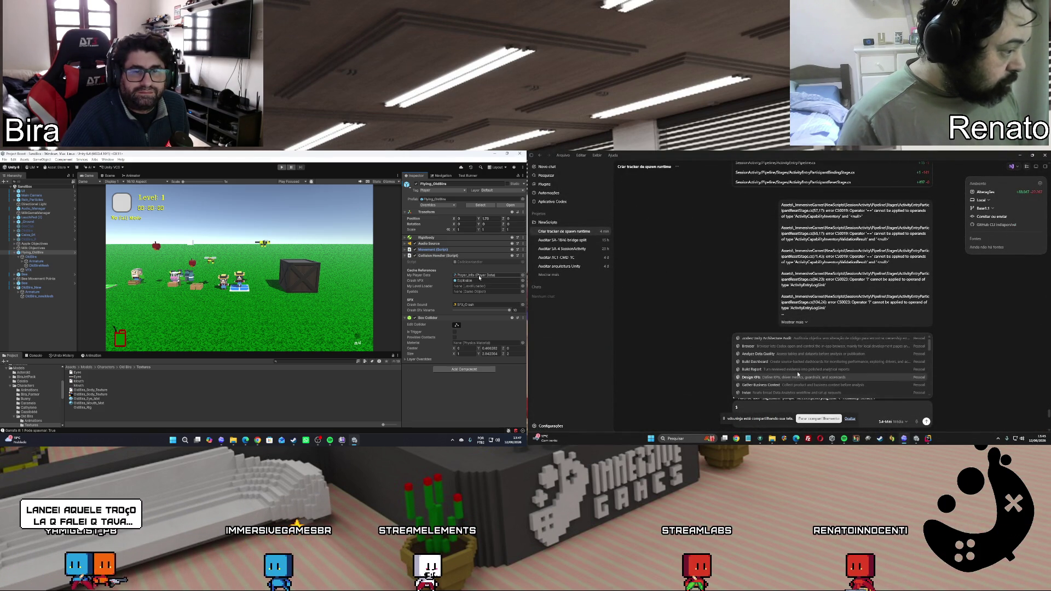
pyautogui.press('Up')
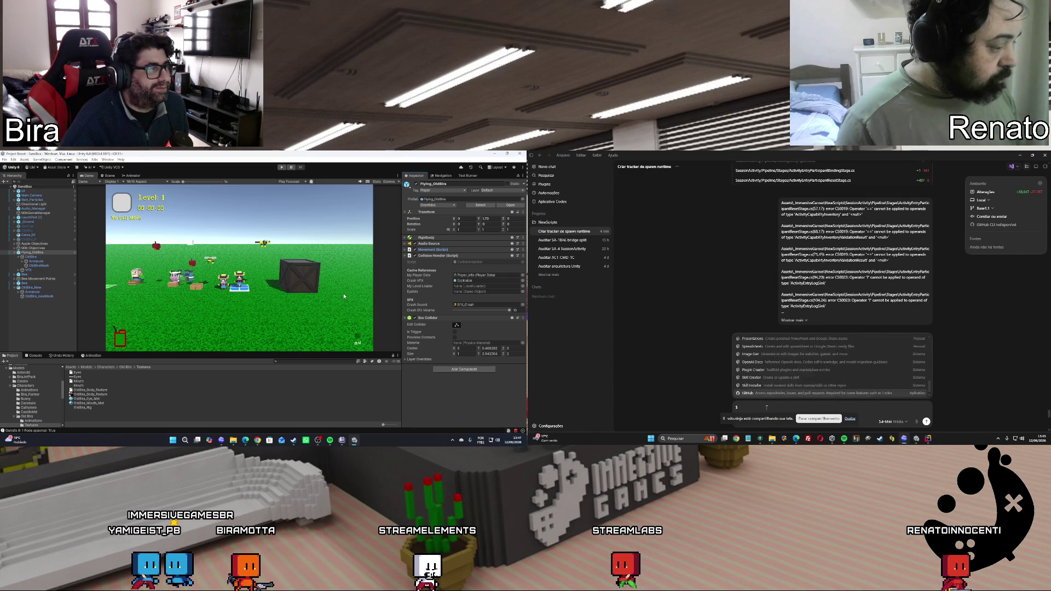
pyautogui.press('Down')
pyautogui.click(15, 252)
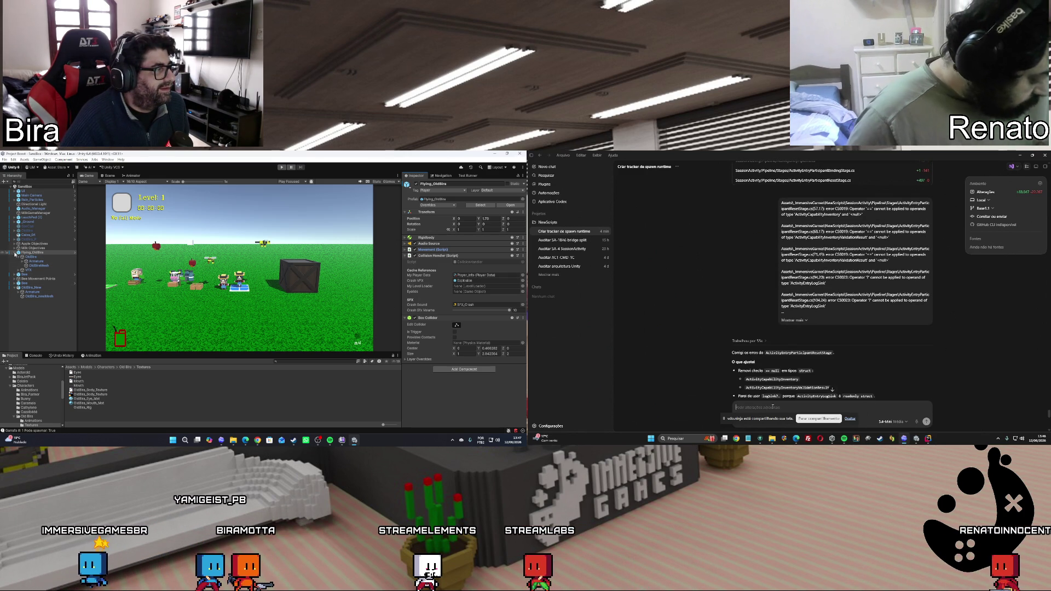
pyautogui.scroll(-3, 835, 354)
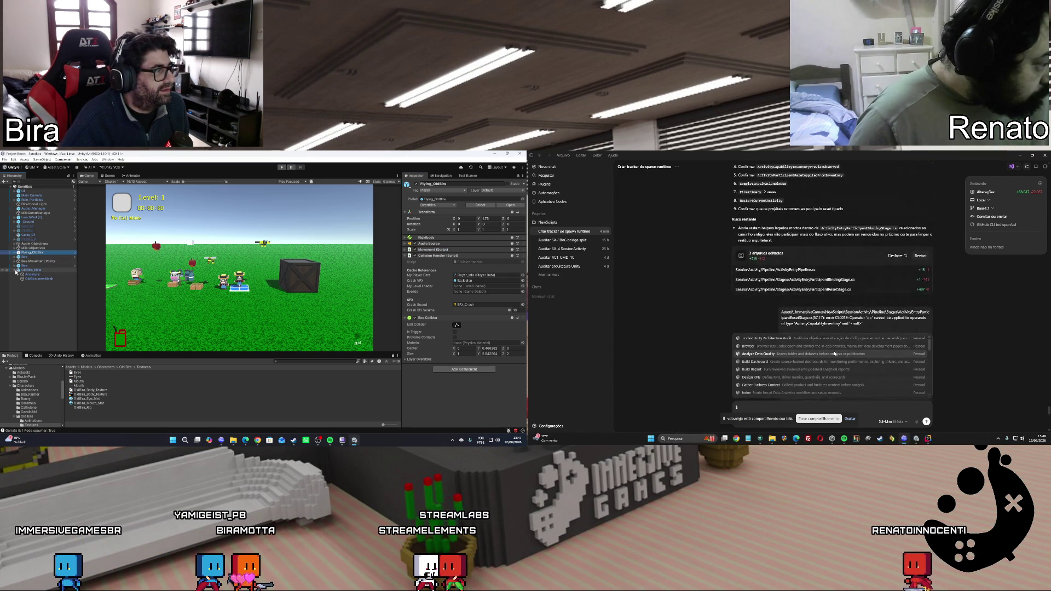
pyautogui.scroll(-5, 835, 361)
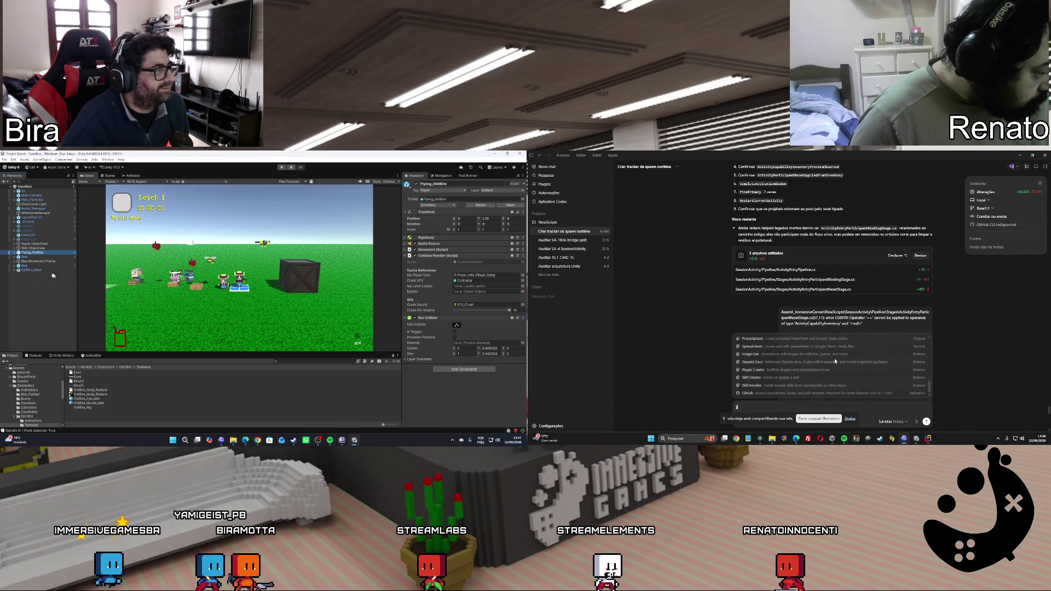
pyautogui.write('0')
pyautogui.click(822, 389)
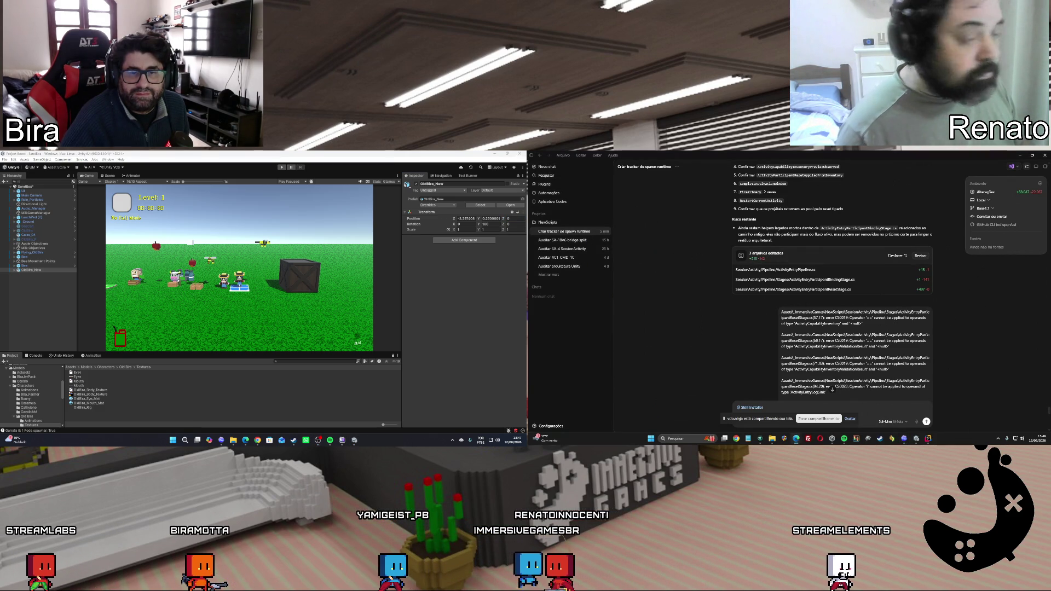
pyautogui.click(246, 441)
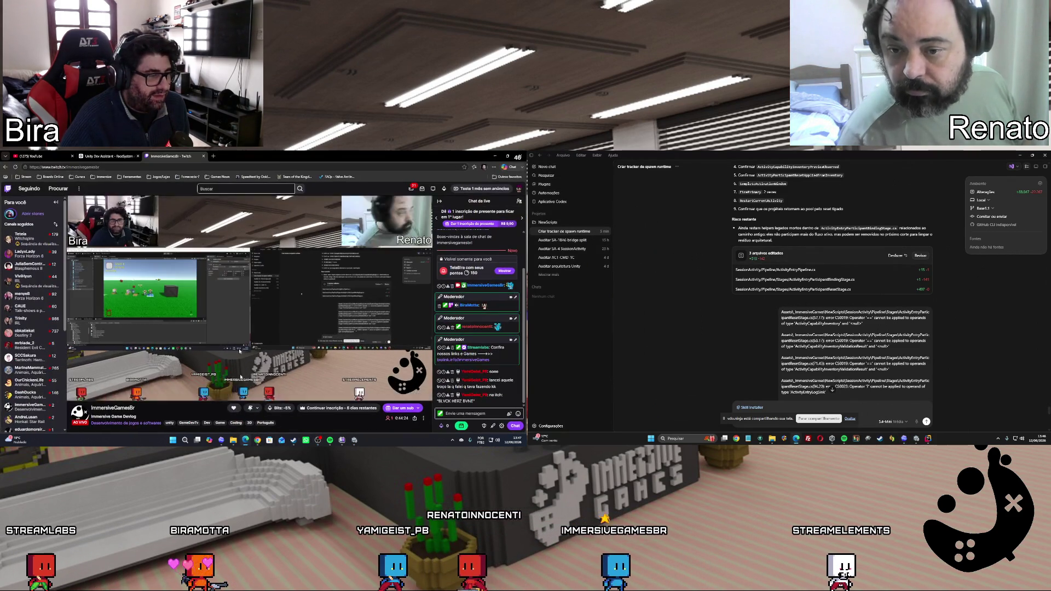
# Open itch.io in a new tab, search 'BLVCK HERZ BVNE', and open the game's page
pyautogui.hotkey('ctrl', 't')
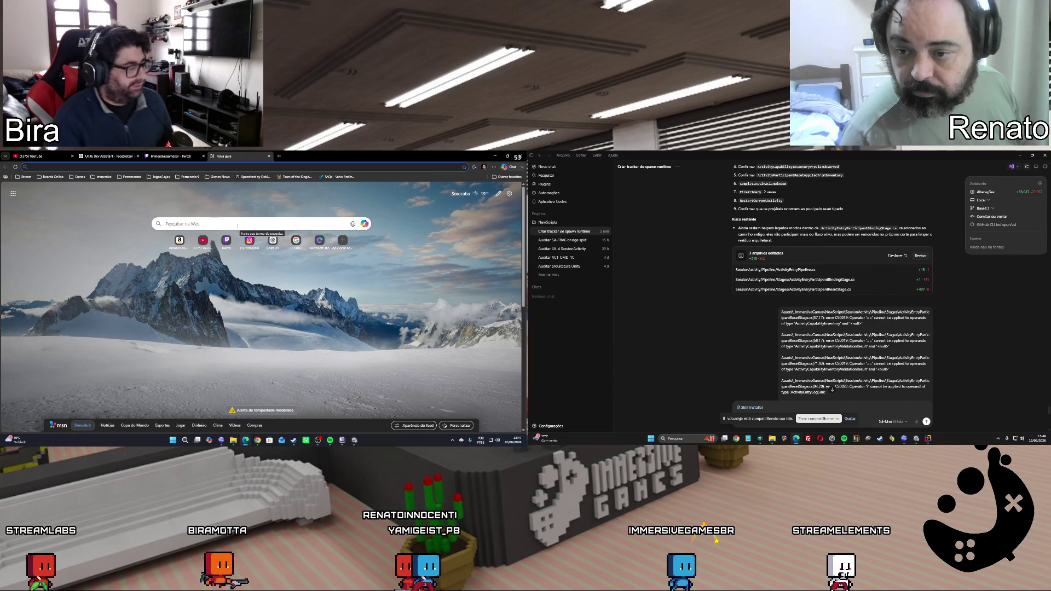
pyautogui.write('i')
pyautogui.press('Return')
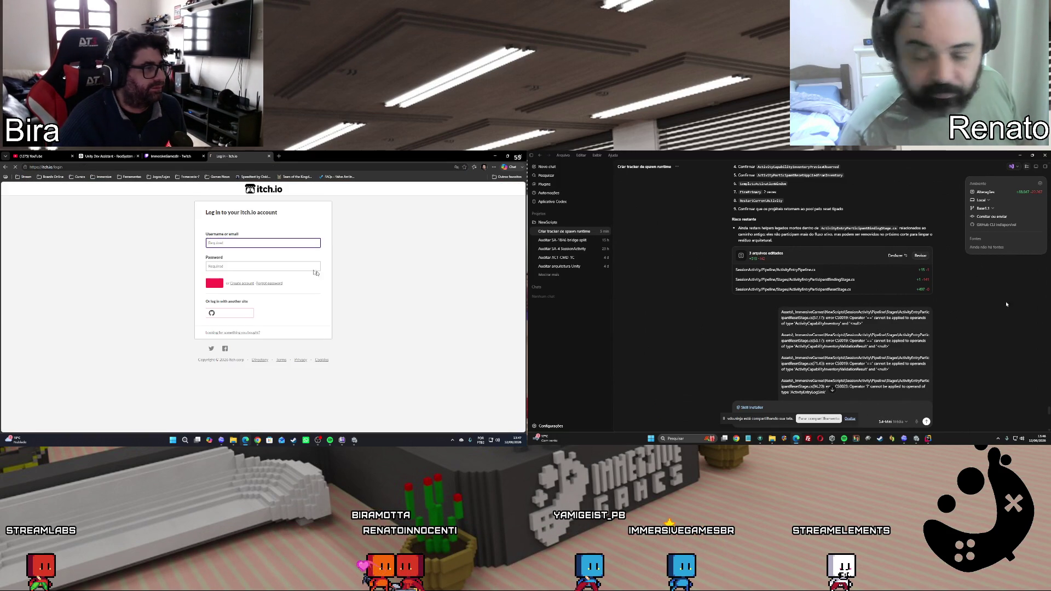
pyautogui.click(265, 192)
pyautogui.click(917, 443)
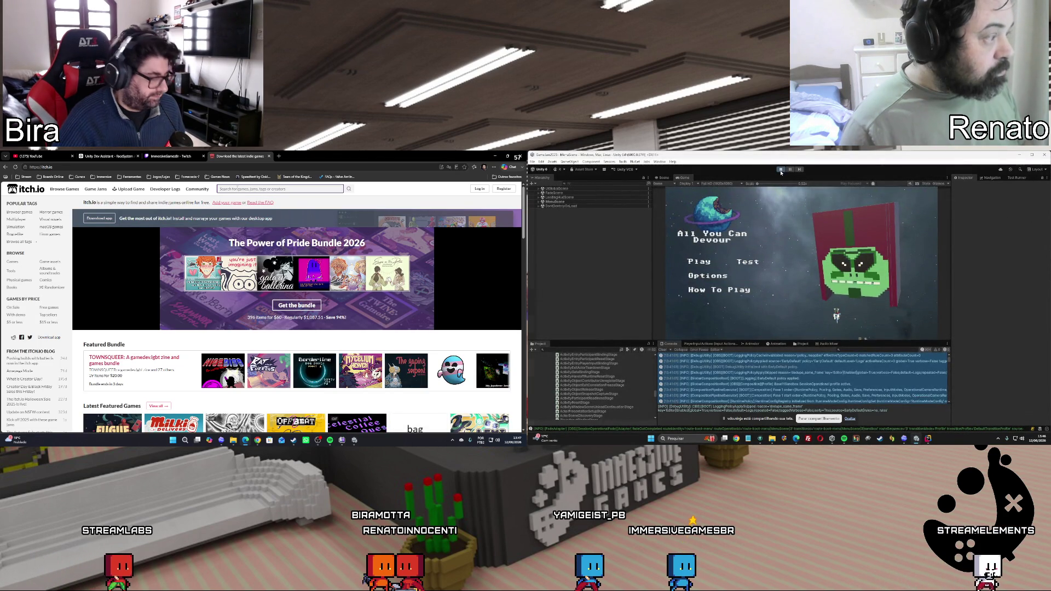
pyautogui.write('BLVCK HERZ BVNET')
pyautogui.click(780, 172)
pyautogui.hotkey('alt', 'Tab')
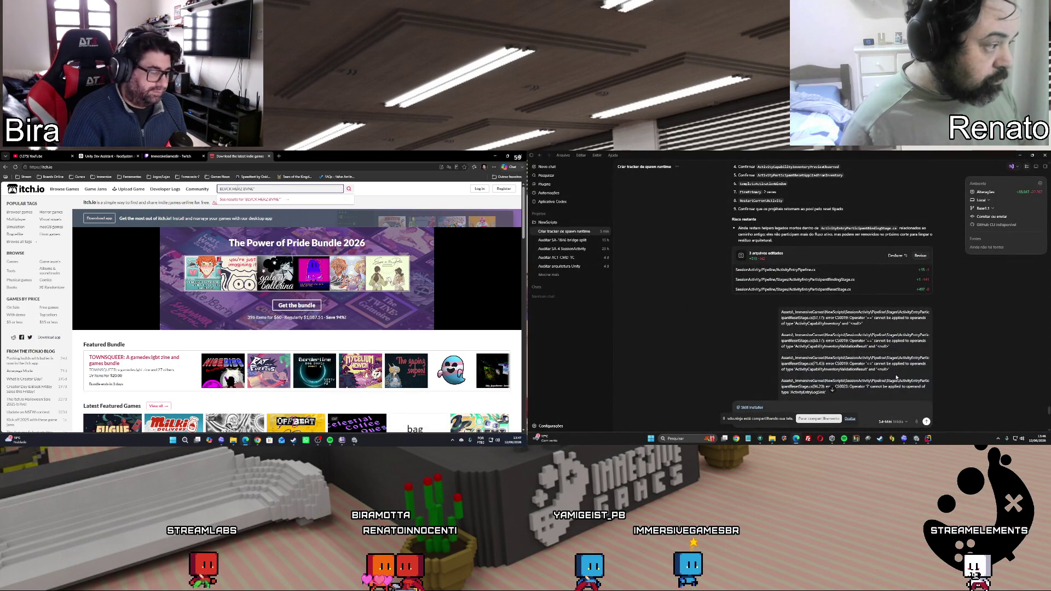
pyautogui.press('Return')
pyautogui.moveTo(294, 264)
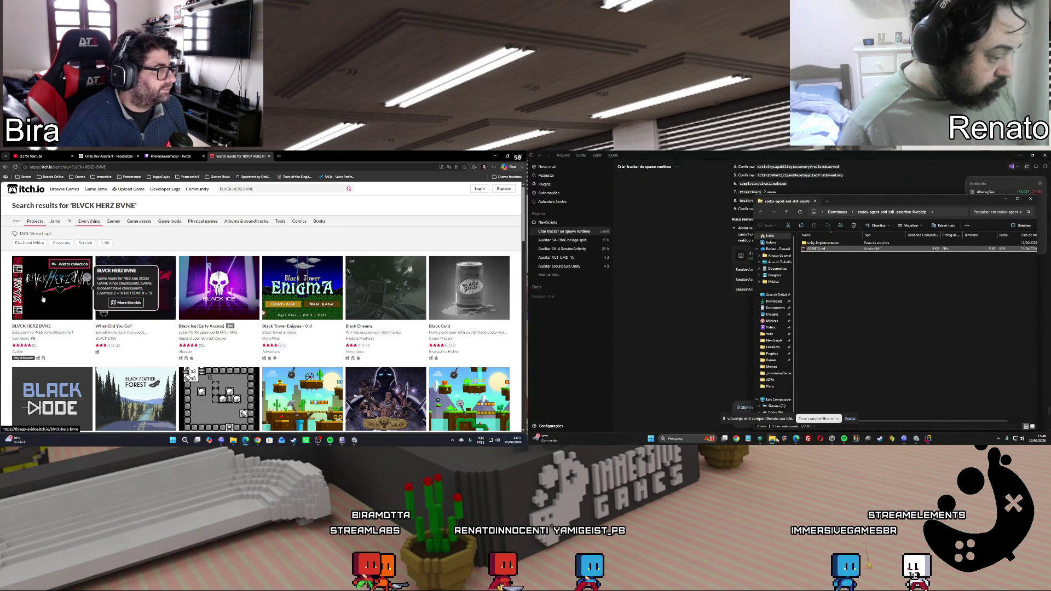
pyautogui.click(43, 299)
pyautogui.click(758, 419)
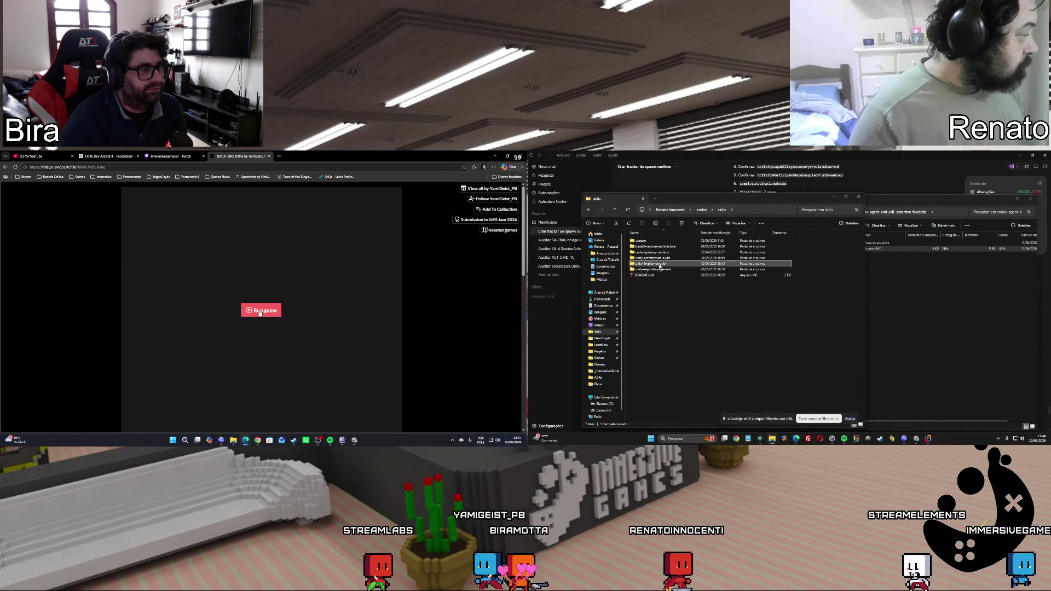
# Open unity-implementation in both the skills folder and the zip, and start the browser game
pyautogui.doubleClick(660, 264)
pyautogui.click(259, 311)
pyautogui.click(876, 243)
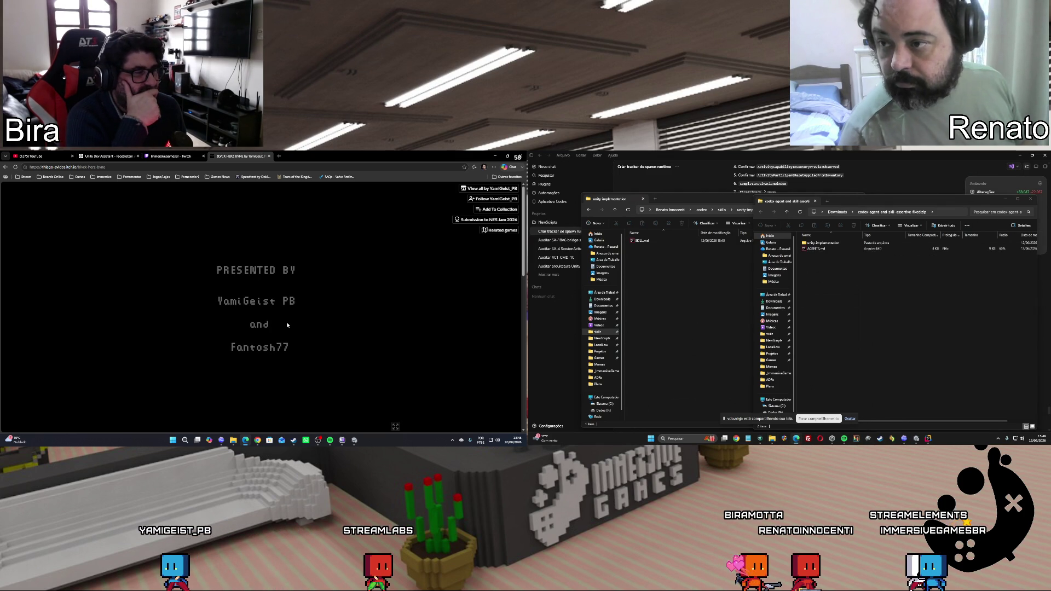
pyautogui.doubleClick(818, 243)
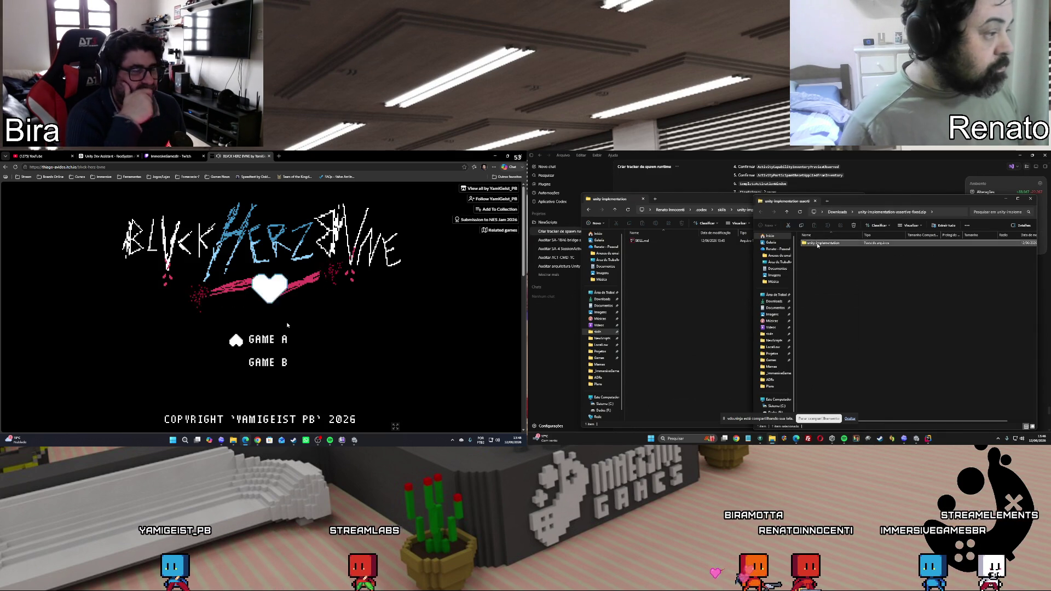
pyautogui.moveTo(754, 271); pyautogui.dragTo(755, 270)
pyautogui.scroll(-4, 462, 403)
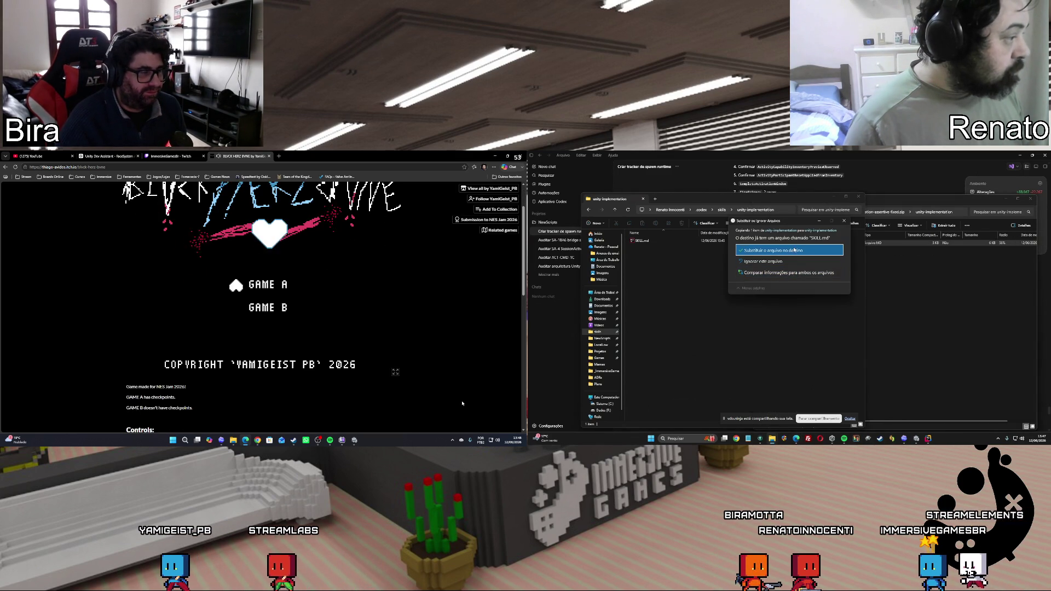
pyautogui.scroll(-5, 463, 399)
# Return to the Codex chat and type $ to call up the skills list
pyautogui.click(907, 437)
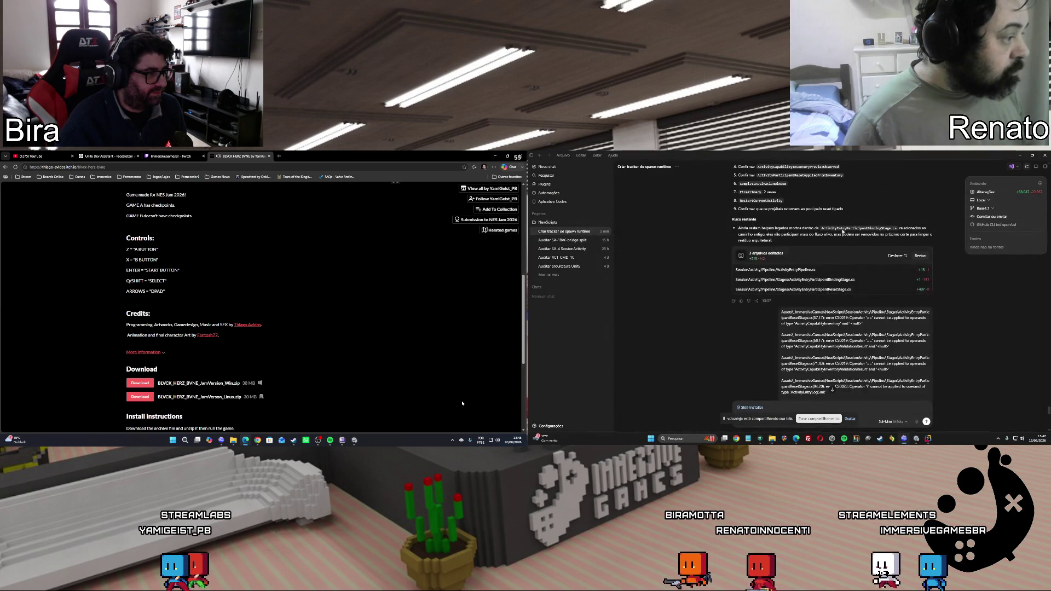
pyautogui.scroll(3, 465, 393)
pyautogui.scroll(4, 465, 393)
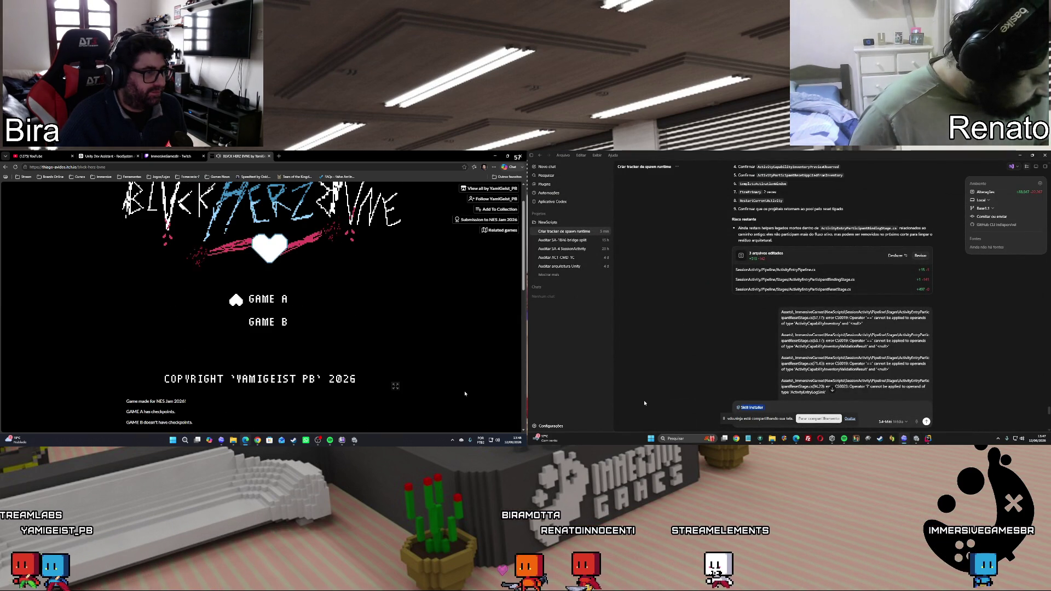
pyautogui.write('$')
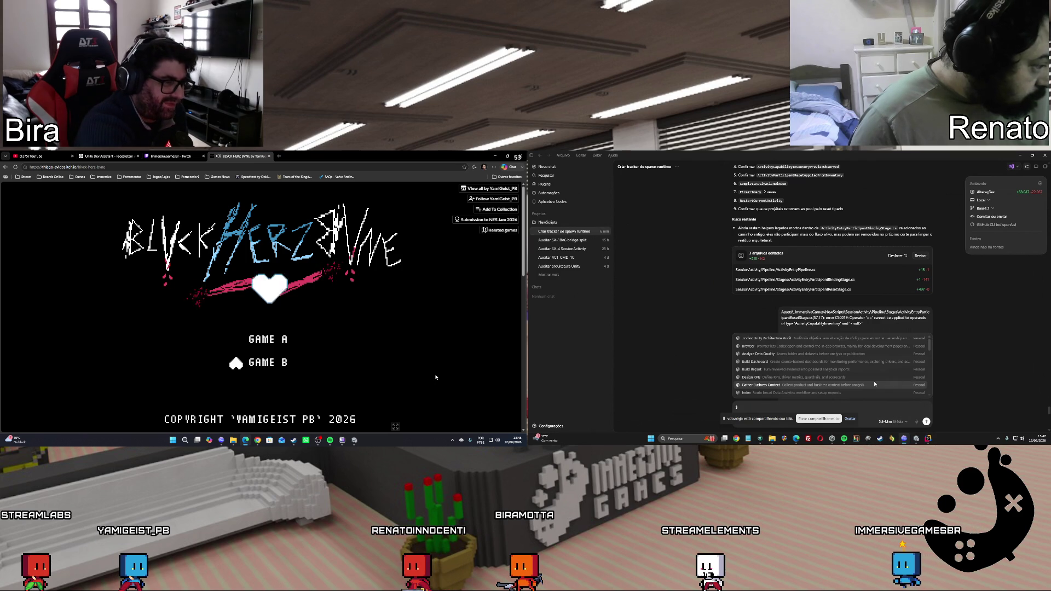
# Check the sound output devices in Windows quick settings
pyautogui.scroll(-1, 874, 384)
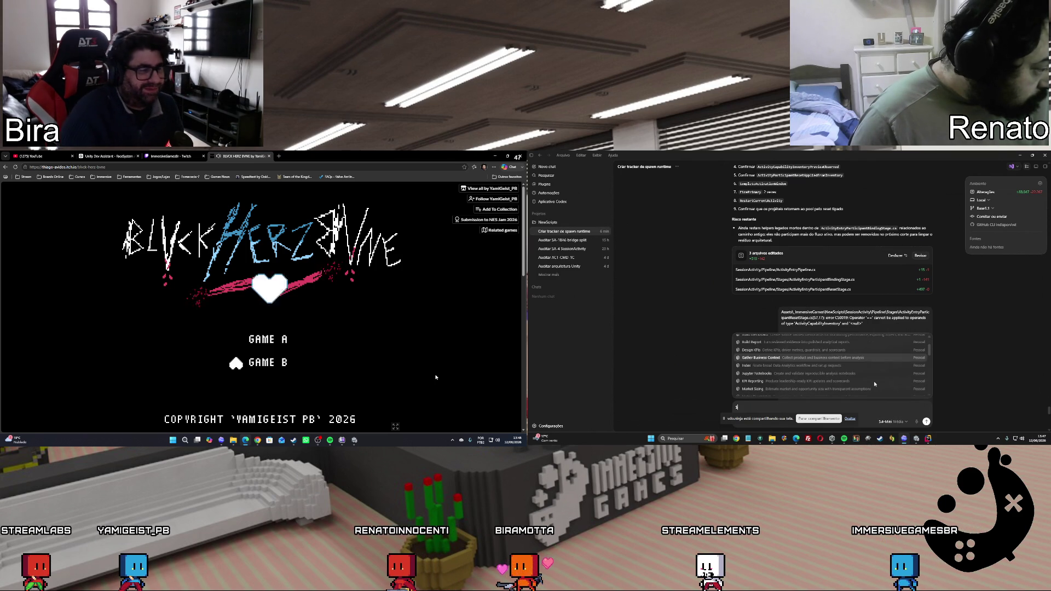
pyautogui.scroll(-5, 874, 383)
pyautogui.scroll(-5, 875, 384)
pyautogui.click(496, 442)
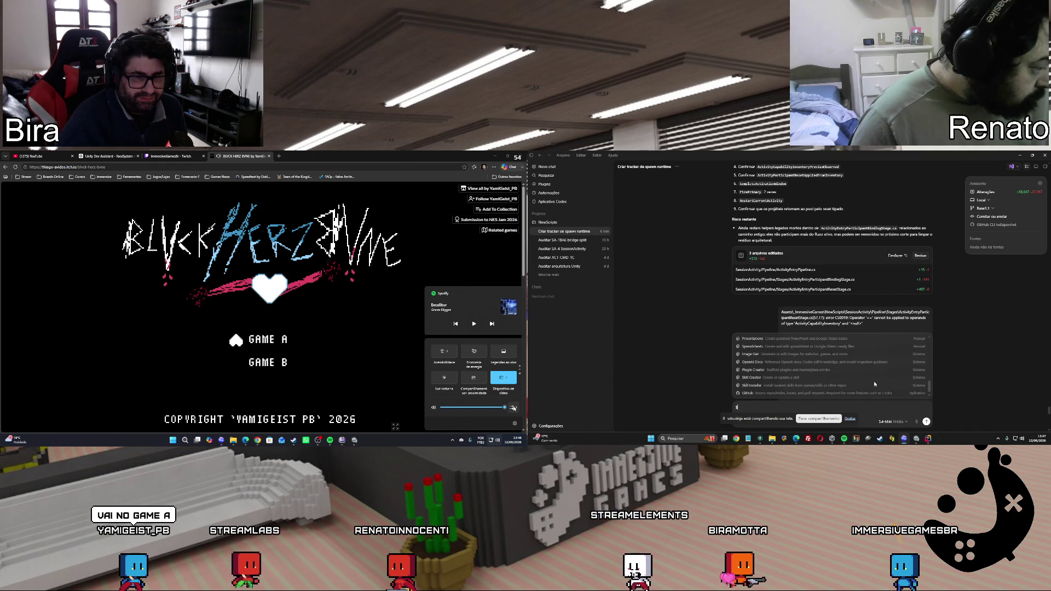
pyautogui.click(513, 407)
pyautogui.click(496, 442)
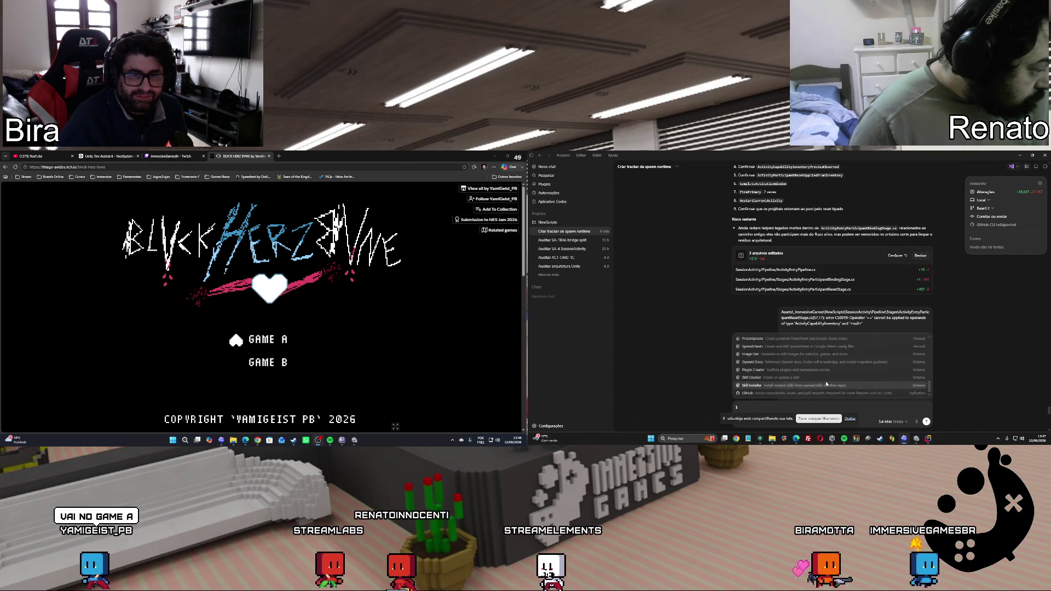
pyautogui.click(496, 442)
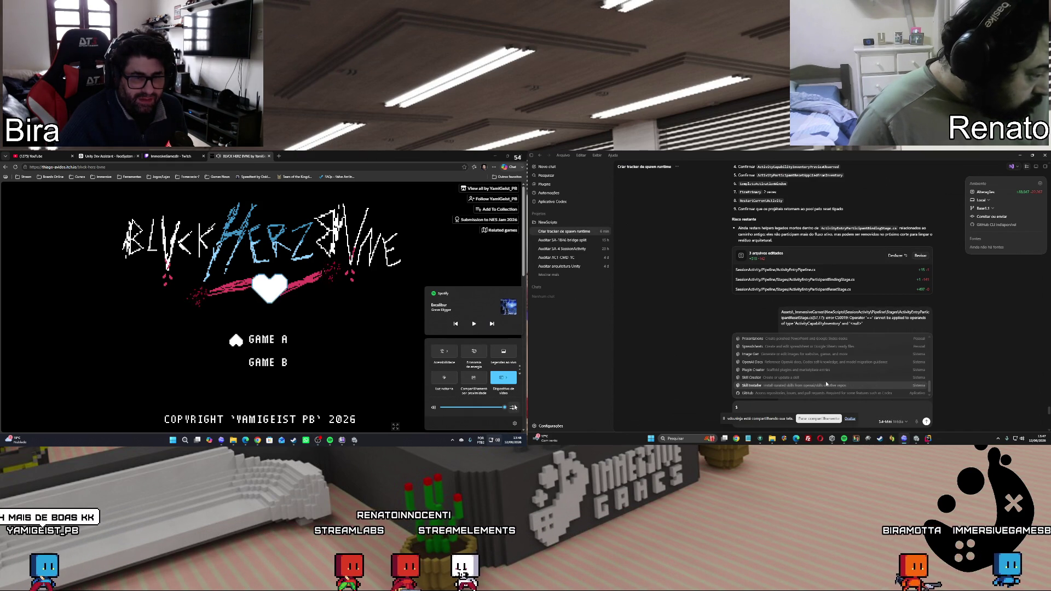
pyautogui.click(513, 407)
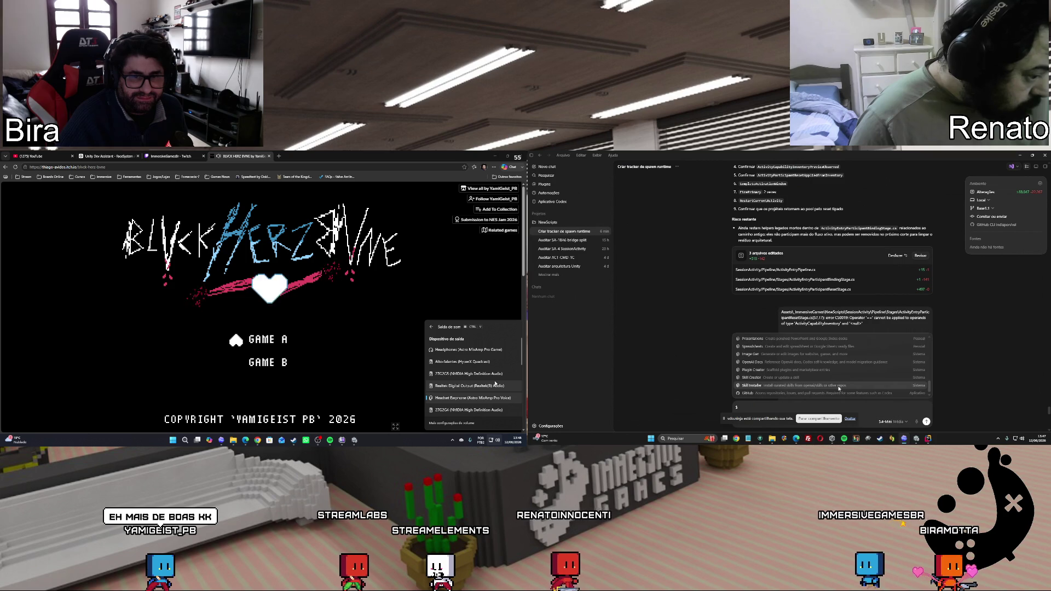
# Attach the Skill Installer skill, send the message to Codex, and approve its command
pyautogui.click(838, 386)
pyautogui.hotkey('ctrl', 'v')
pyautogui.press('Return')
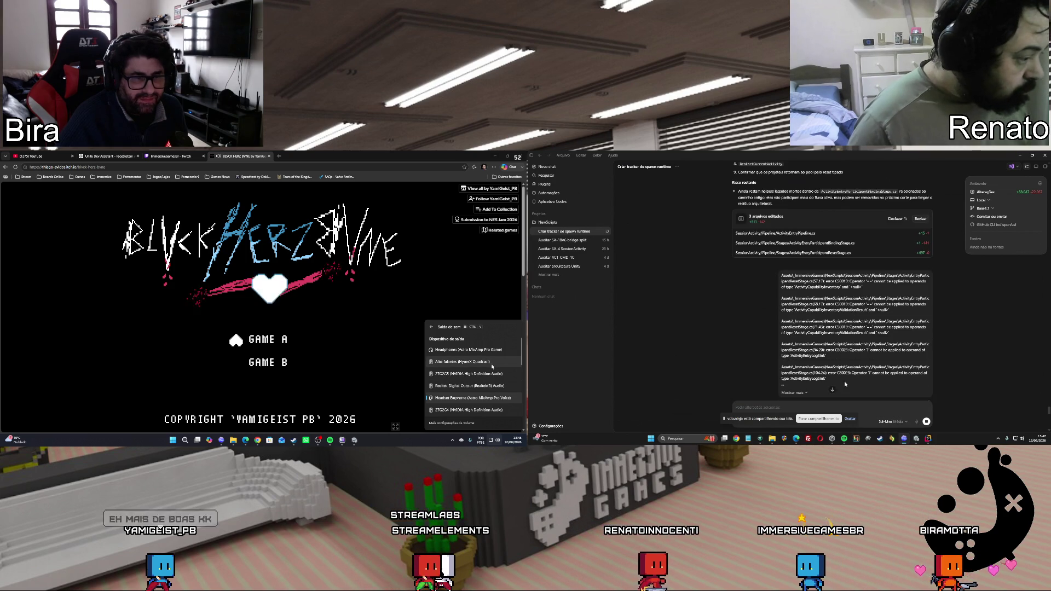
pyautogui.click(464, 423)
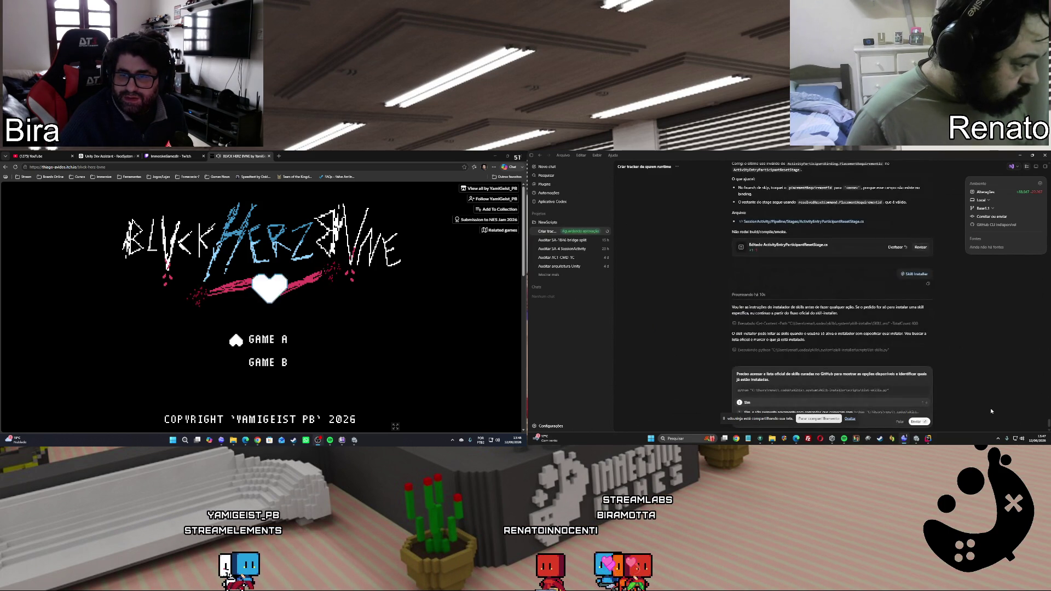
pyautogui.click(877, 403)
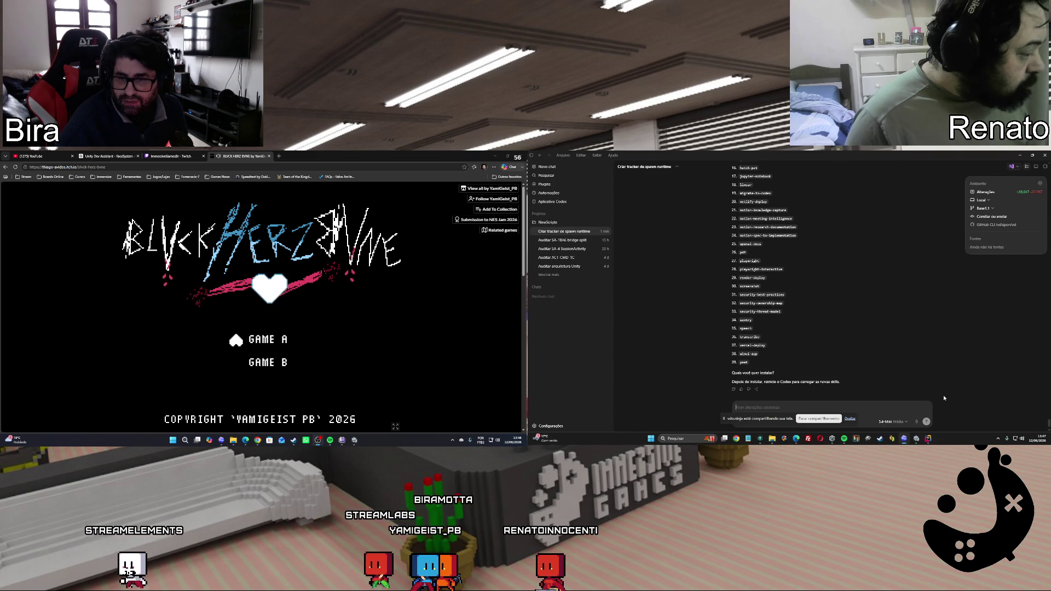
# Review the listed curated skills, enter $ in Codex, and start the browser game
pyautogui.scroll(10, 944, 398)
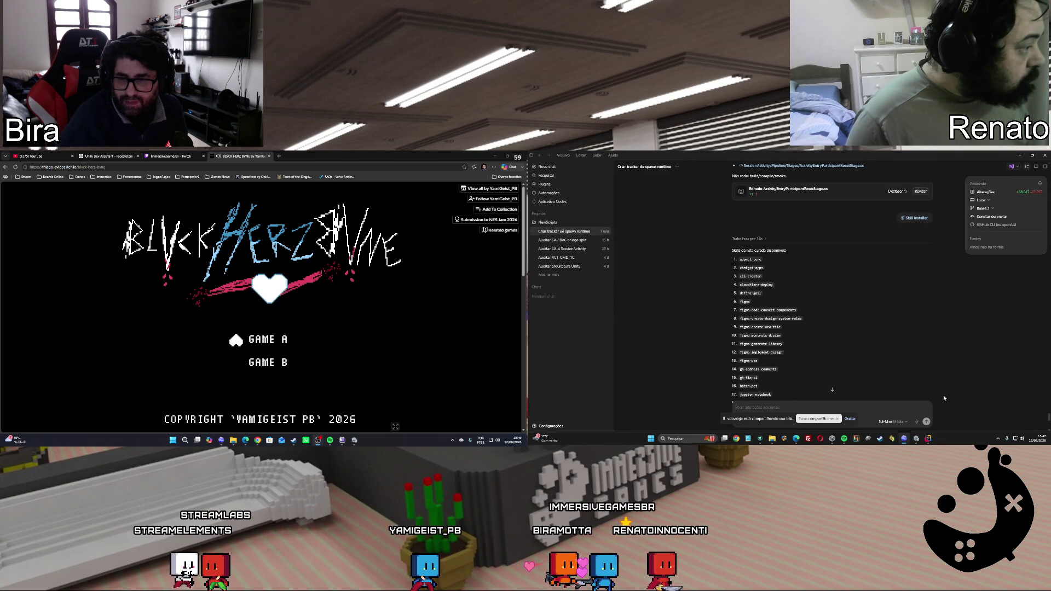
pyautogui.scroll(-8, 944, 398)
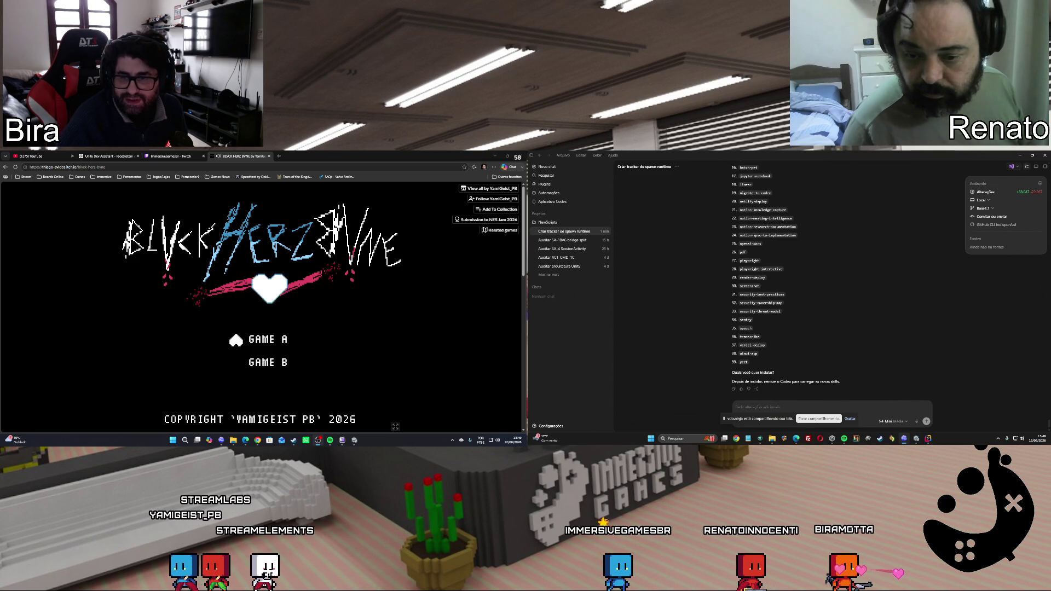
pyautogui.click(881, 410)
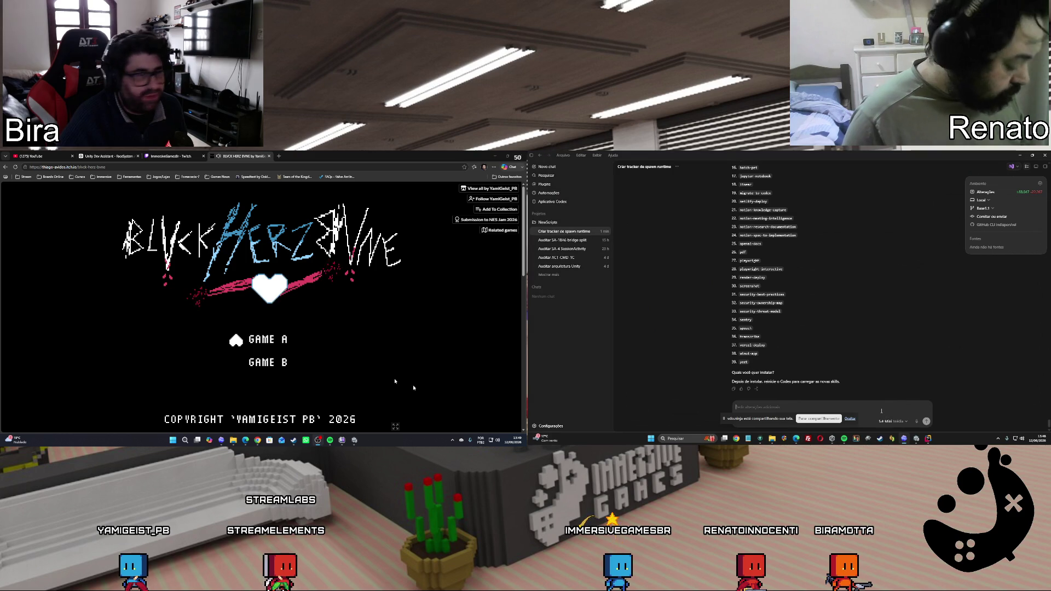
pyautogui.write('$')
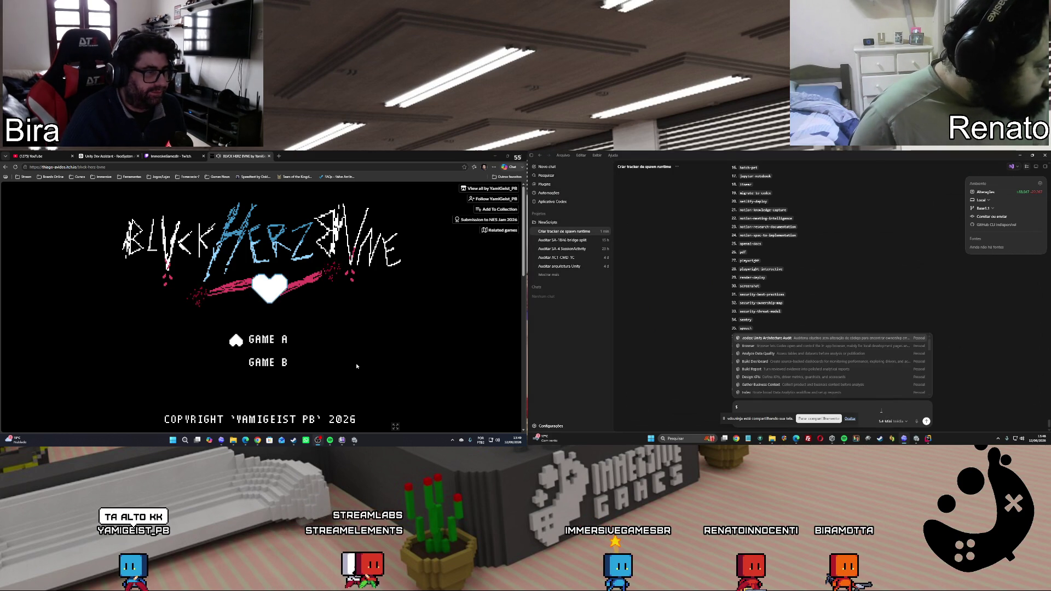
pyautogui.click(331, 337)
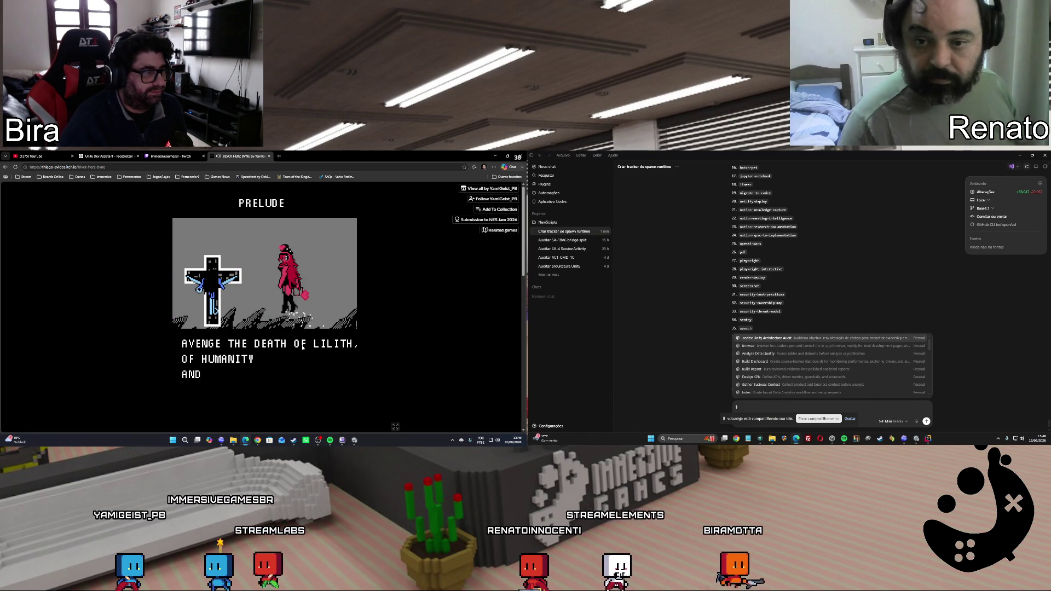
# Close the Downloads File Explorer windows
pyautogui.moveTo(772, 438)
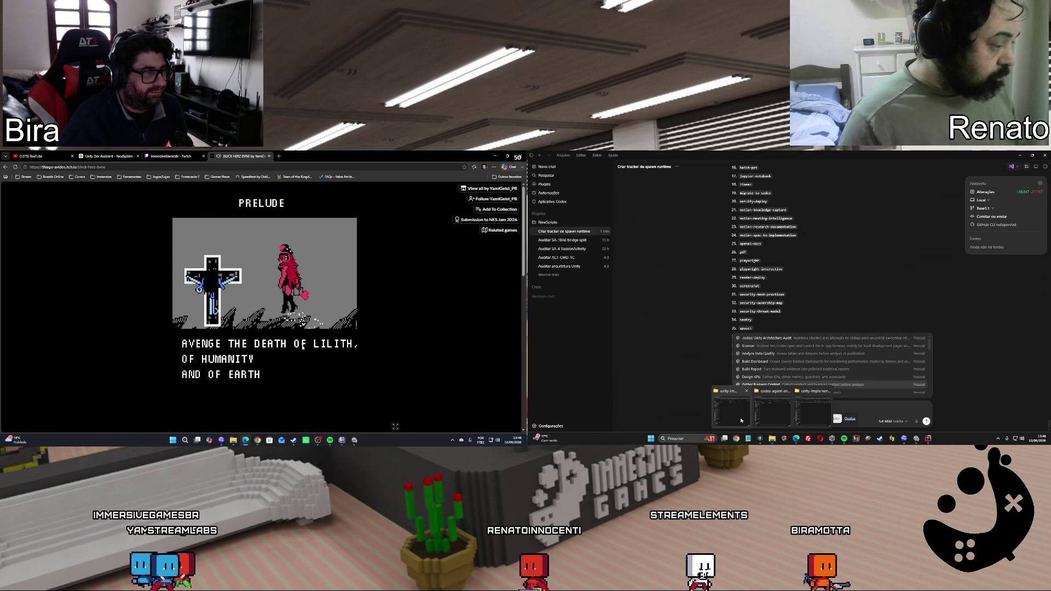
pyautogui.click(775, 419)
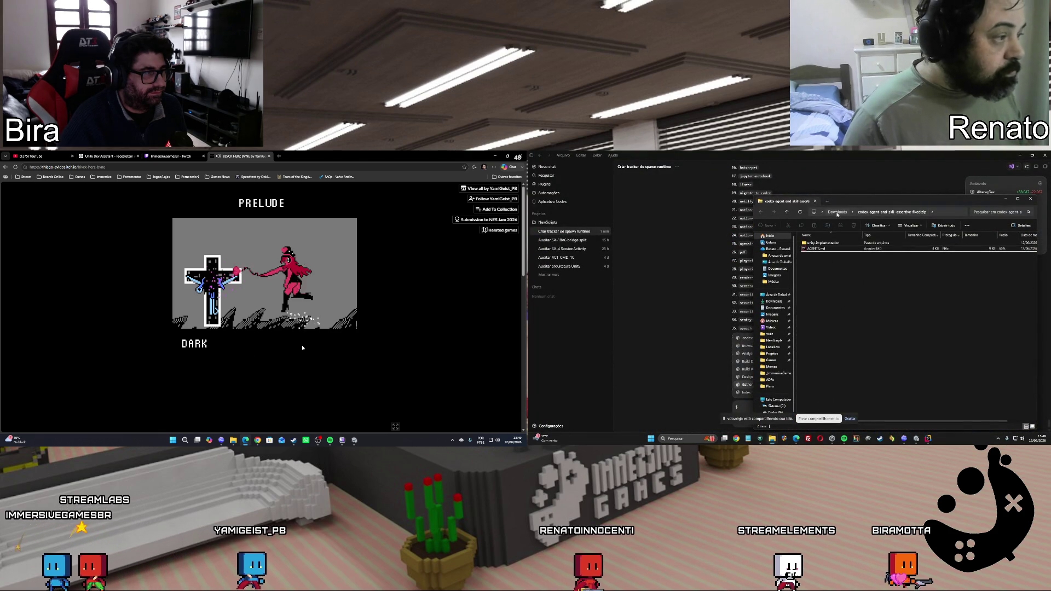
pyautogui.click(787, 211)
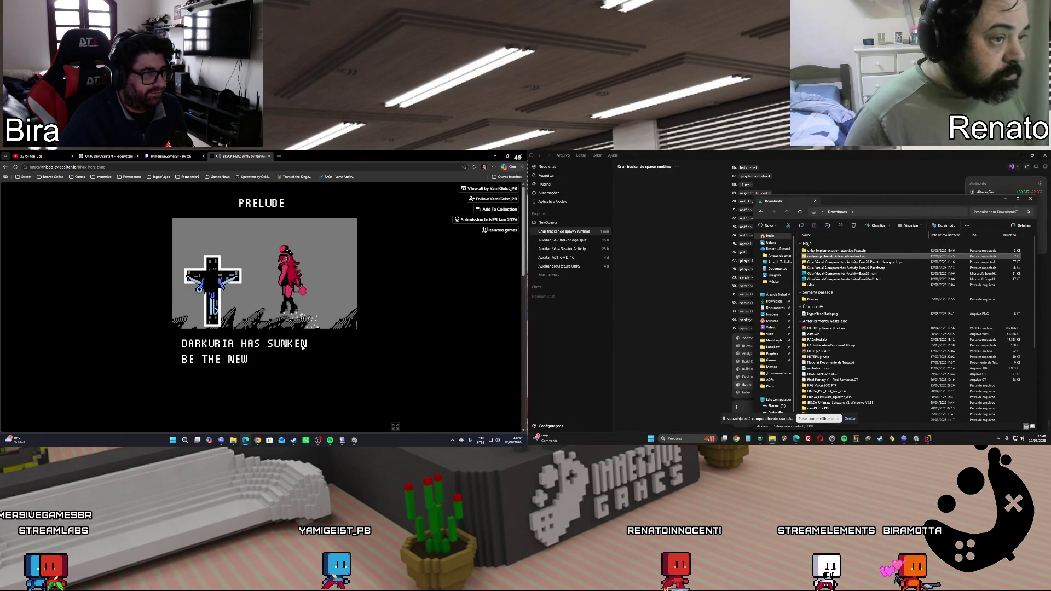
pyautogui.click(1006, 199)
pyautogui.click(795, 419)
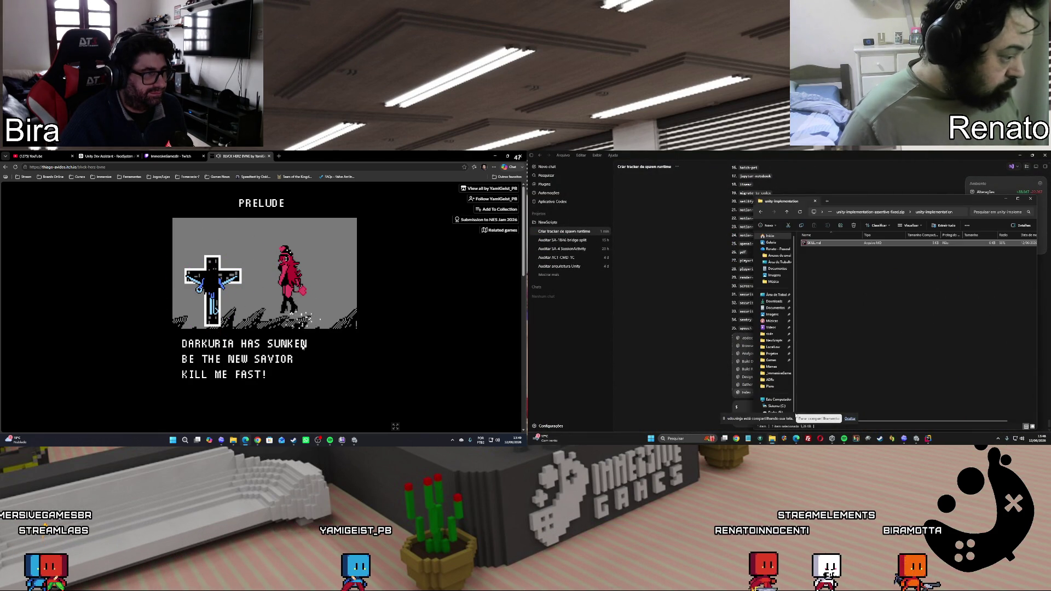
pyautogui.click(1030, 199)
pyautogui.click(773, 437)
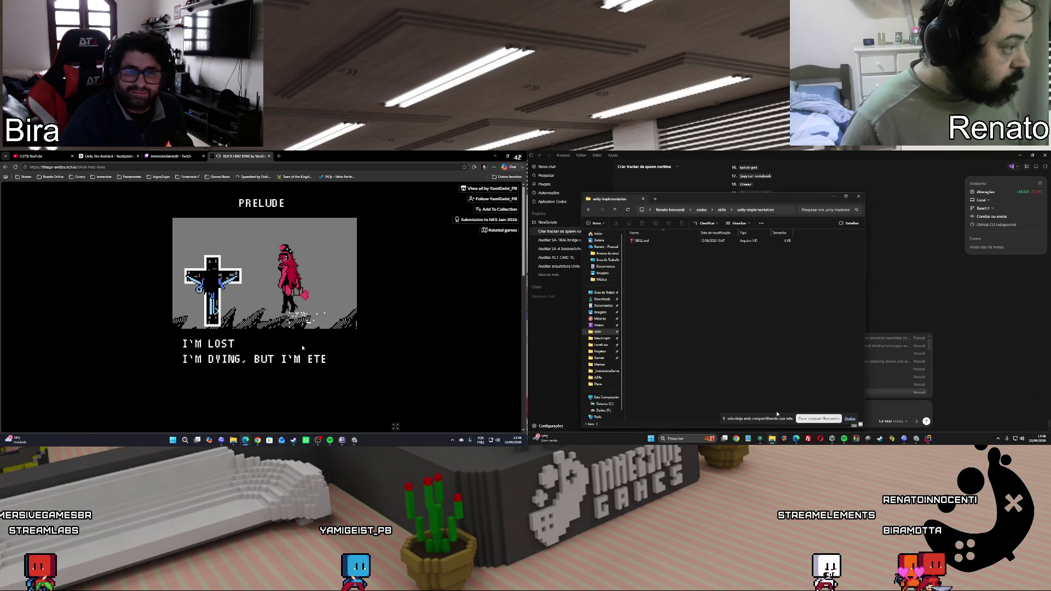
# Open the unity-architecture-audit skill folder and select its SKILL.md file
pyautogui.click(720, 211)
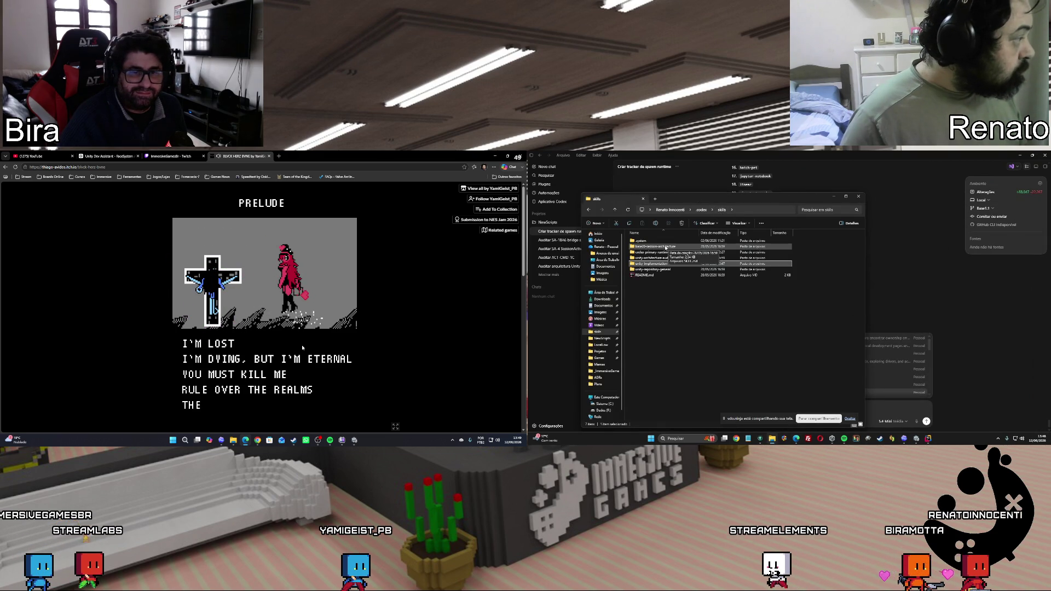
pyautogui.doubleClick(653, 258)
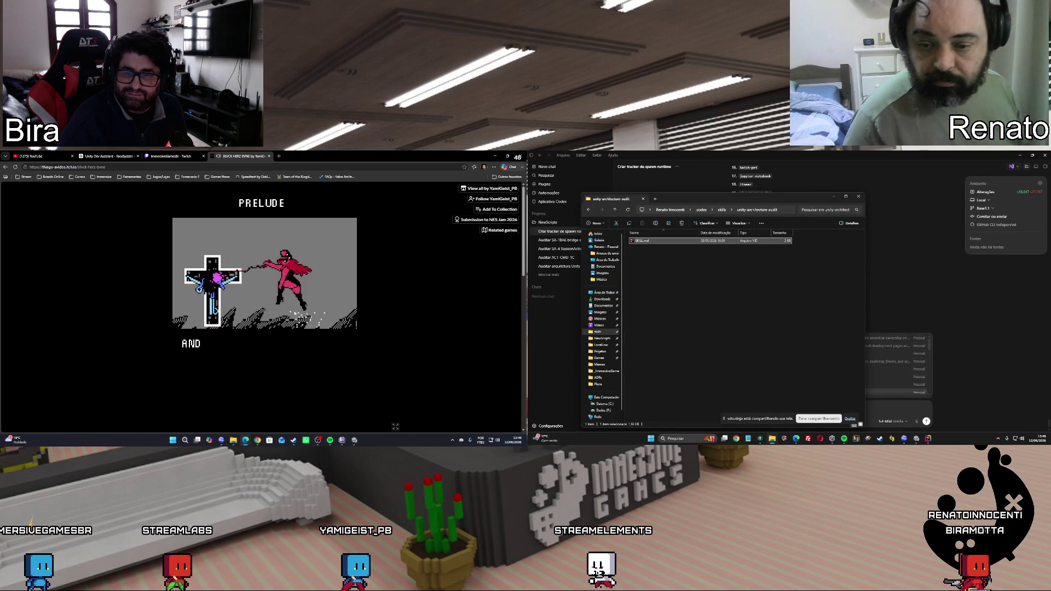
pyautogui.click(638, 241)
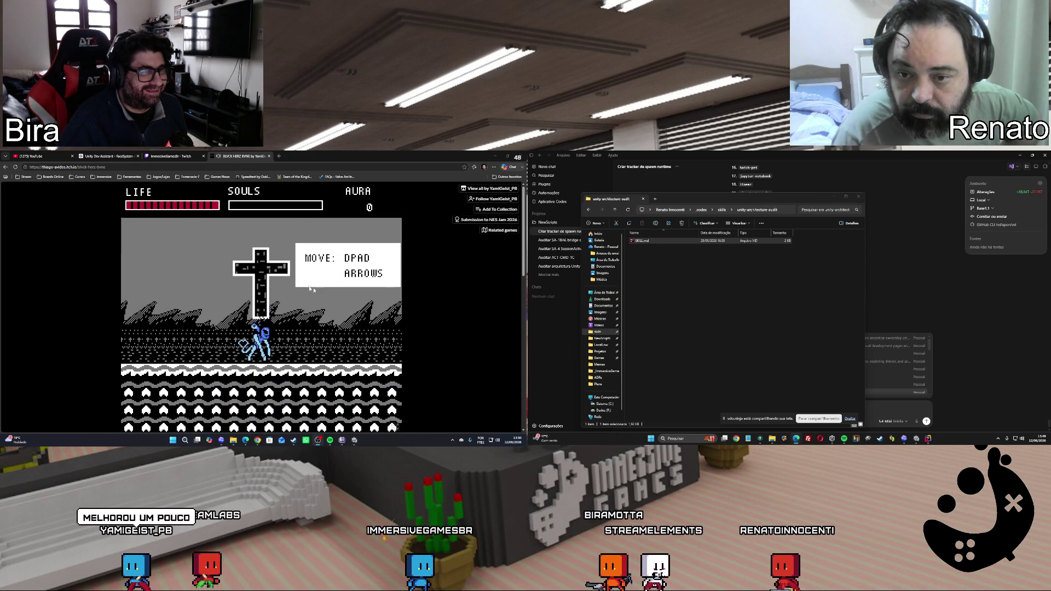
# Walk and jump the hero onto higher ground toward the attack hint and orange enemy
pyautogui.press('Left')
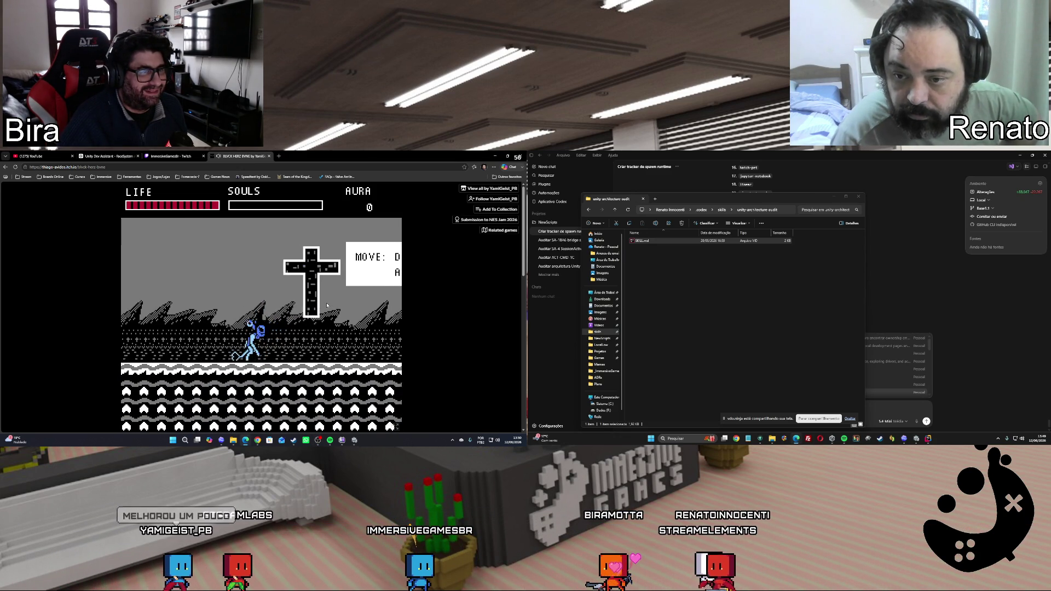
pyautogui.press('Right')
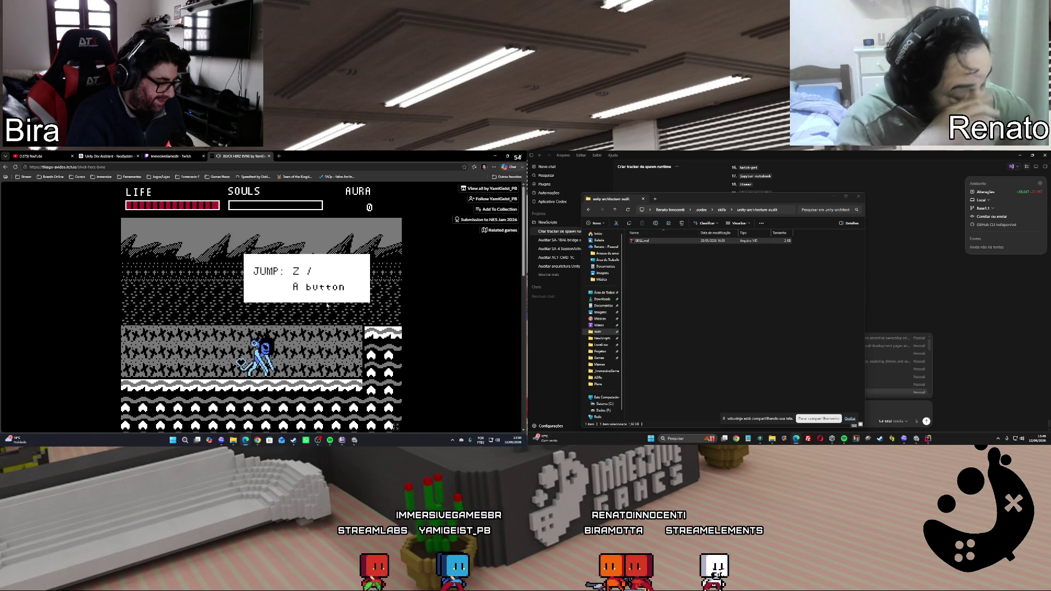
pyautogui.press('Left')
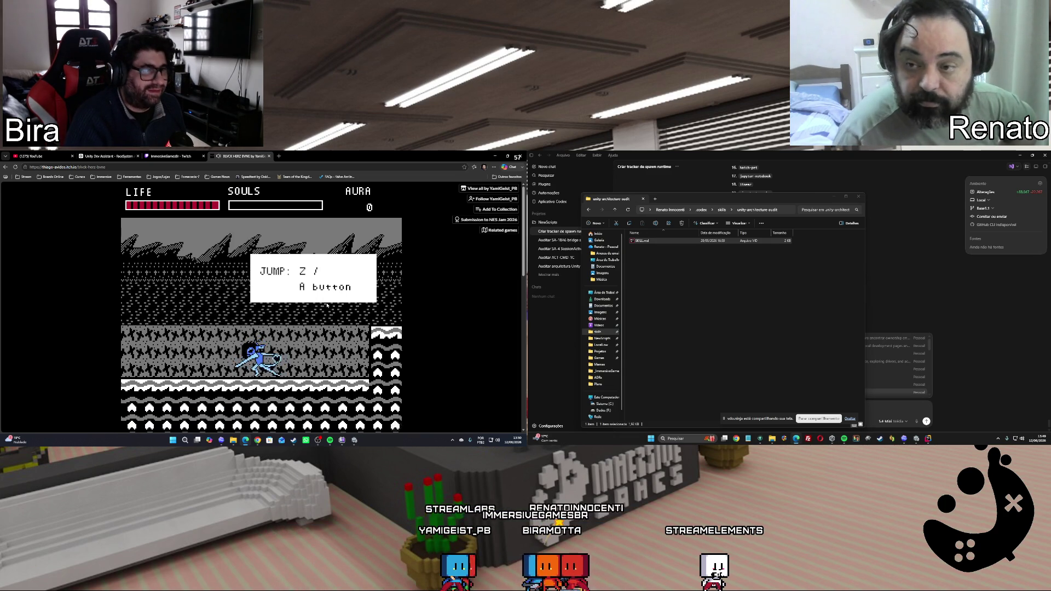
pyautogui.press('Right')
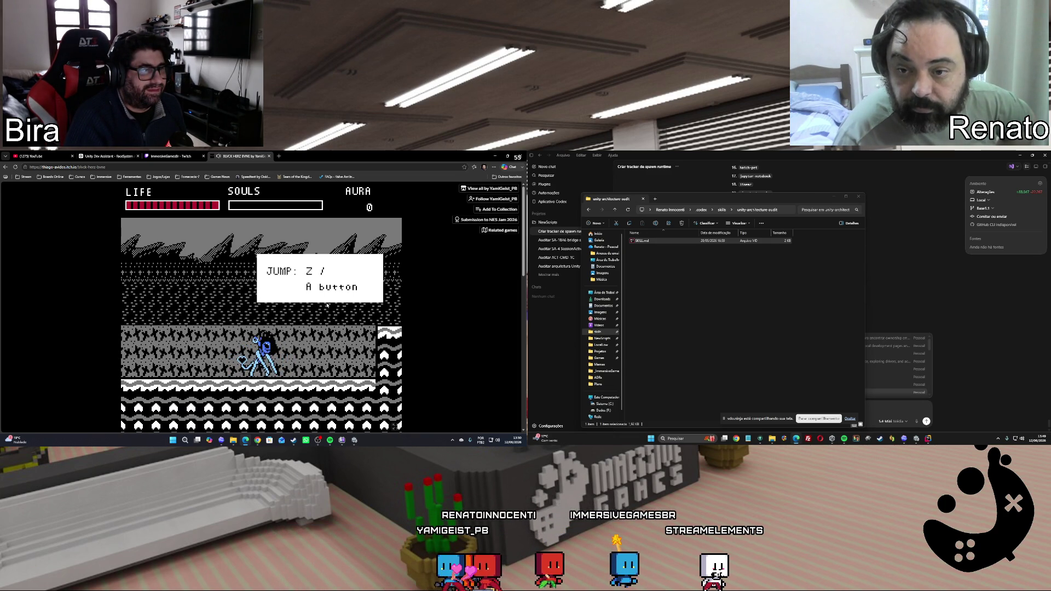
pyautogui.press('z')
pyautogui.press('Right')
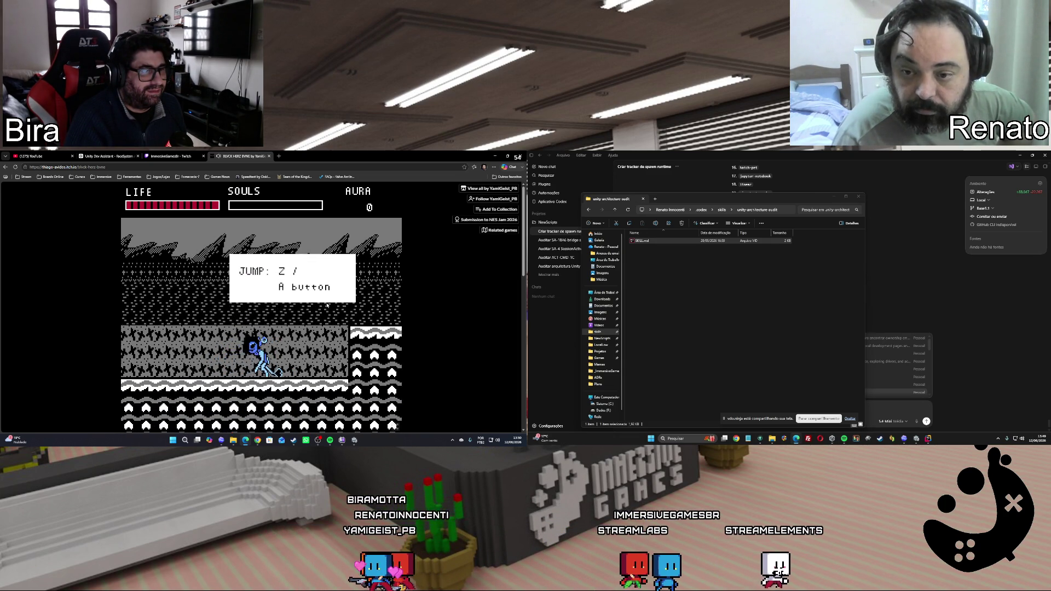
pyautogui.press('z')
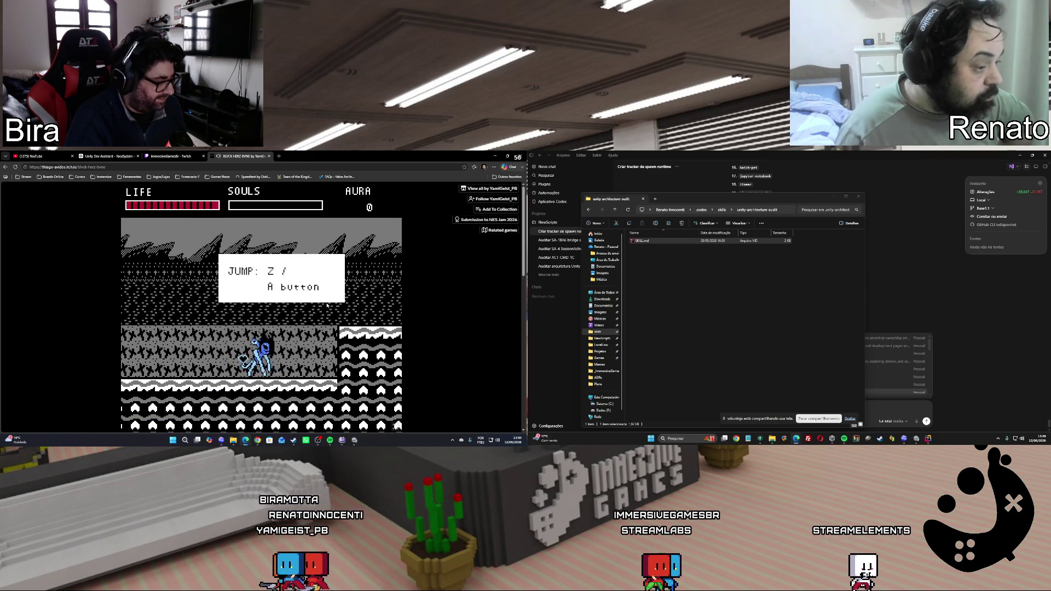
pyautogui.press('z')
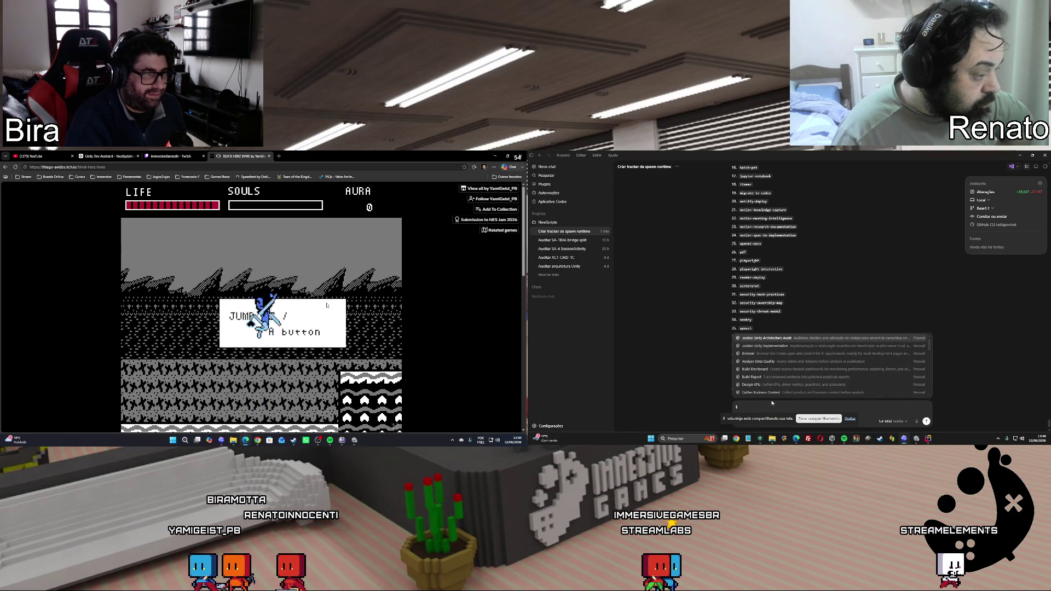
pyautogui.press('Right')
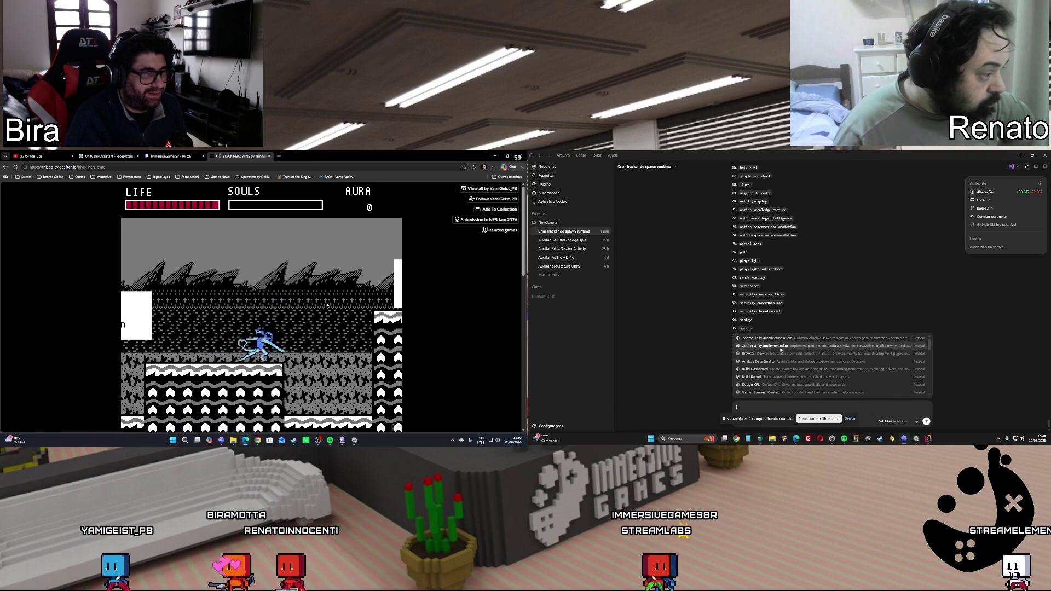
pyautogui.press('z')
pyautogui.press('Right')
# Pick the Unity Implementation skill and send the RESET-INVENTORY-2B prompt to Codex
pyautogui.click(781, 348)
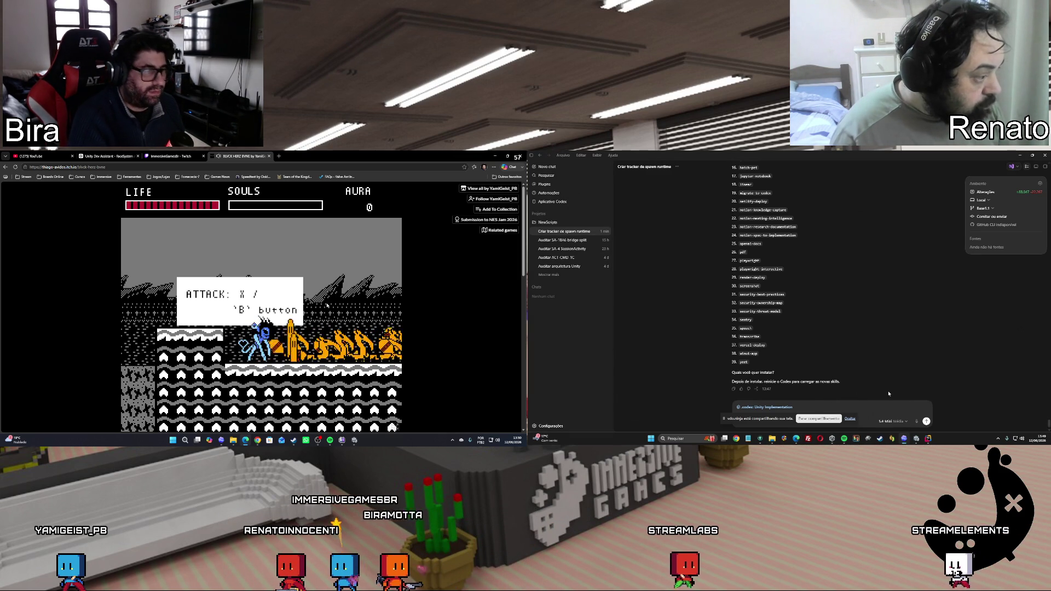
pyautogui.press('x')
pyautogui.click(815, 409)
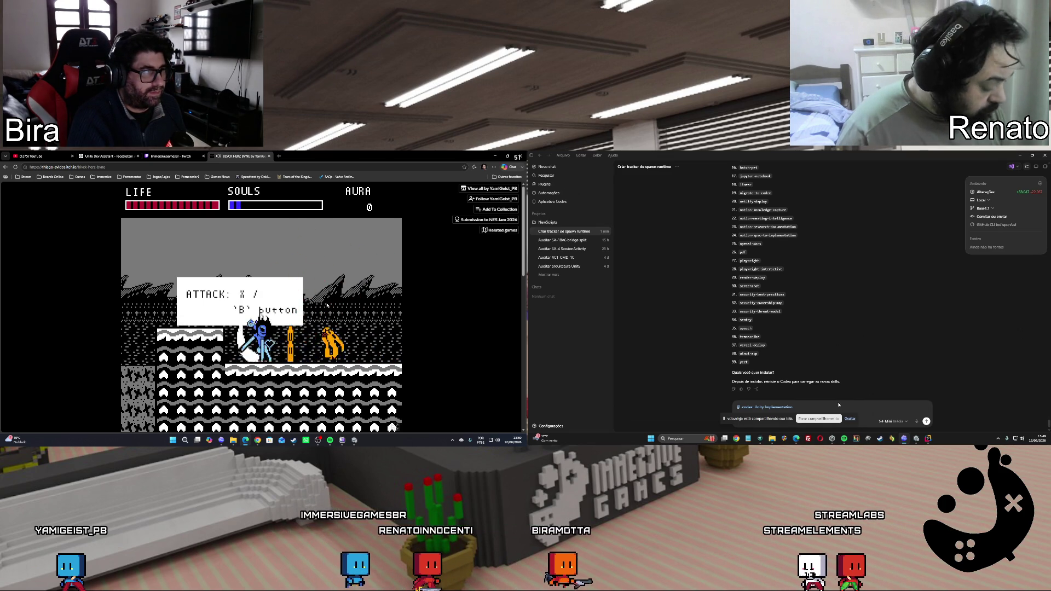
pyautogui.hotkey('ctrl', 'v')
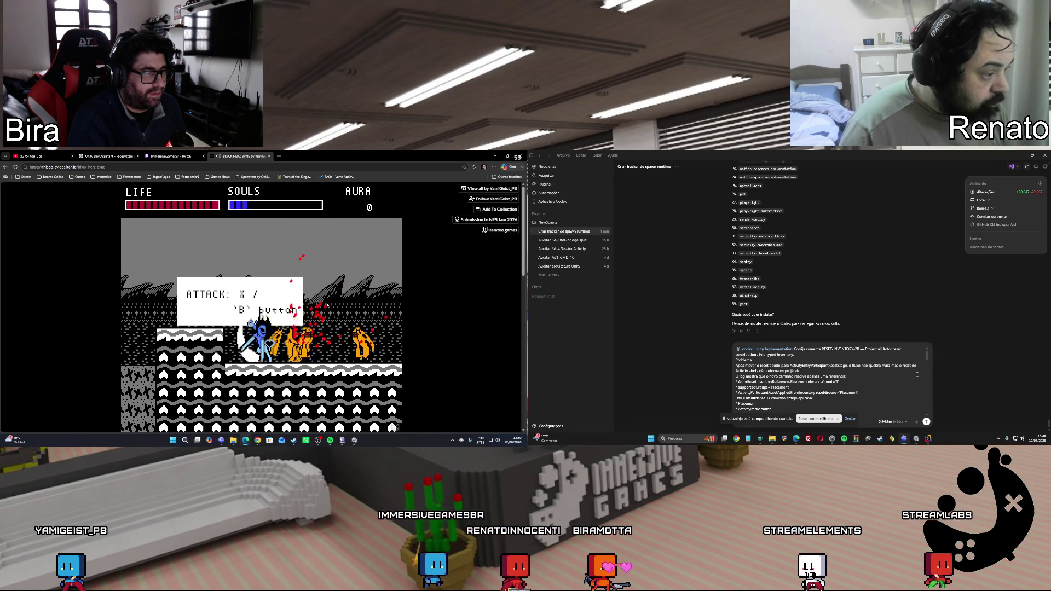
pyautogui.press('Right')
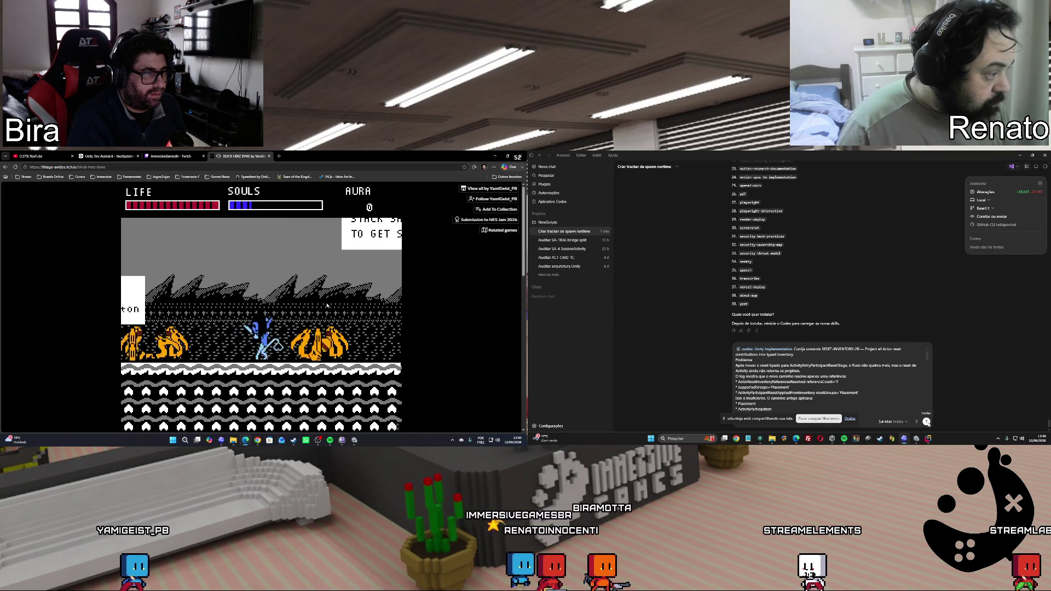
pyautogui.click(927, 422)
# Slash the orange flame enemies for souls and head into the pink wall area
pyautogui.press('Left')
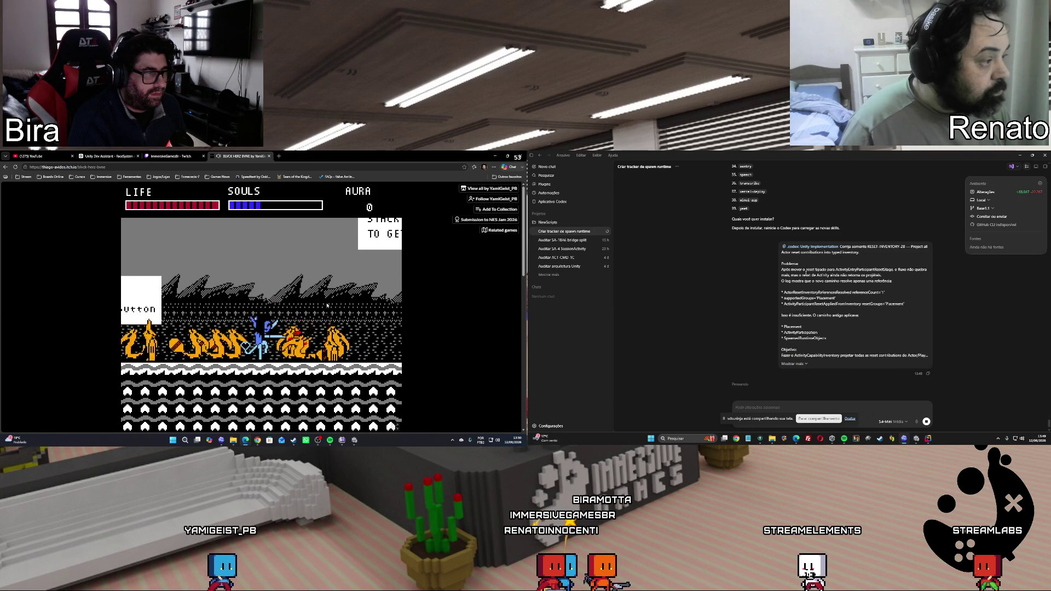
pyautogui.press('Right')
pyautogui.press('x')
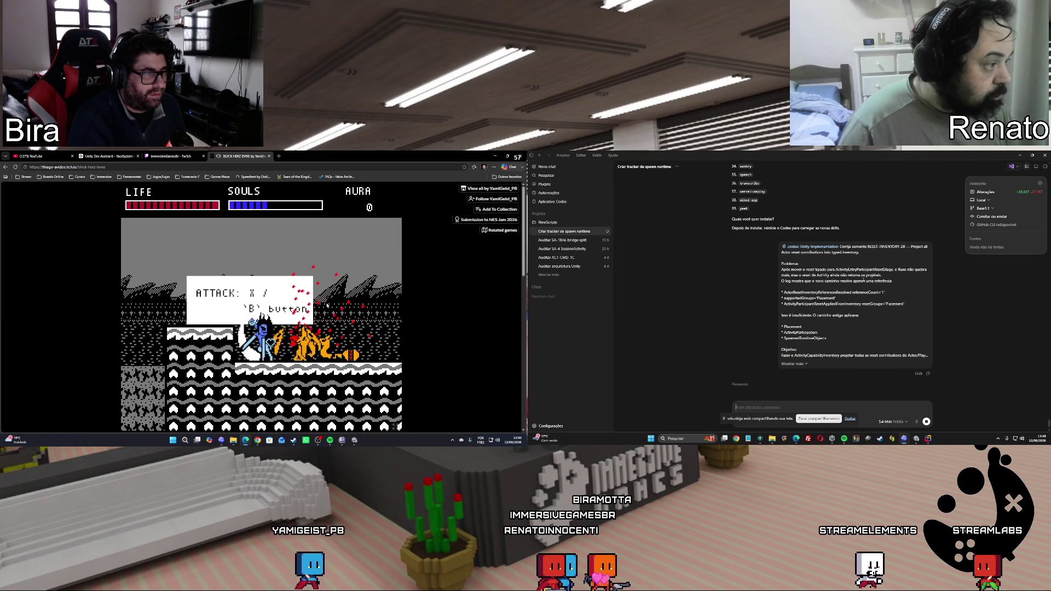
pyautogui.press('Right')
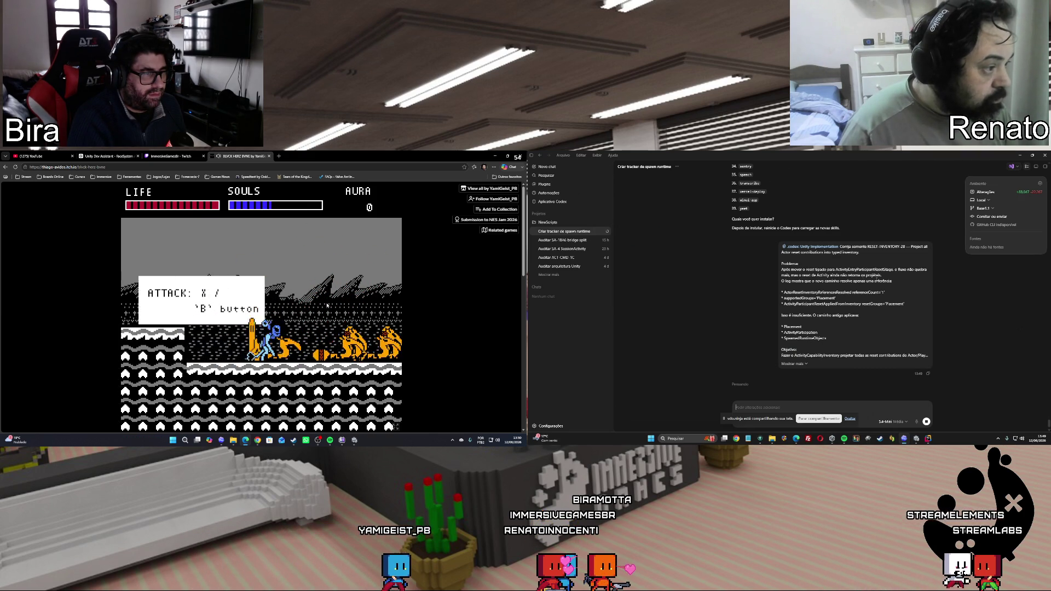
pyautogui.press('x')
pyautogui.press('Right')
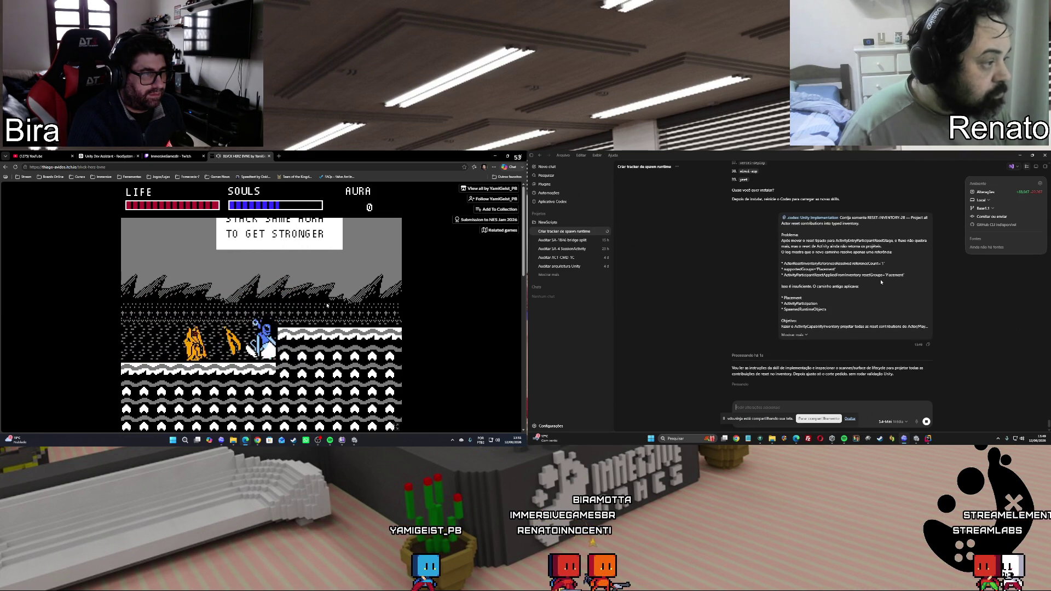
pyautogui.press('x')
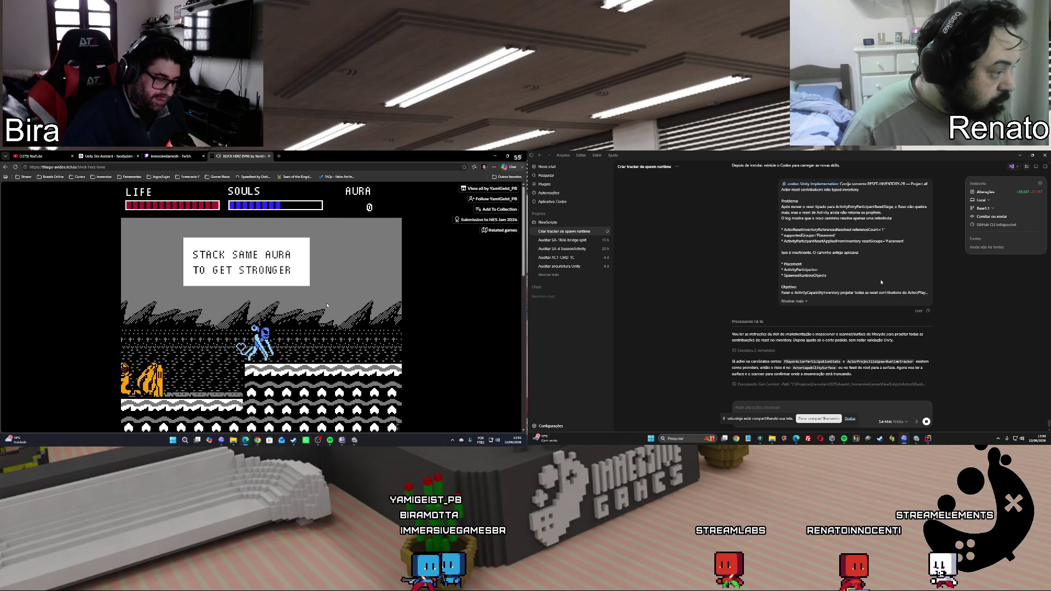
pyautogui.press('Right')
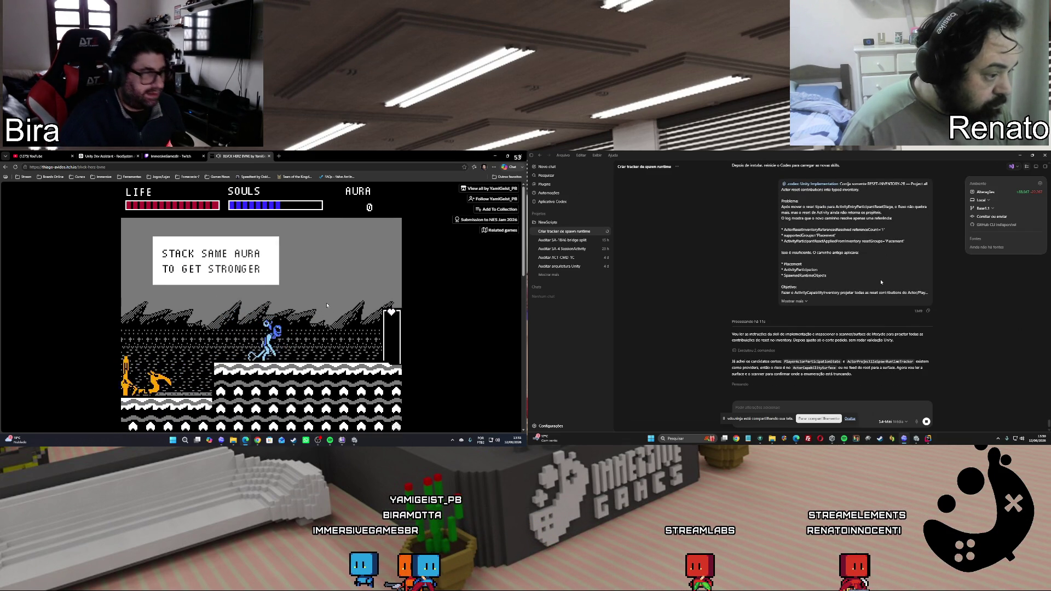
pyautogui.press('Left')
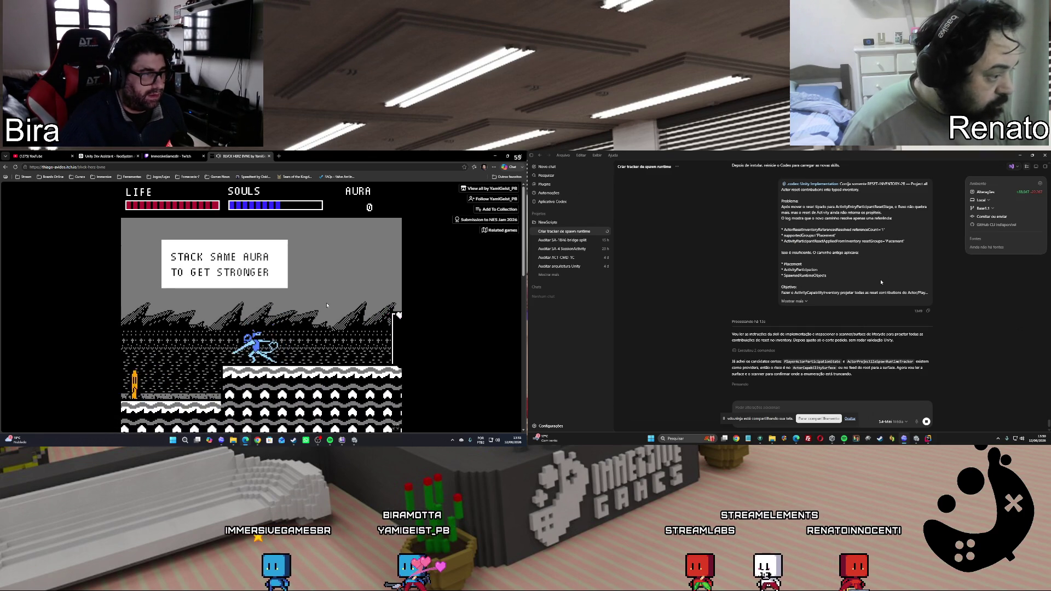
pyautogui.press('x')
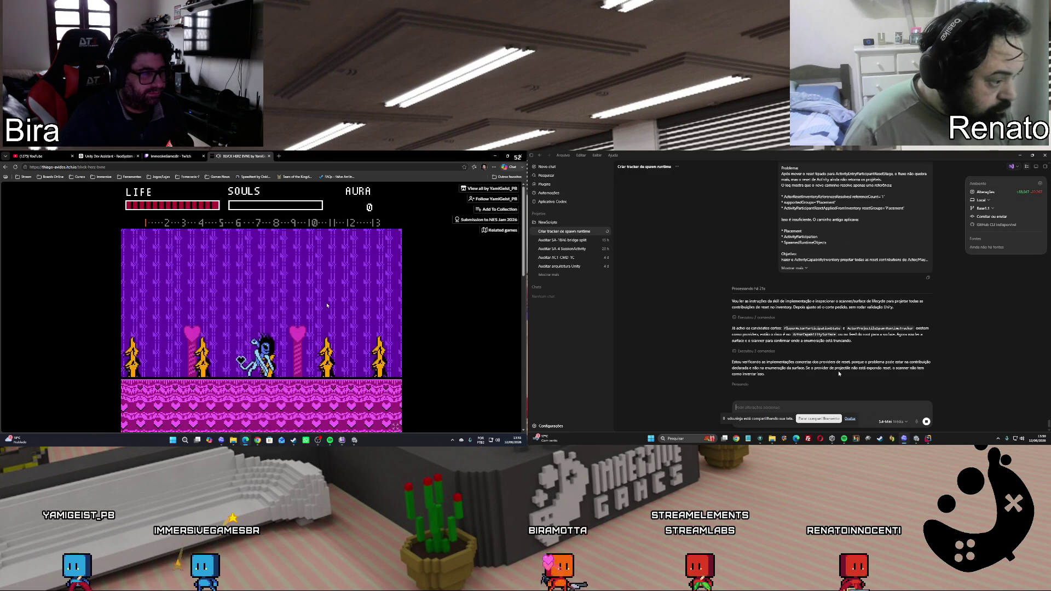
pyautogui.press('x')
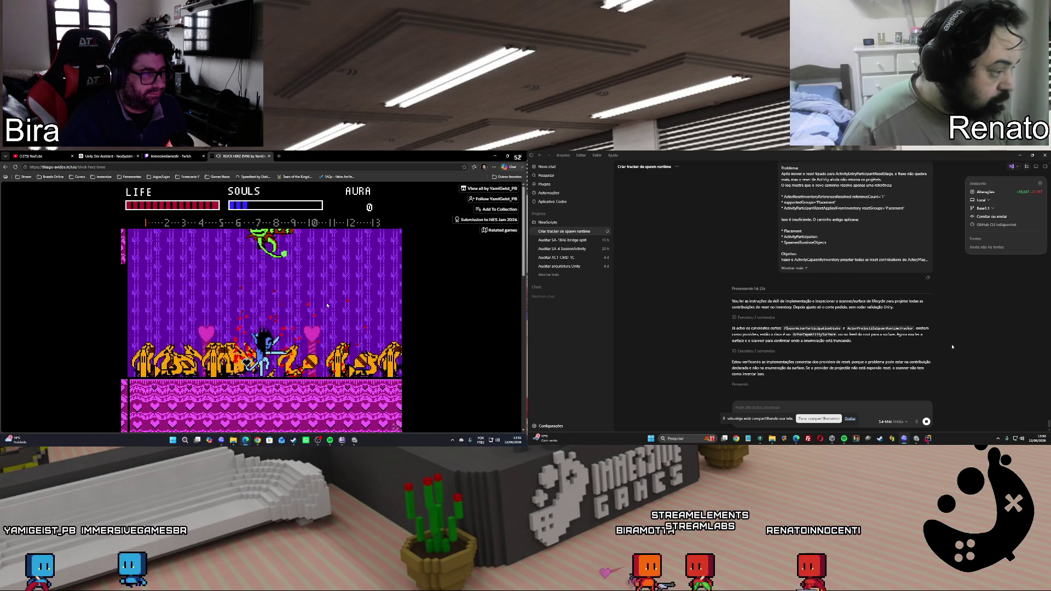
pyautogui.press('Left')
pyautogui.press('x')
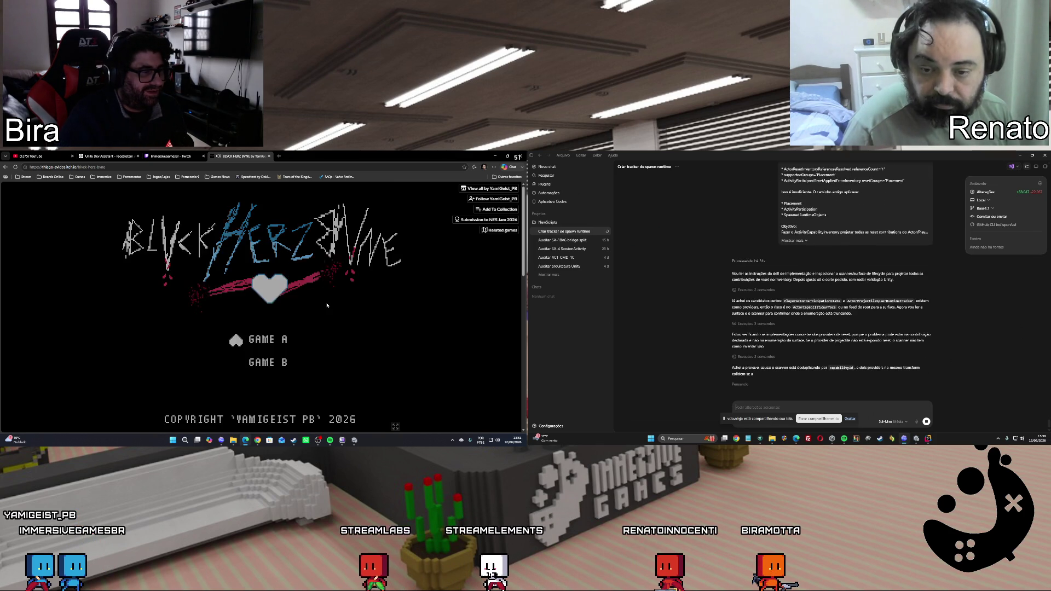
# Start GAME A and fight right through the flame enemies in the purple room
pyautogui.press('Return')
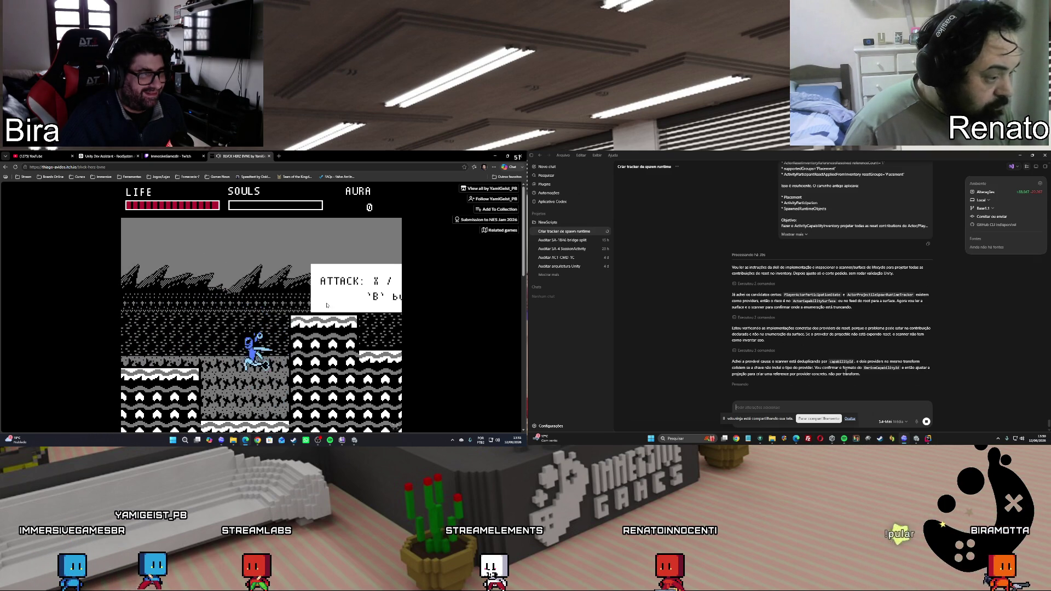
pyautogui.press('Right')
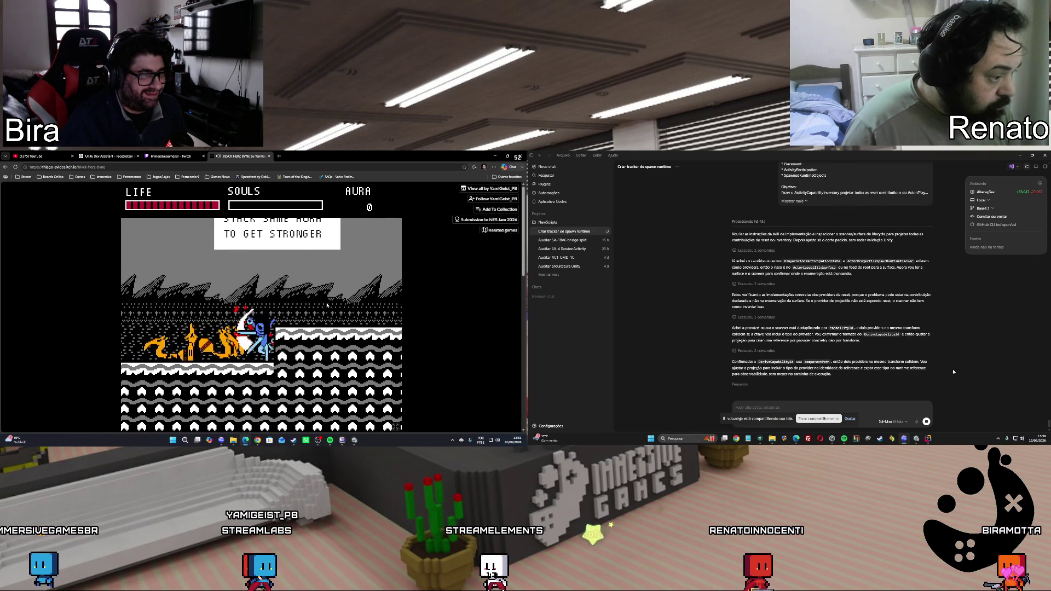
pyautogui.press('Right')
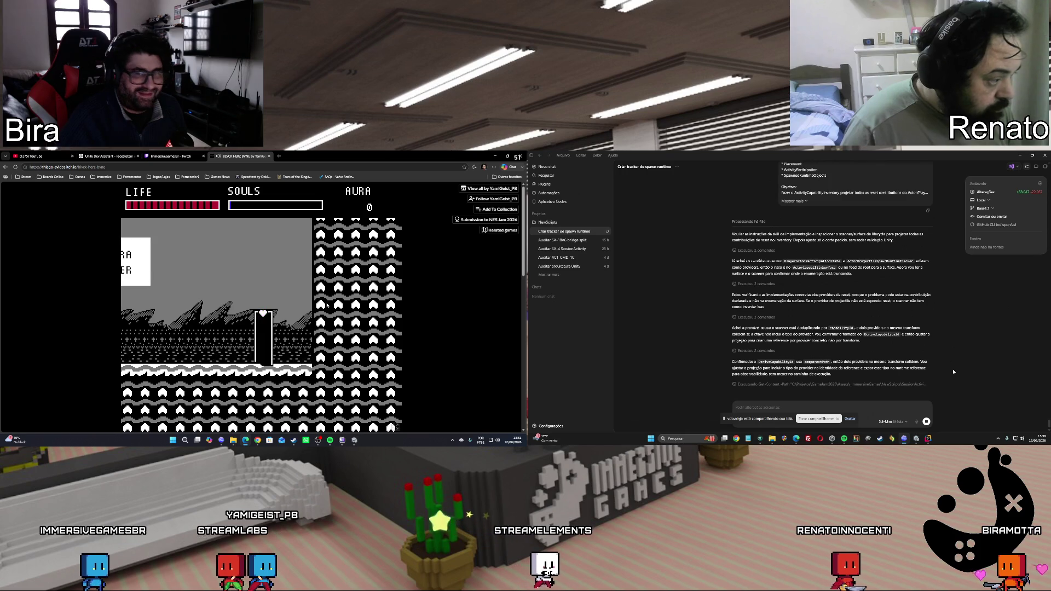
pyautogui.press('Right')
pyautogui.press('x')
pyautogui.press('x')
pyautogui.press('x')
pyautogui.press('x')
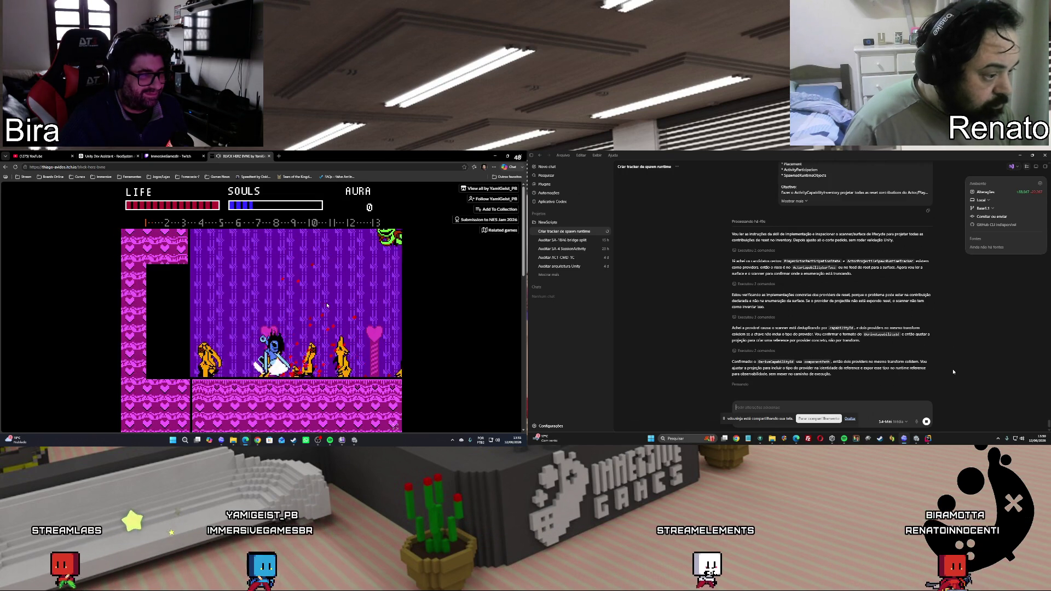
pyautogui.press('x')
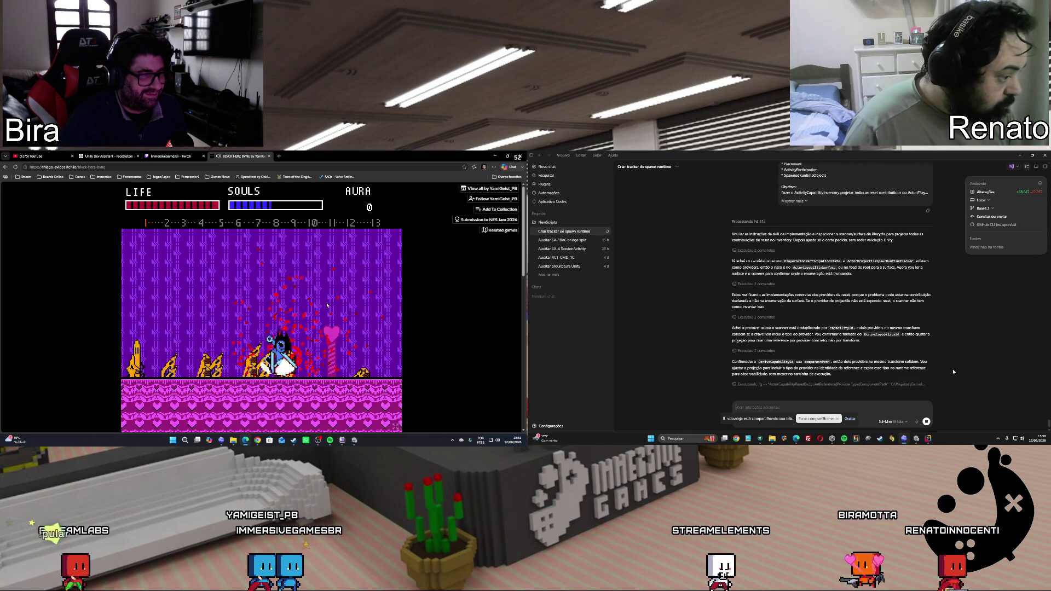
pyautogui.press('Right')
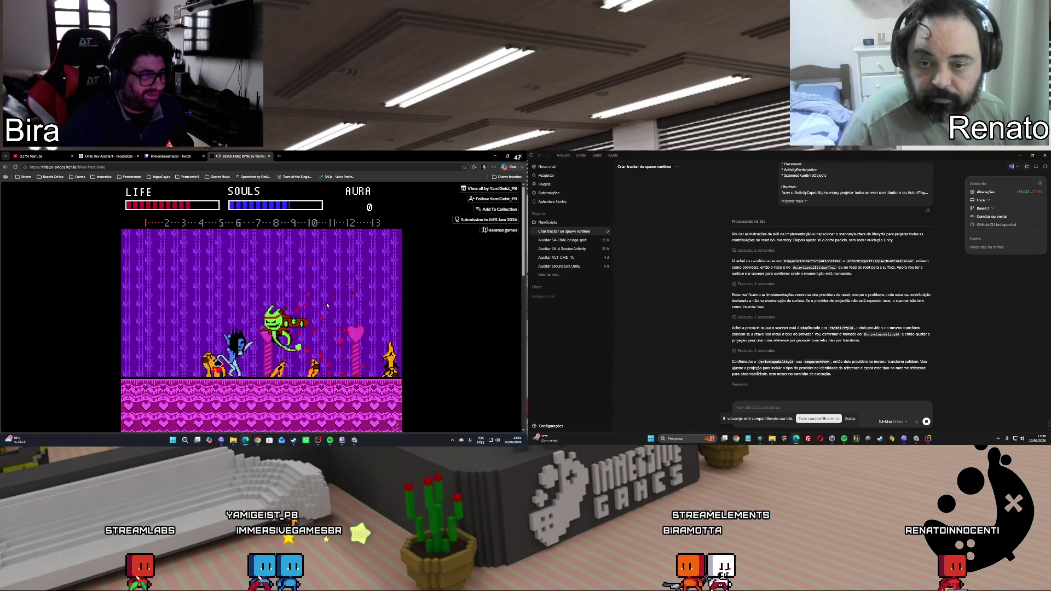
pyautogui.press('Right')
pyautogui.press('x')
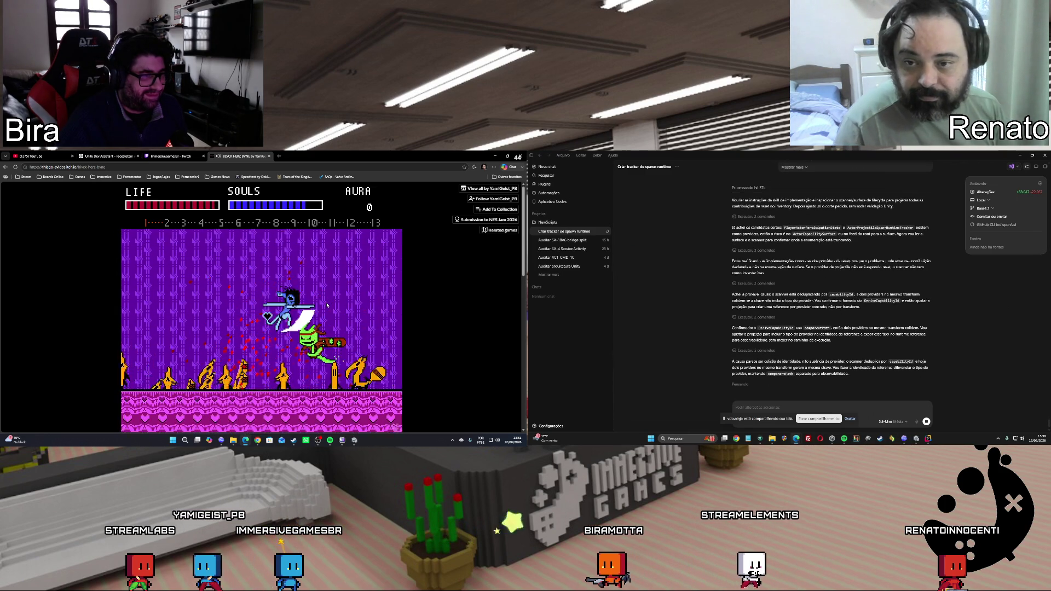
# Keep slashing flame enemy groups, push past the wall, and hit the green enemy
pyautogui.press('x')
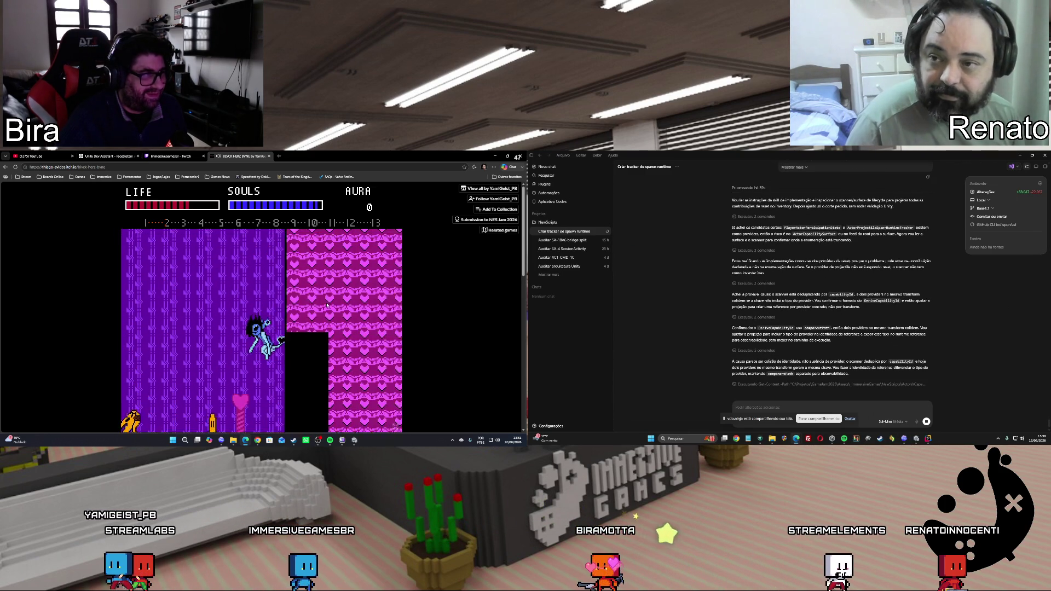
pyautogui.press('x')
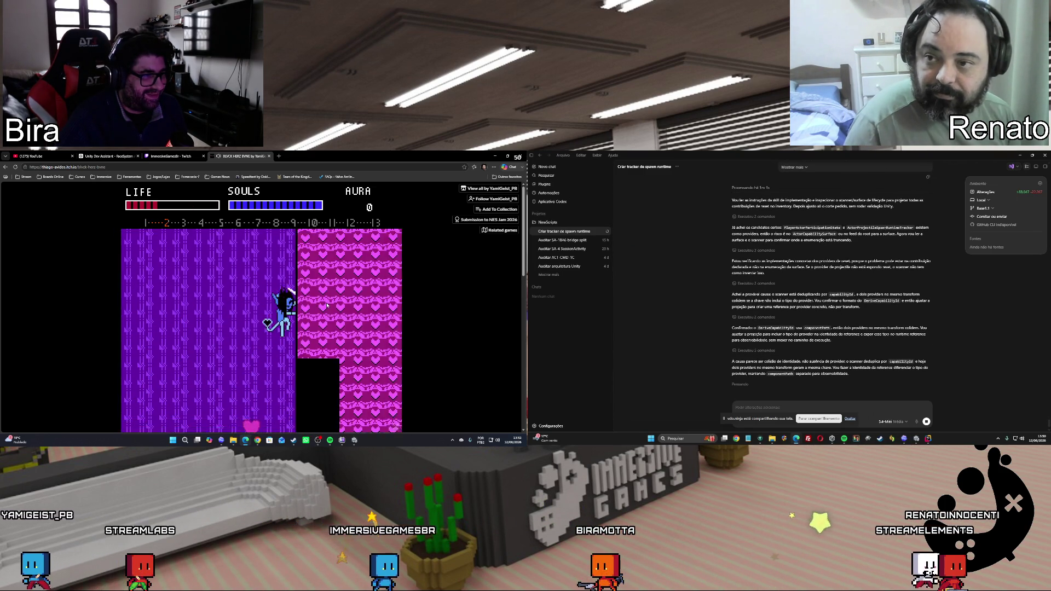
pyautogui.press('x')
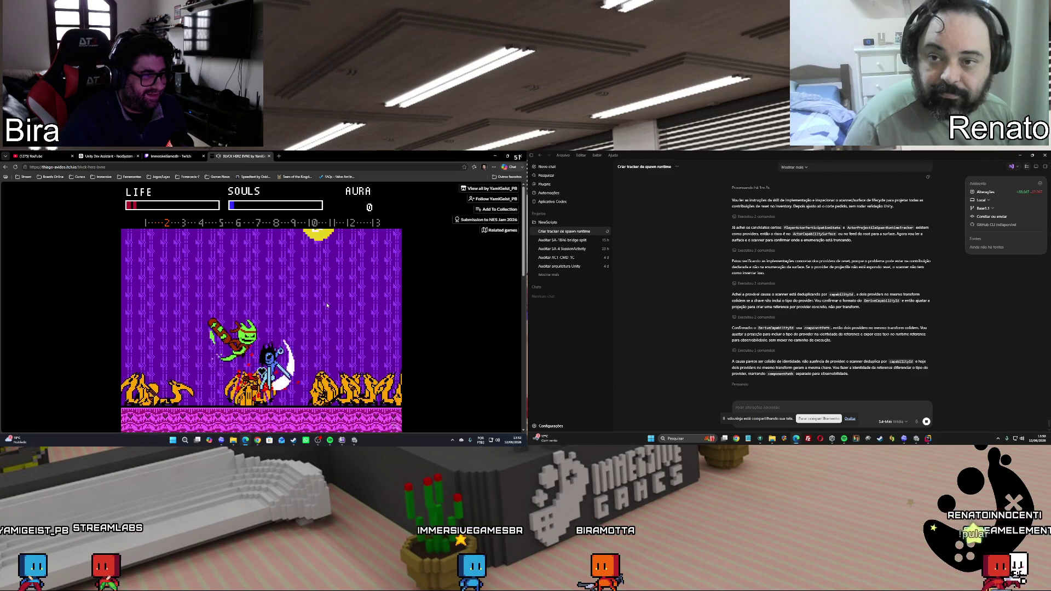
pyautogui.press('x')
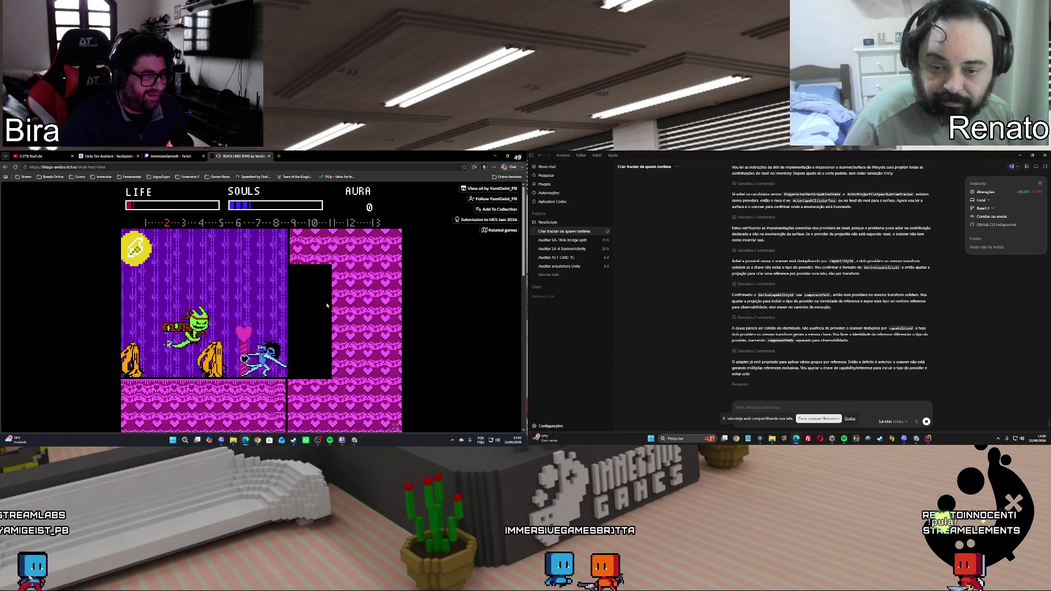
pyautogui.press('x')
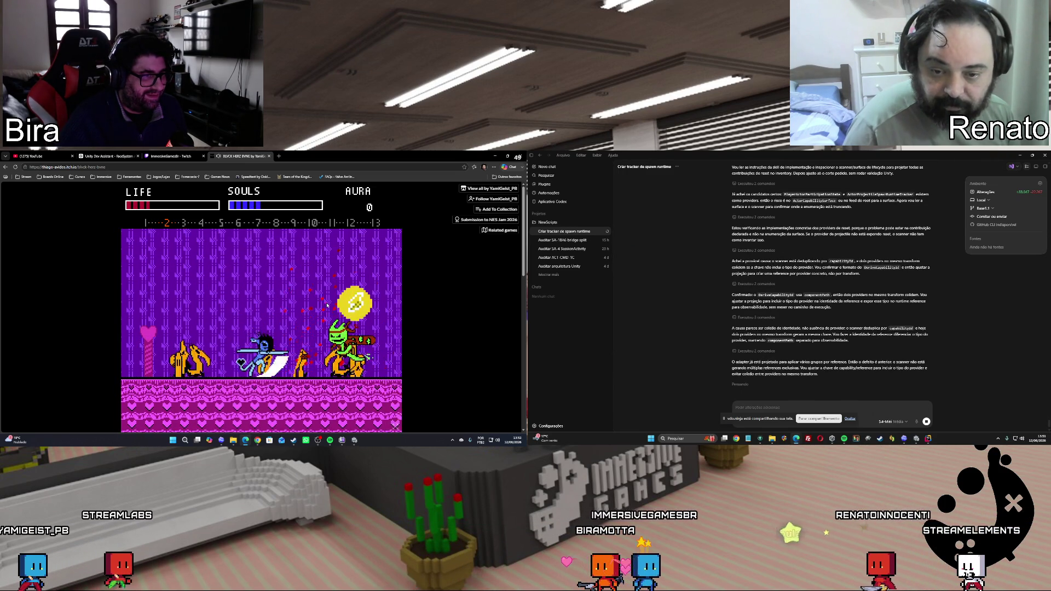
pyautogui.press('x')
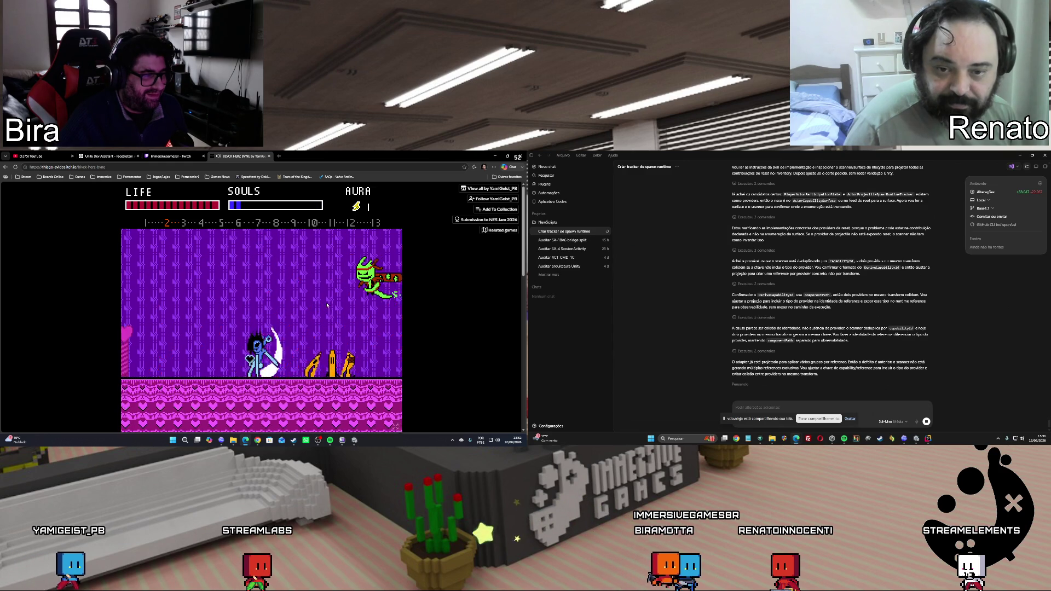
pyautogui.press('x')
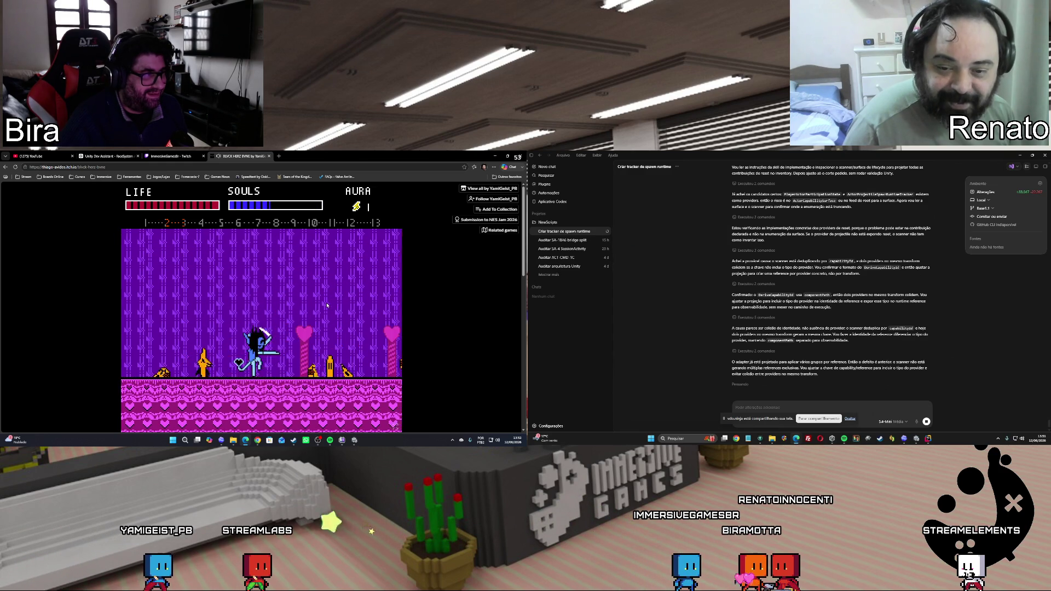
pyautogui.press('x')
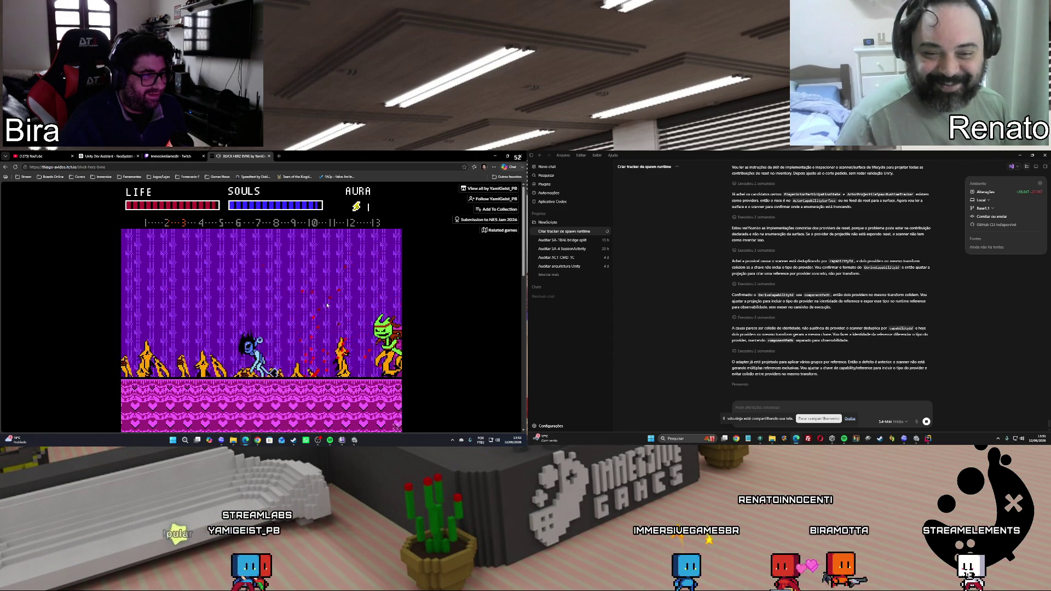
pyautogui.press('x')
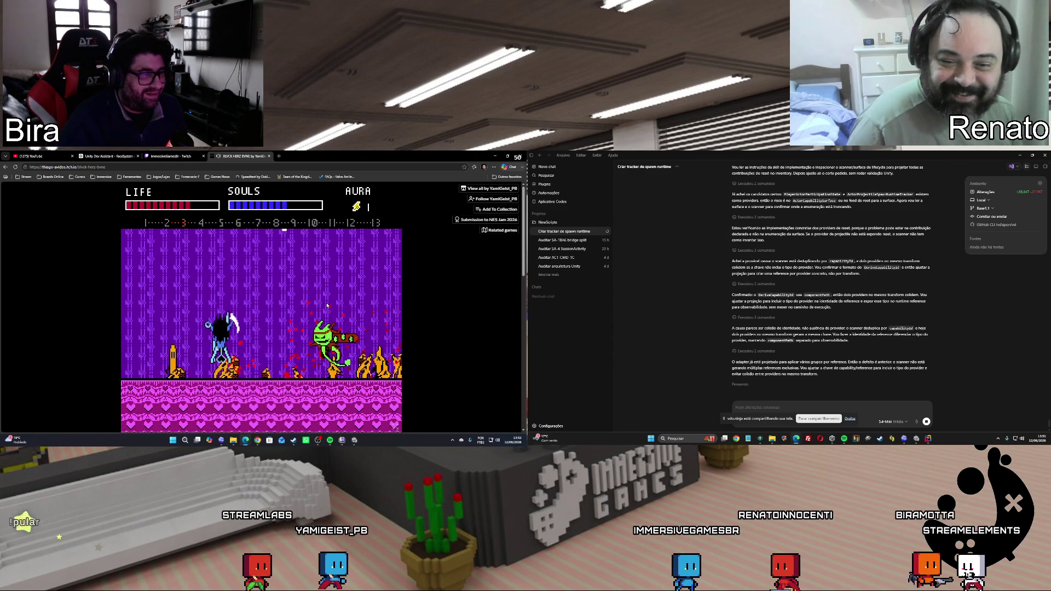
pyautogui.press('x')
pyautogui.press('x')
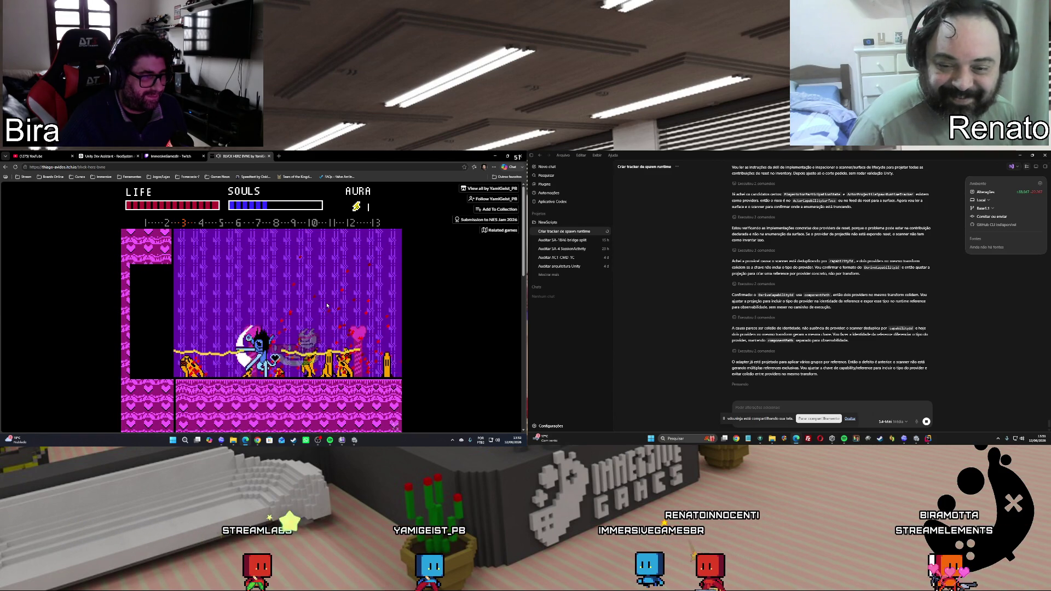
pyautogui.press('Left')
pyautogui.press('Right')
pyautogui.press('Right')
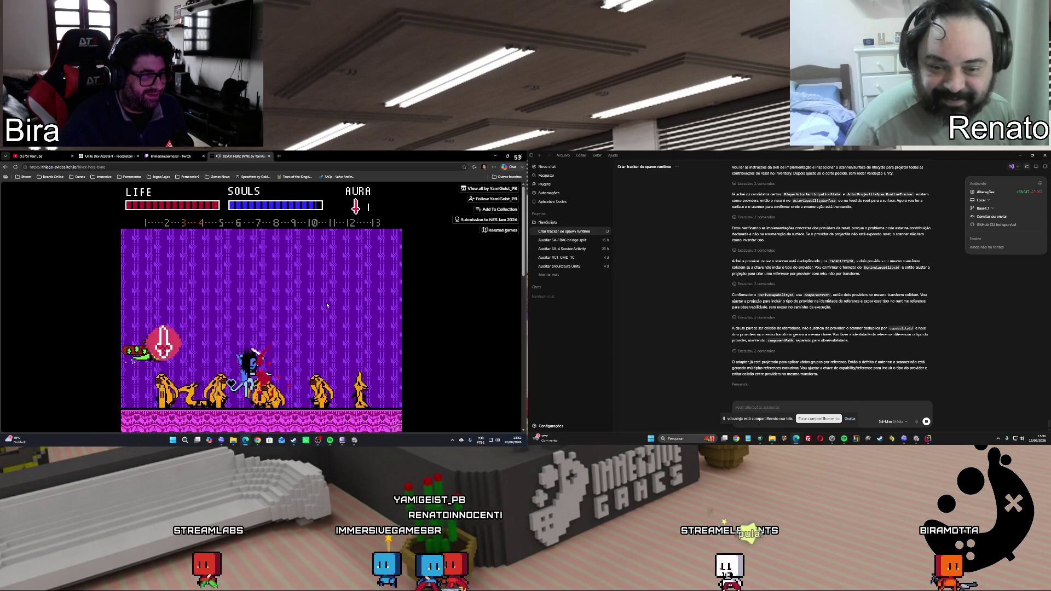
pyautogui.press('Right')
pyautogui.press('Right')
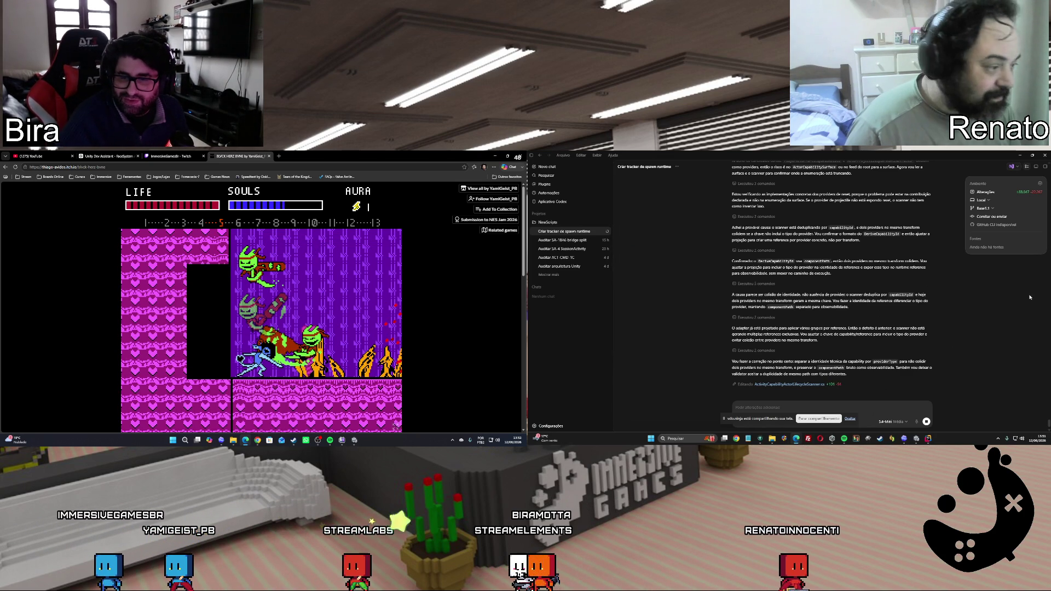
pyautogui.scroll(-1, 404, 325)
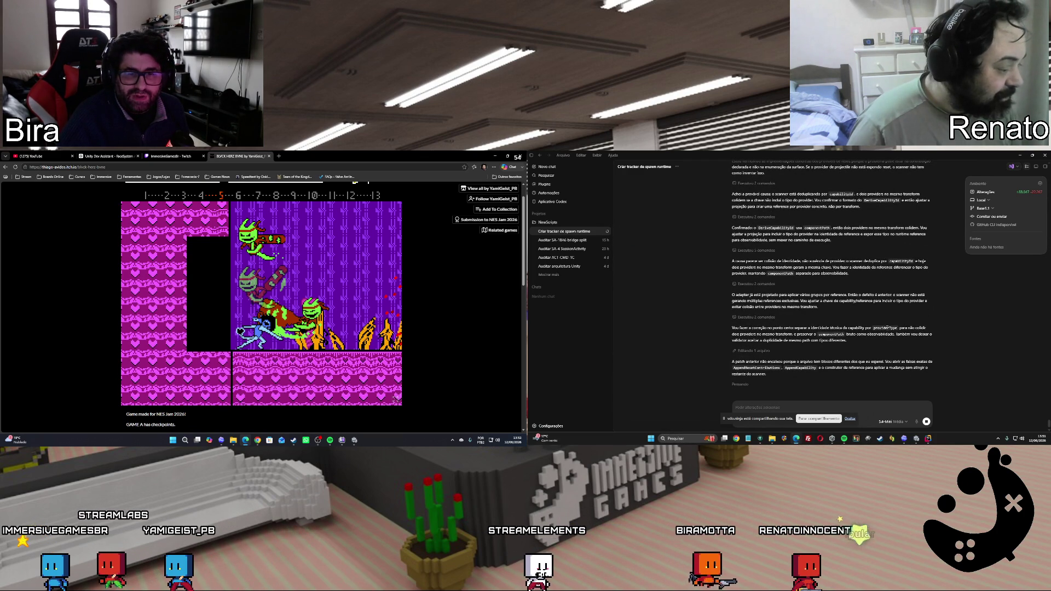
# Check the sound output device list in quick settings
pyautogui.click(496, 441)
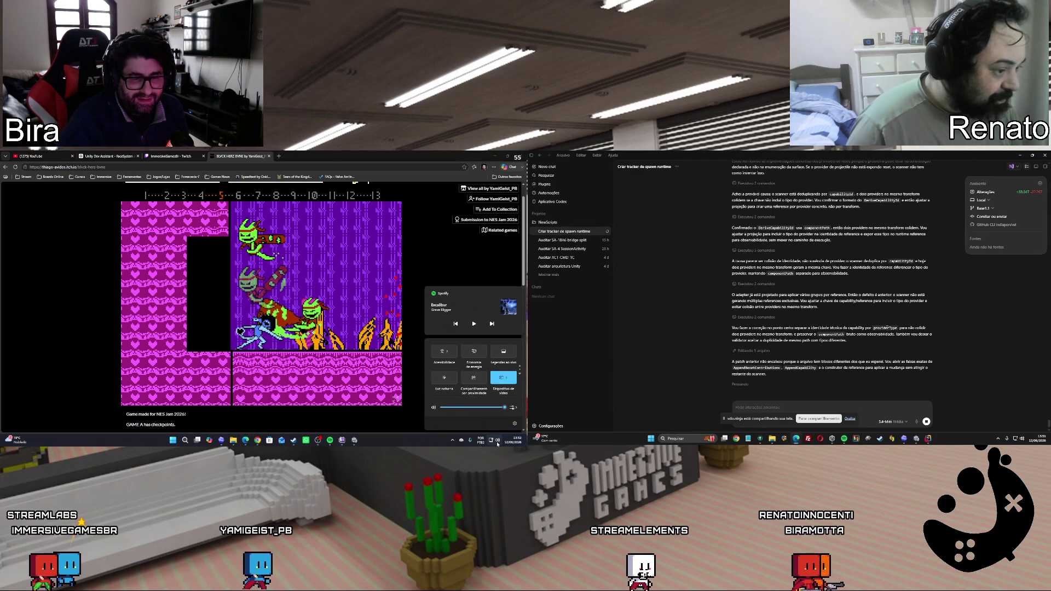
pyautogui.click(514, 408)
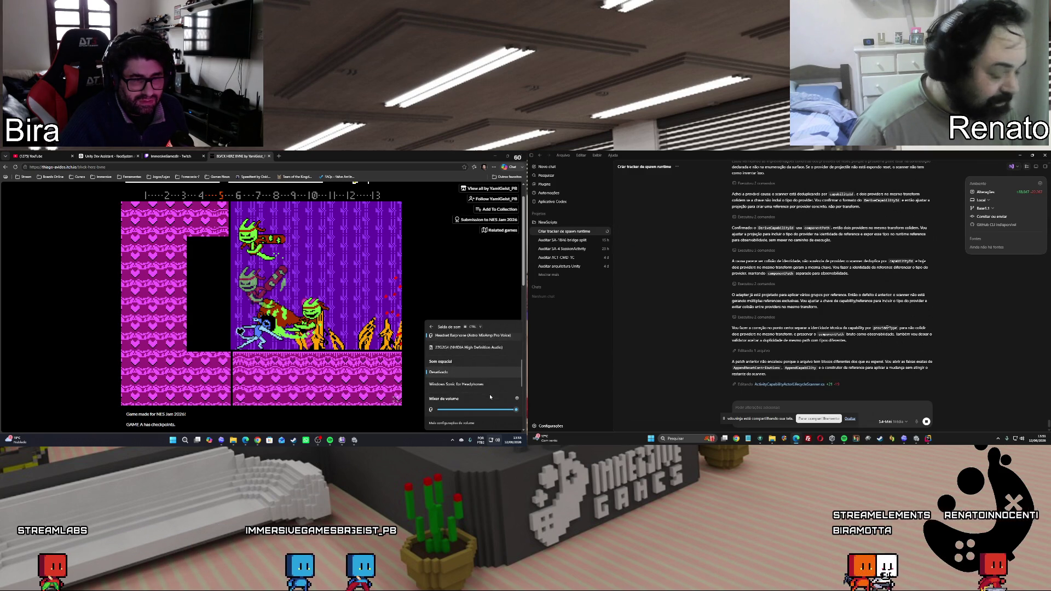
pyautogui.scroll(-2, 490, 397)
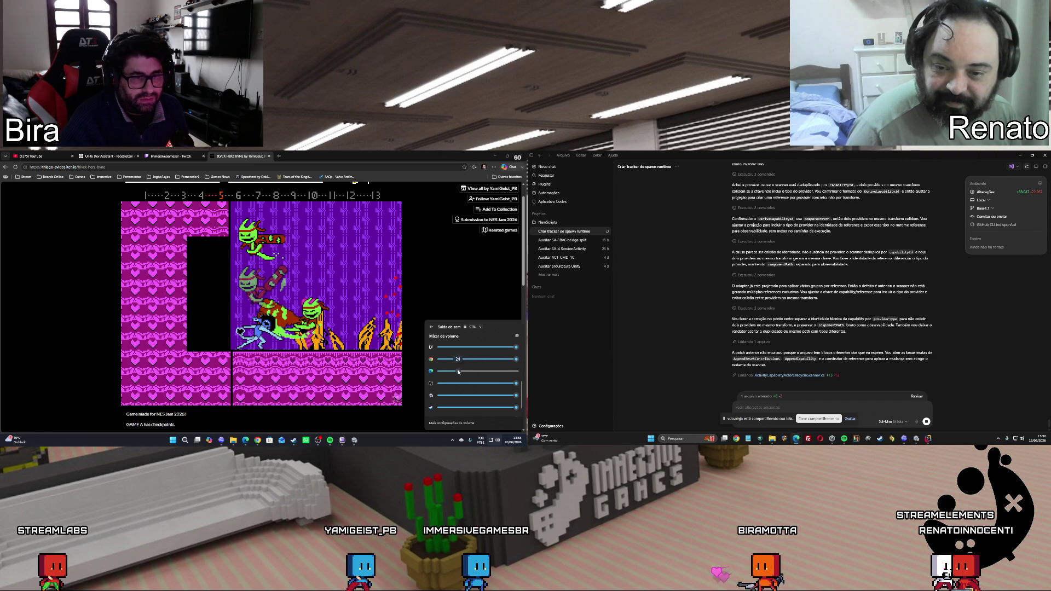
pyautogui.click(404, 374)
pyautogui.scroll(1, 361, 331)
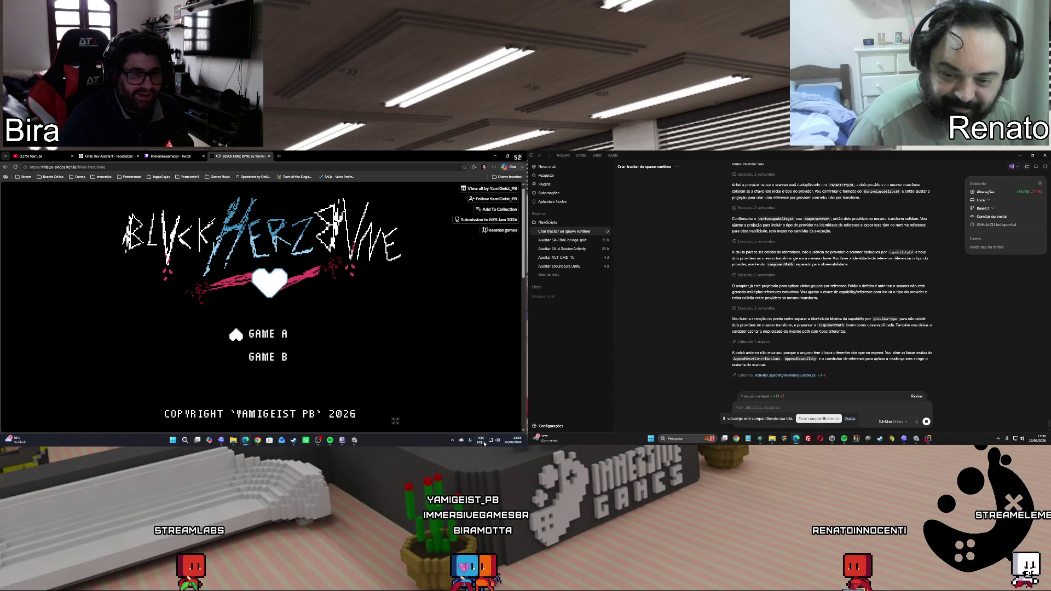
# Open the Windows volume mixer ('Abrir o mixer de volume') from the tray volume icon
pyautogui.click(497, 441)
pyautogui.click(510, 409)
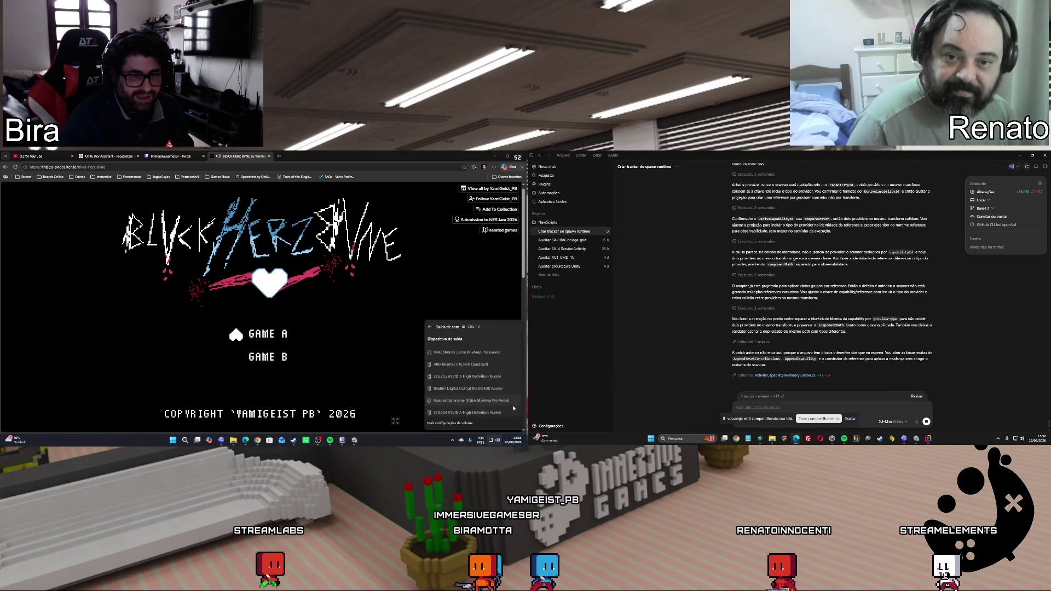
pyautogui.rightClick(498, 440)
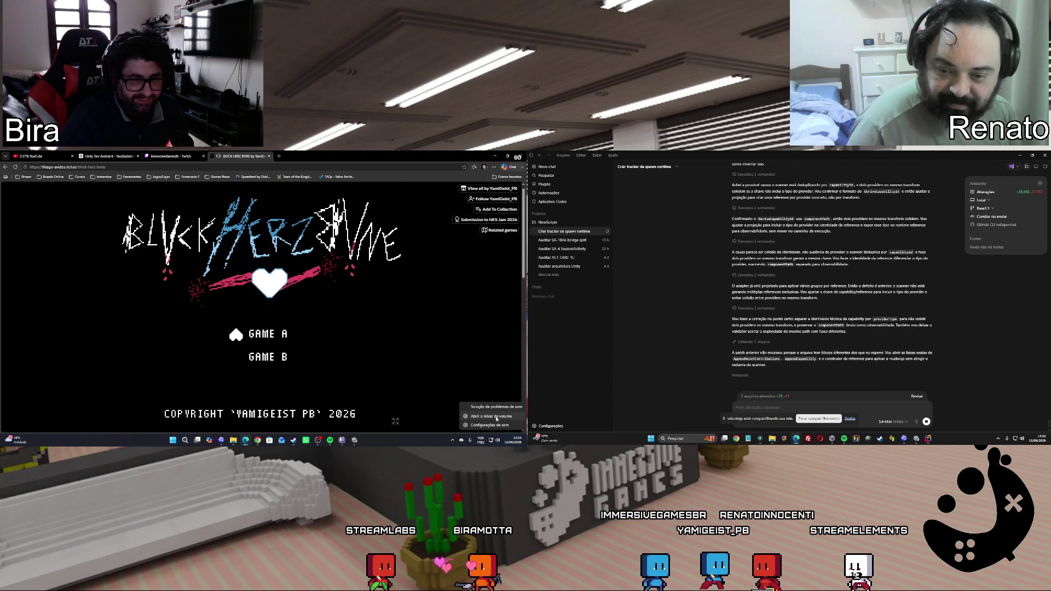
pyautogui.click(496, 417)
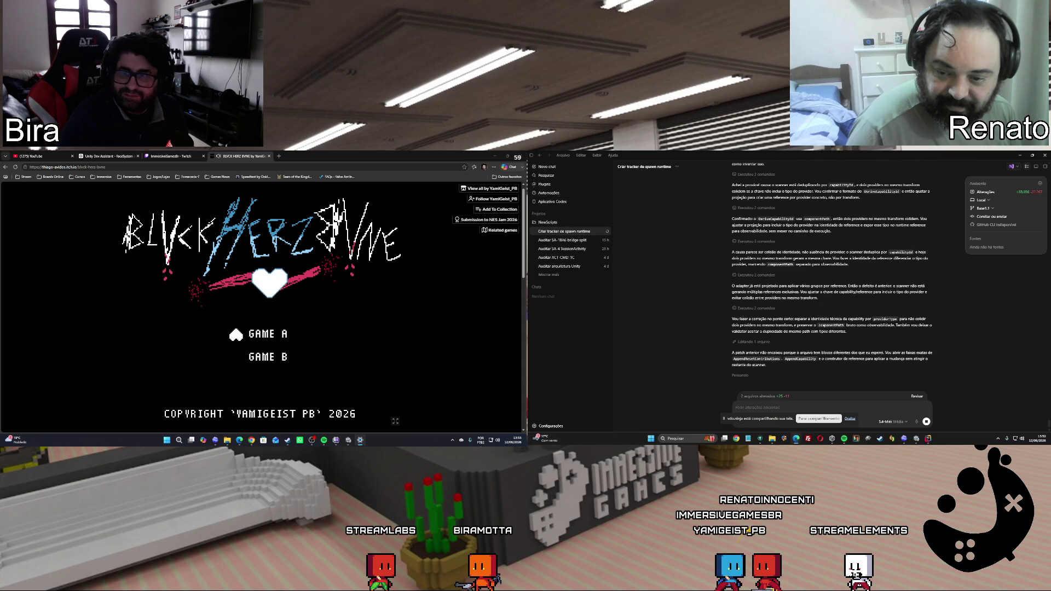
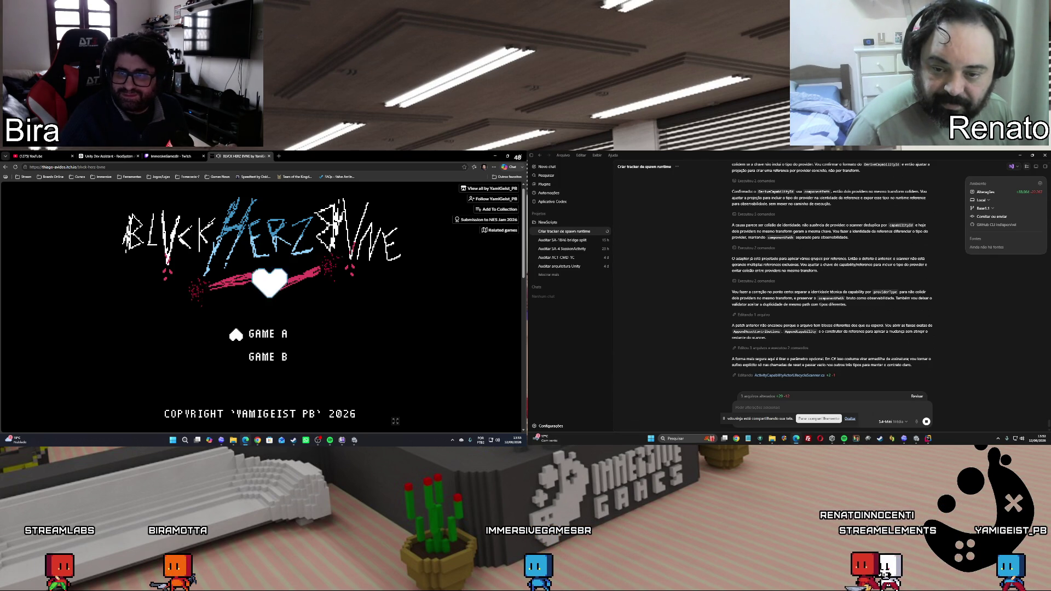
# Start GAME A from the title menu, skip the prelude and begin playing
pyautogui.press('Up')
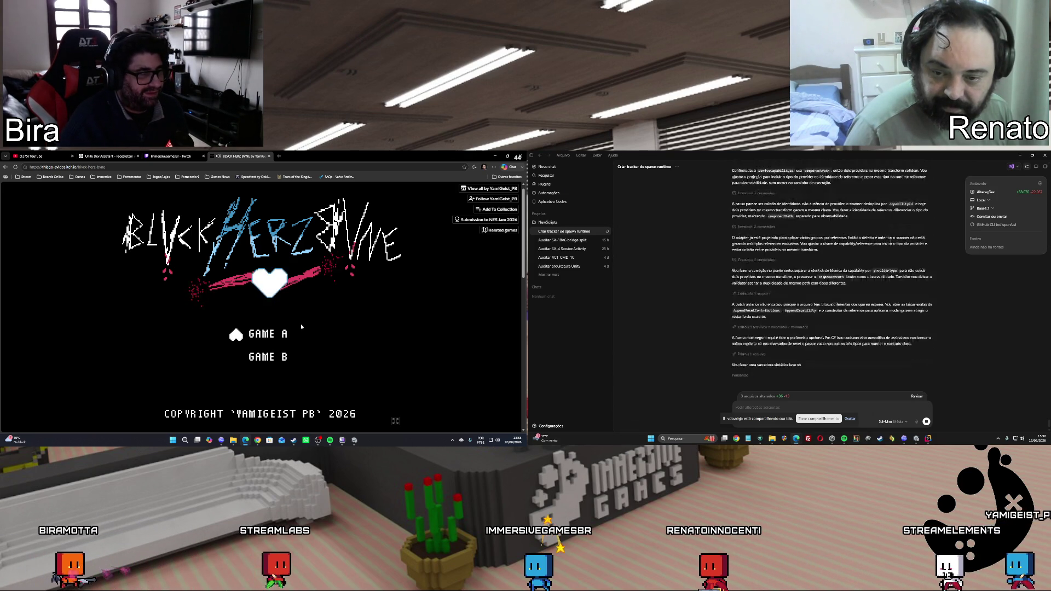
pyautogui.press('Return')
pyautogui.press('Return')
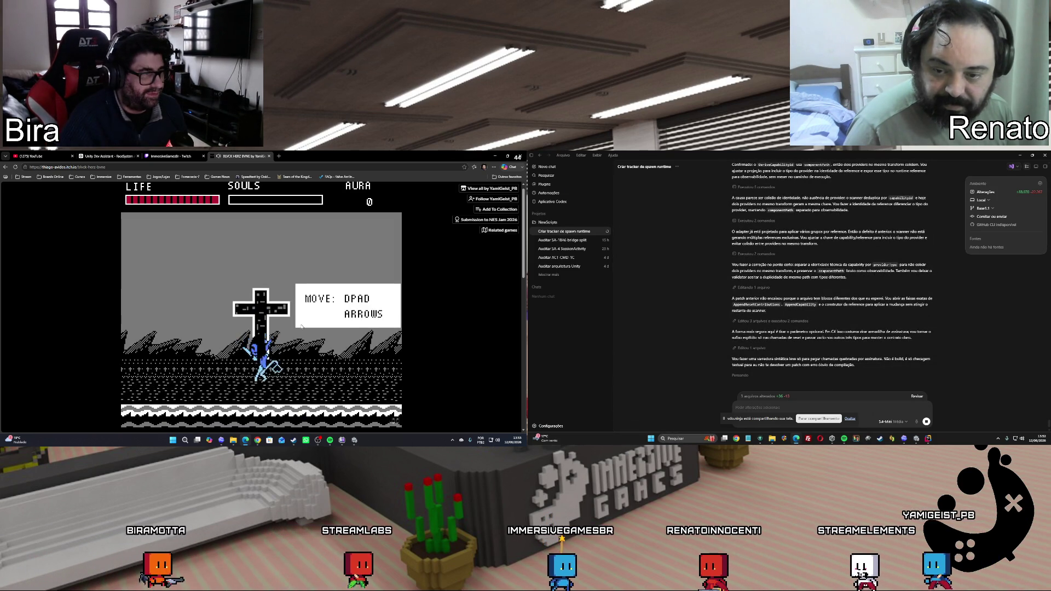
pyautogui.press('Right')
pyautogui.press('z')
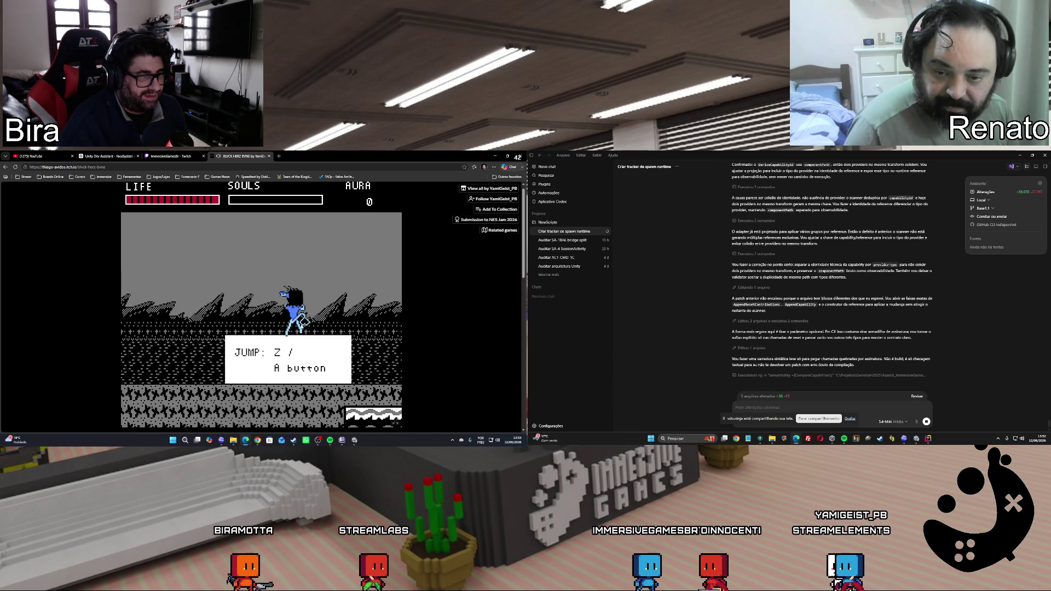
pyautogui.press('z')
# Run right through the first level, slashing yellow enemies and using a special attack
pyautogui.press('Right')
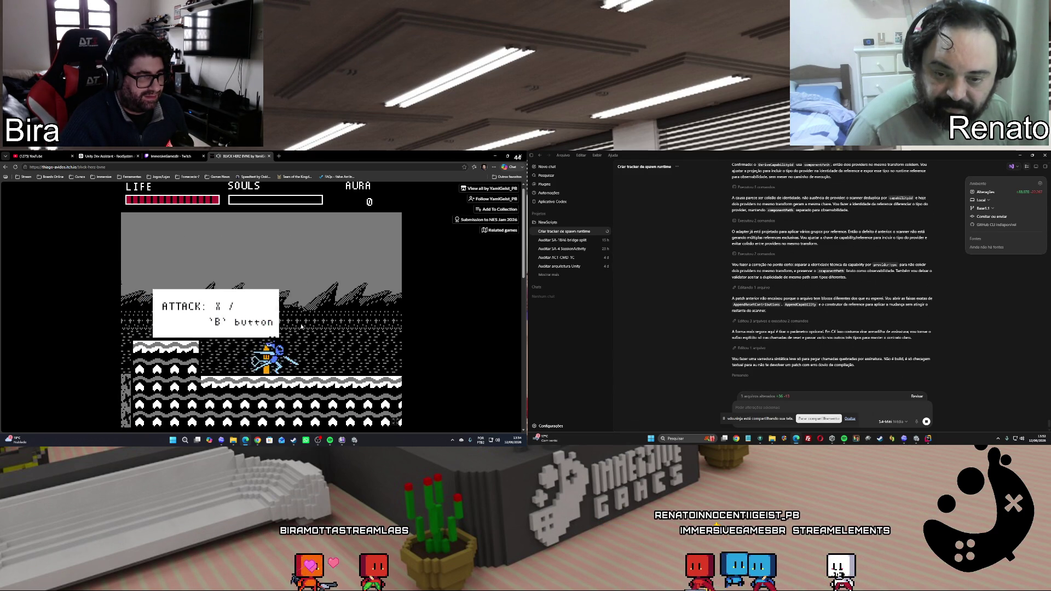
pyautogui.press('Right')
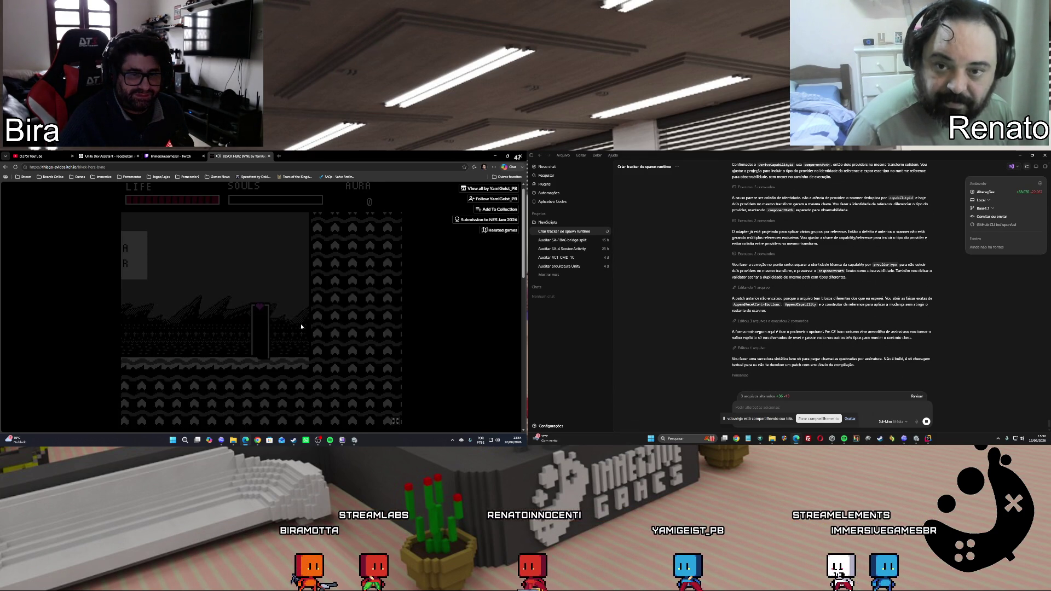
pyautogui.press('x')
pyautogui.press('x')
pyautogui.press('x')
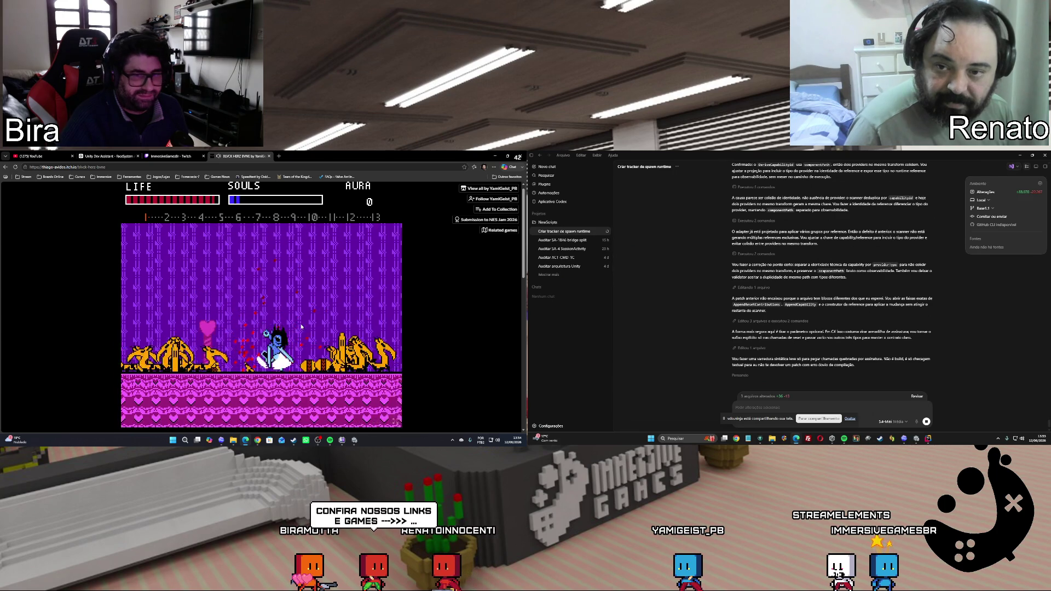
pyautogui.press('x')
pyautogui.press('x')
pyautogui.press('x')
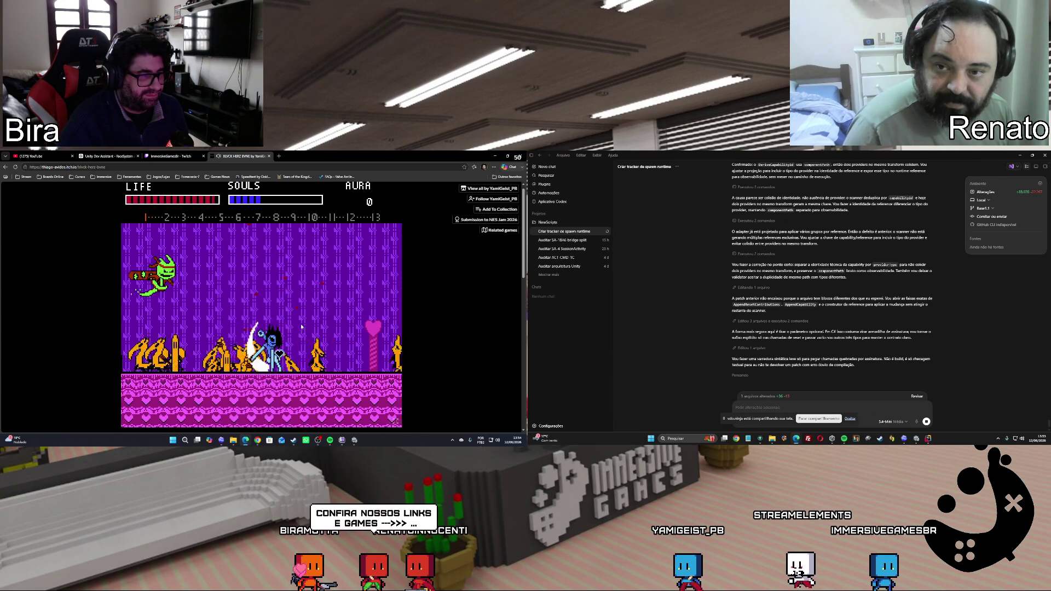
pyautogui.press('x')
pyautogui.press('x')
pyautogui.press('x')
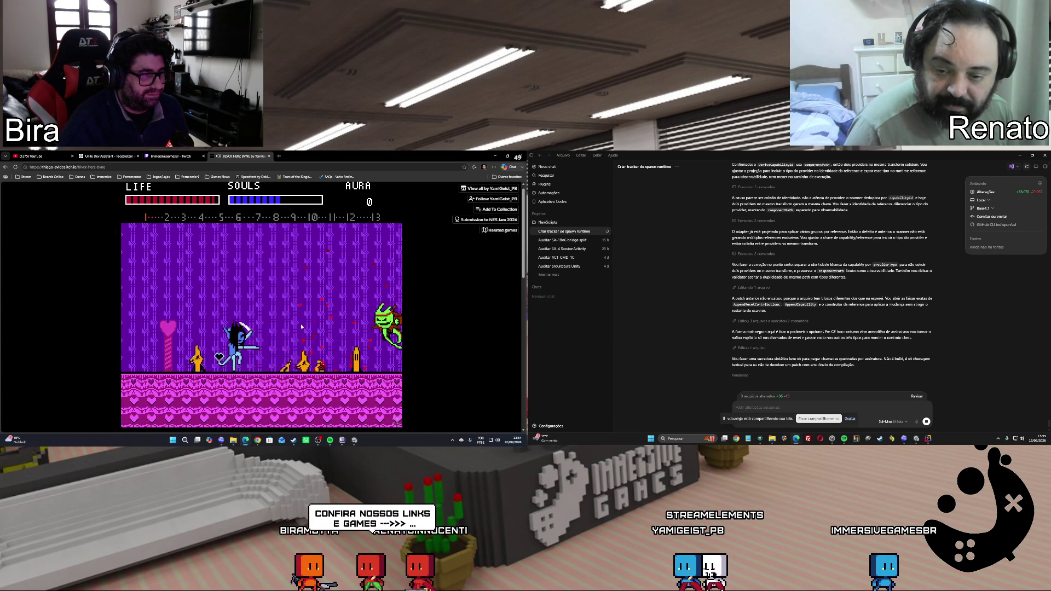
pyautogui.press('x')
pyautogui.press('x')
pyautogui.press('x')
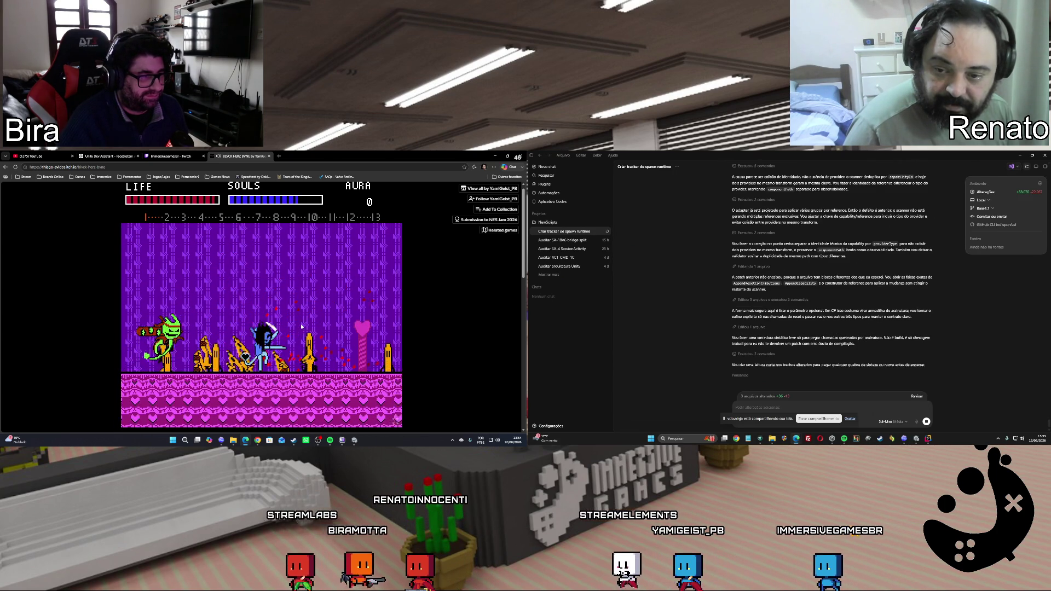
pyautogui.press('c')
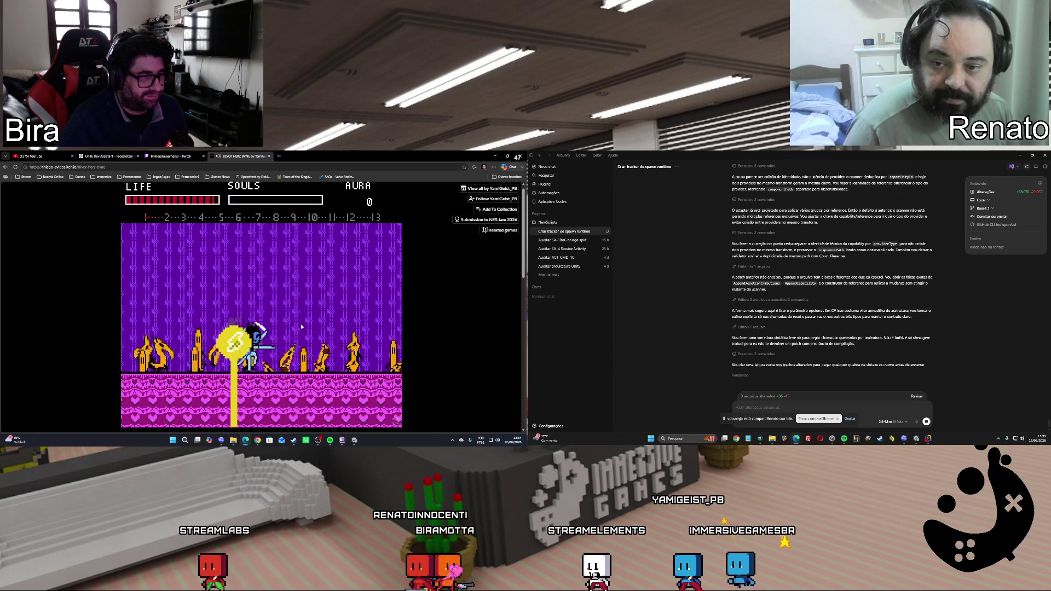
pyautogui.press('z')
# Fight through the next screens with mid-air slash beams and a big special beam past the pink wall
pyautogui.press('x')
pyautogui.press('x')
pyautogui.press('x')
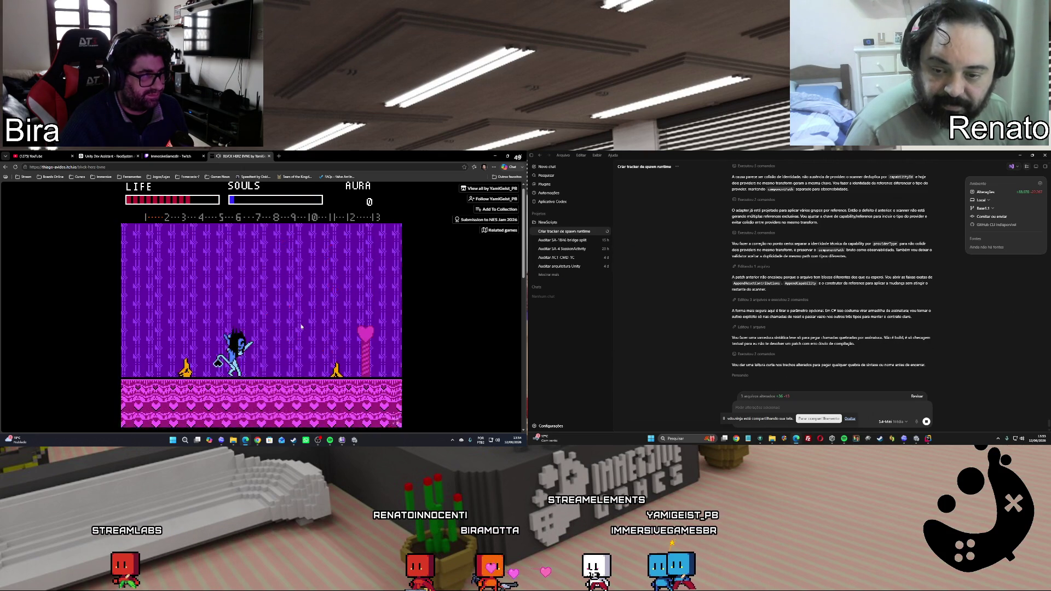
pyautogui.press('x')
pyautogui.press('x')
pyautogui.press('x')
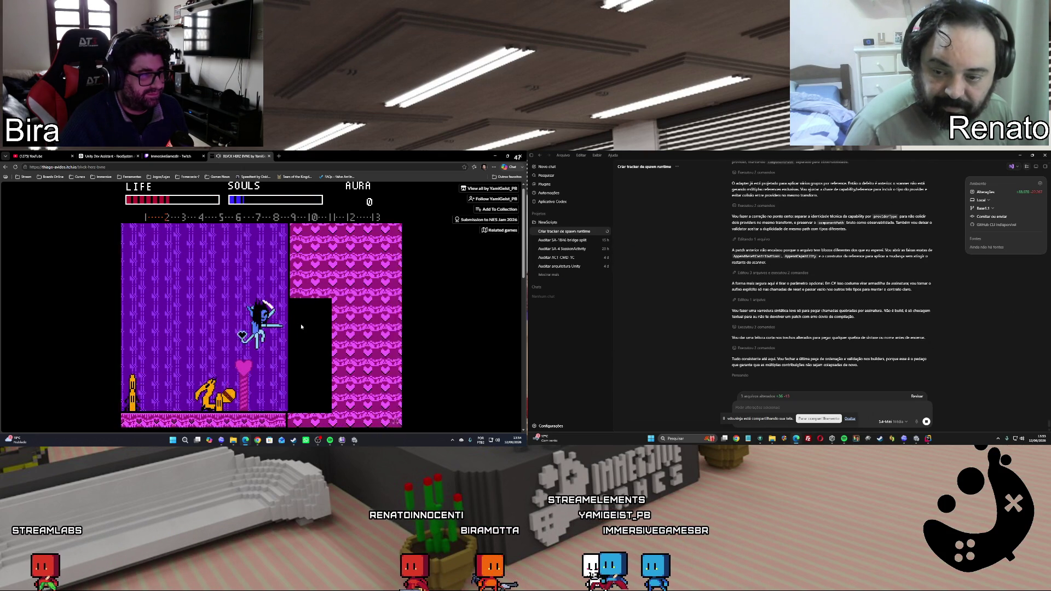
pyautogui.press('z')
pyautogui.press('x')
pyautogui.press('x')
pyautogui.press('x')
pyautogui.press('x')
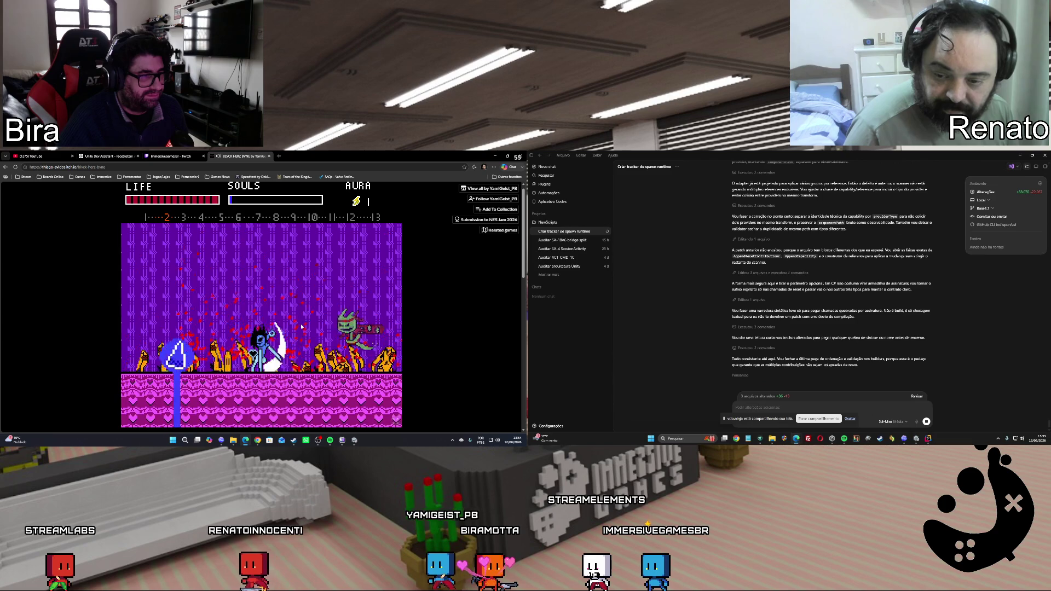
pyautogui.press('x')
pyautogui.press('x')
pyautogui.press('x')
pyautogui.press('Left')
pyautogui.press('Right')
pyautogui.press('c')
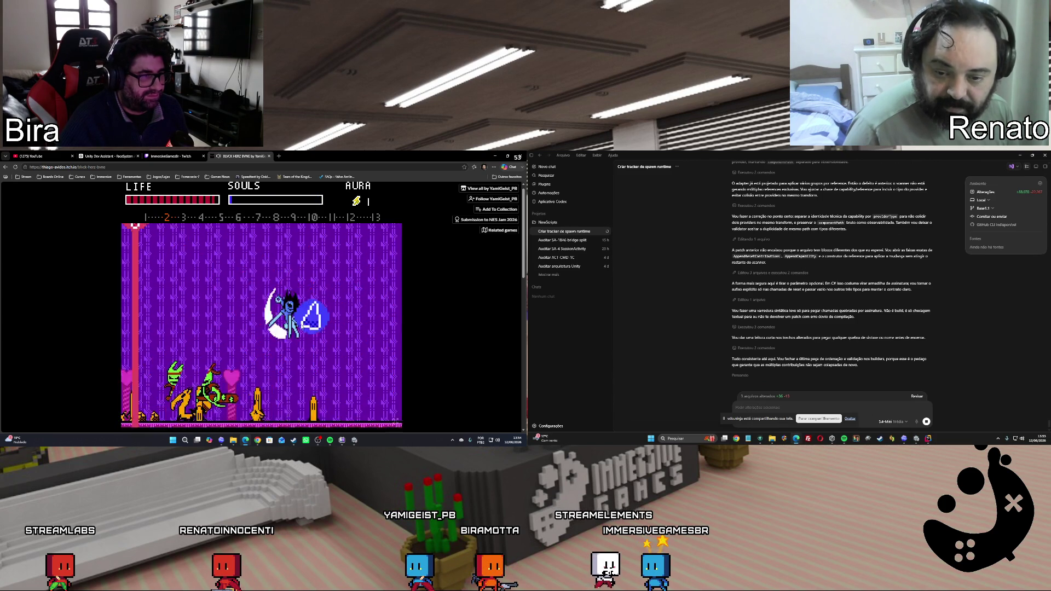
pyautogui.press('x')
pyautogui.press('x')
pyautogui.press('x')
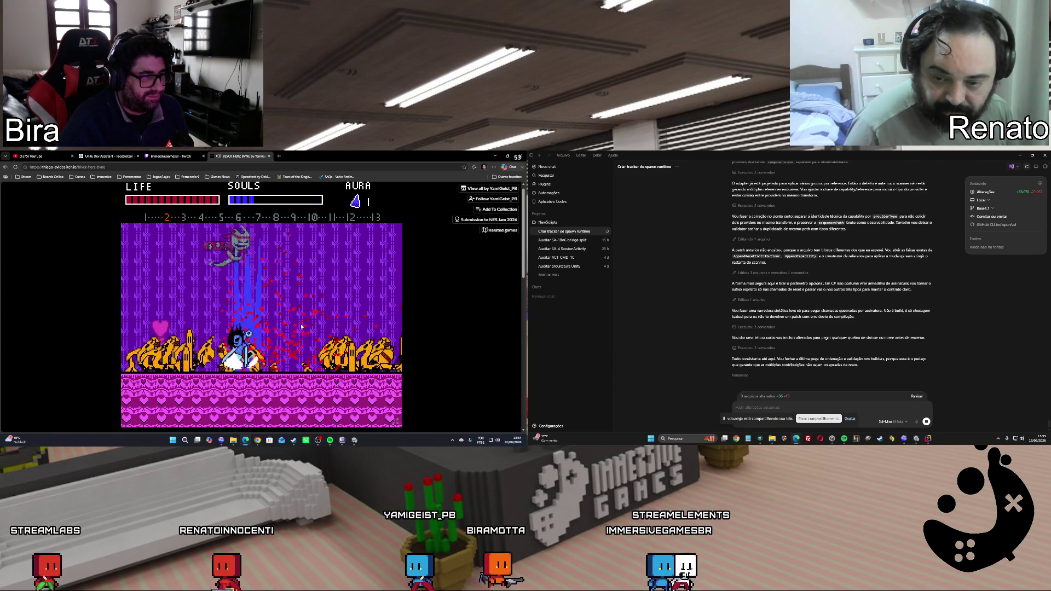
# Jump past the green enemy, clear enemies beyond the wall and fight the green flyer below
pyautogui.press('Left')
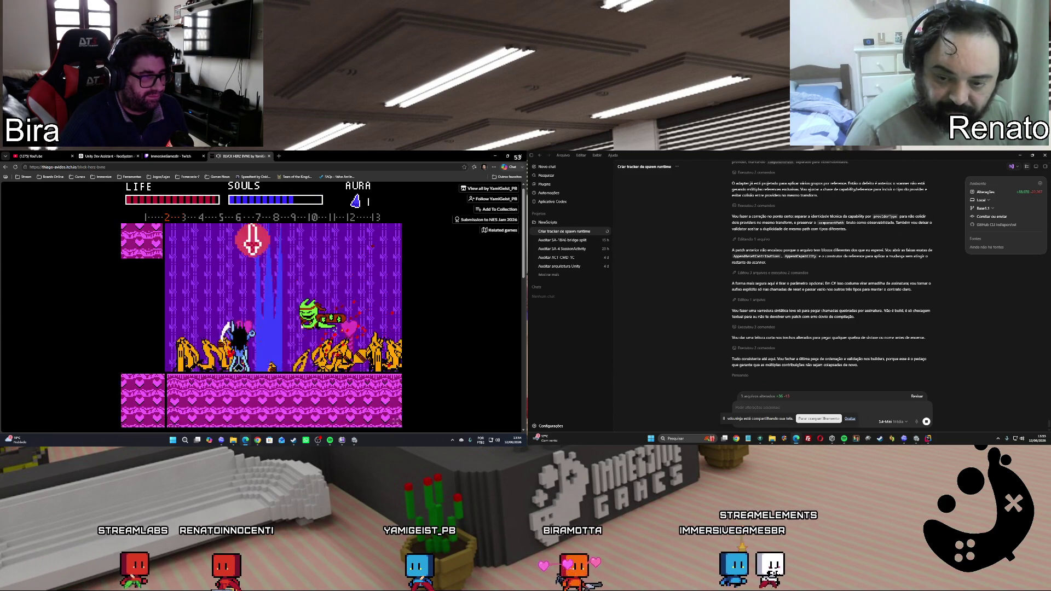
pyautogui.press('z')
pyautogui.press('Right')
pyautogui.press('x')
pyautogui.press('x')
pyautogui.press('c')
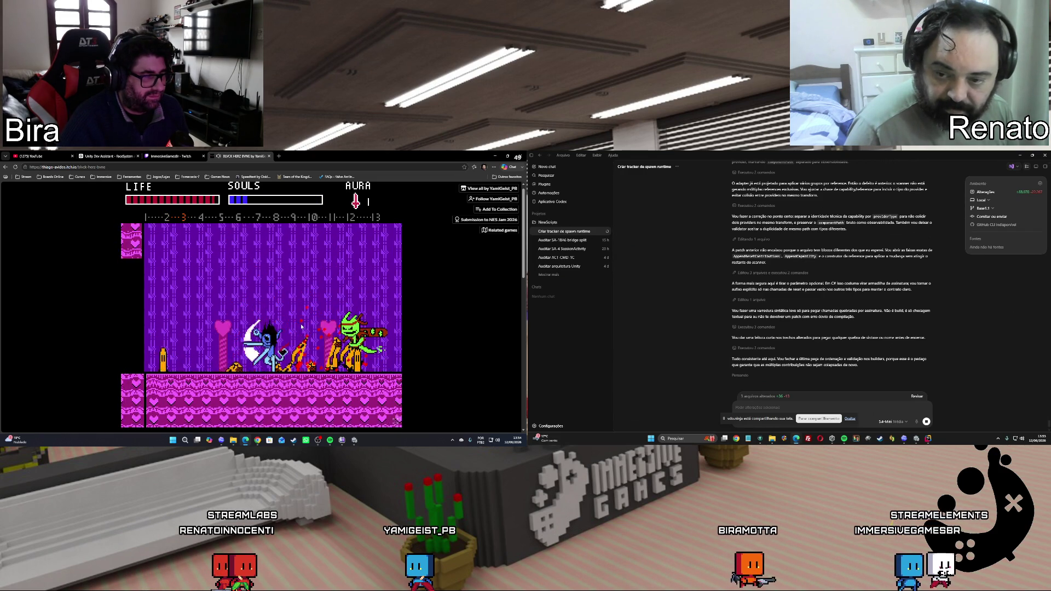
pyautogui.press('z')
pyautogui.press('x')
pyautogui.press('x')
pyautogui.press('Right')
pyautogui.press('x')
pyautogui.press('x')
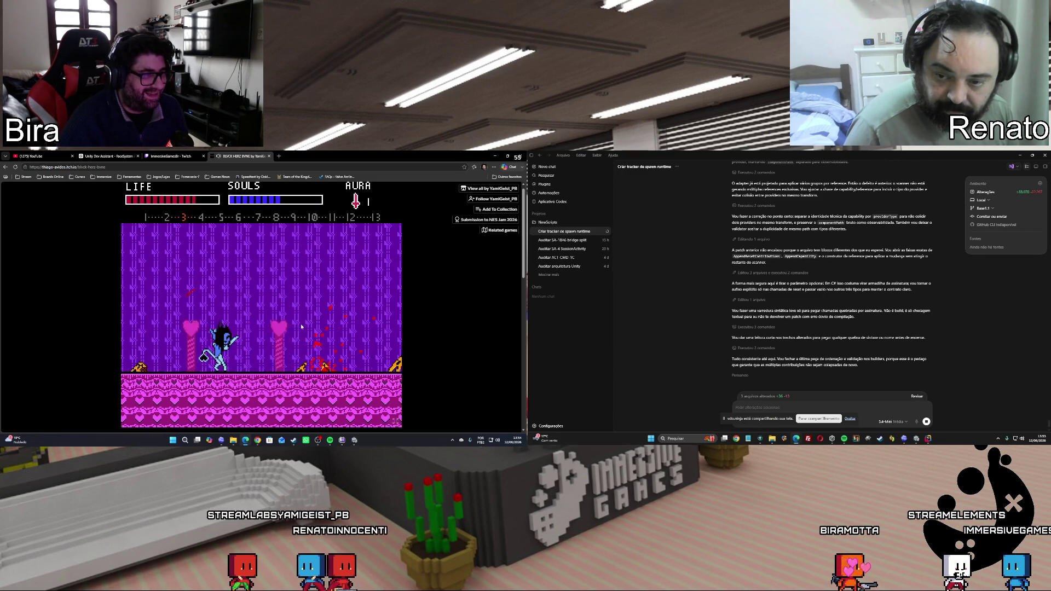
pyautogui.press('c')
pyautogui.press('Right')
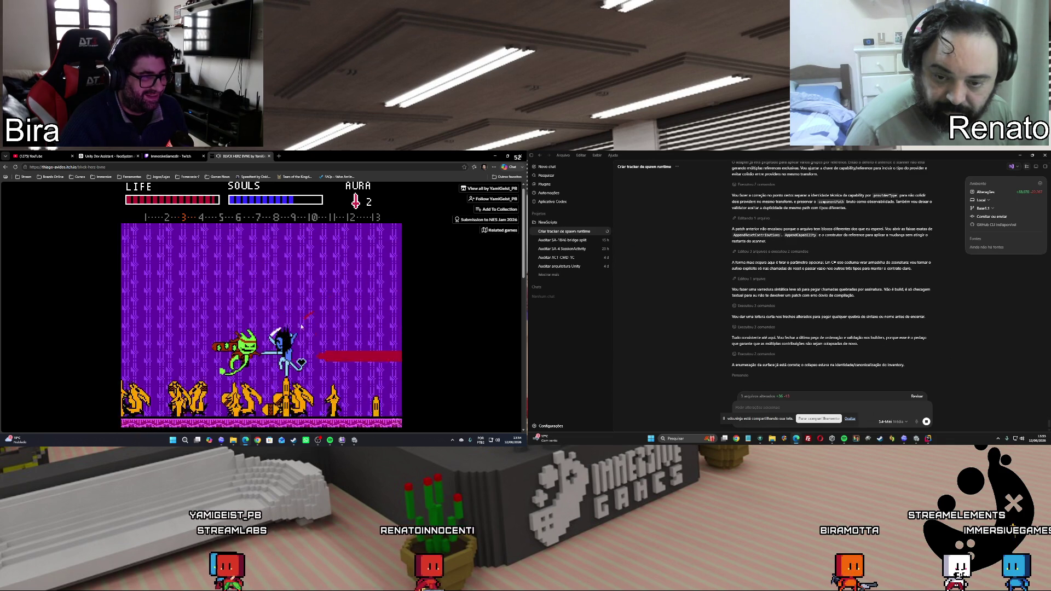
# Battle through the purple room into section 5, clearing flame enemies room by room
pyautogui.press('Right')
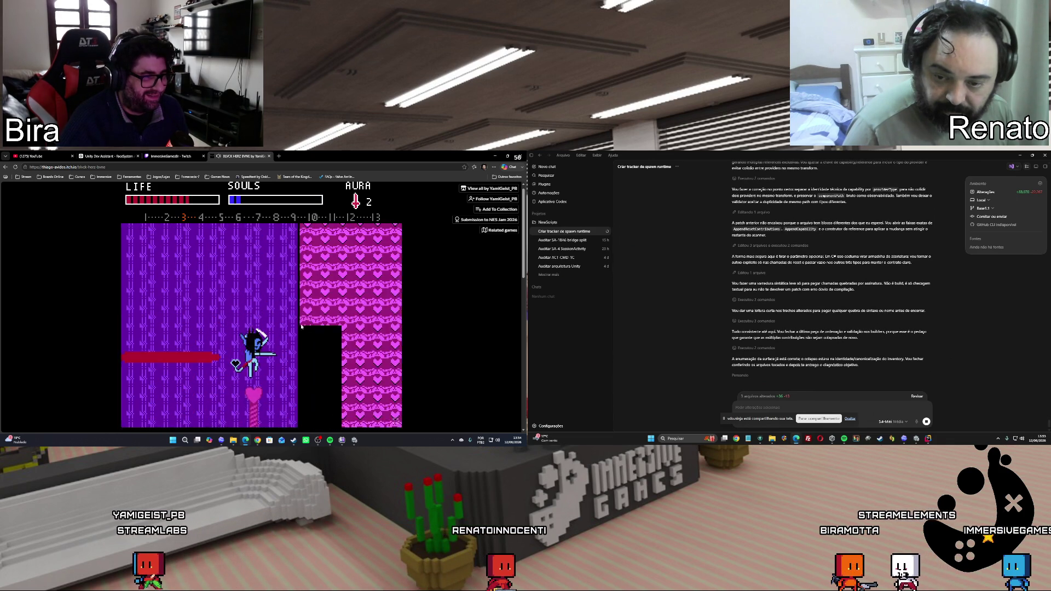
pyautogui.press('x')
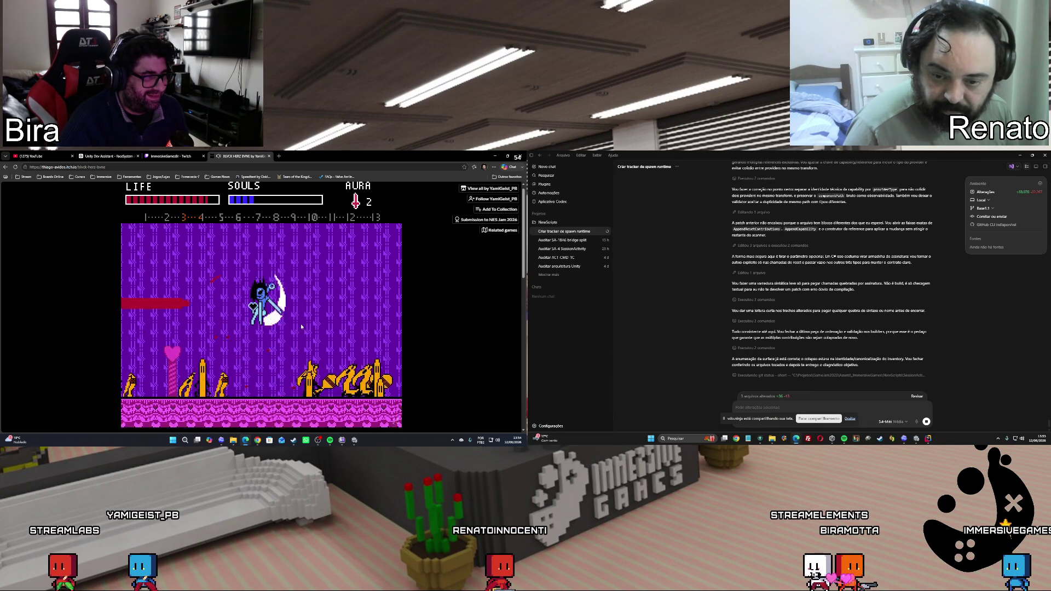
pyautogui.press('x')
pyautogui.press('x')
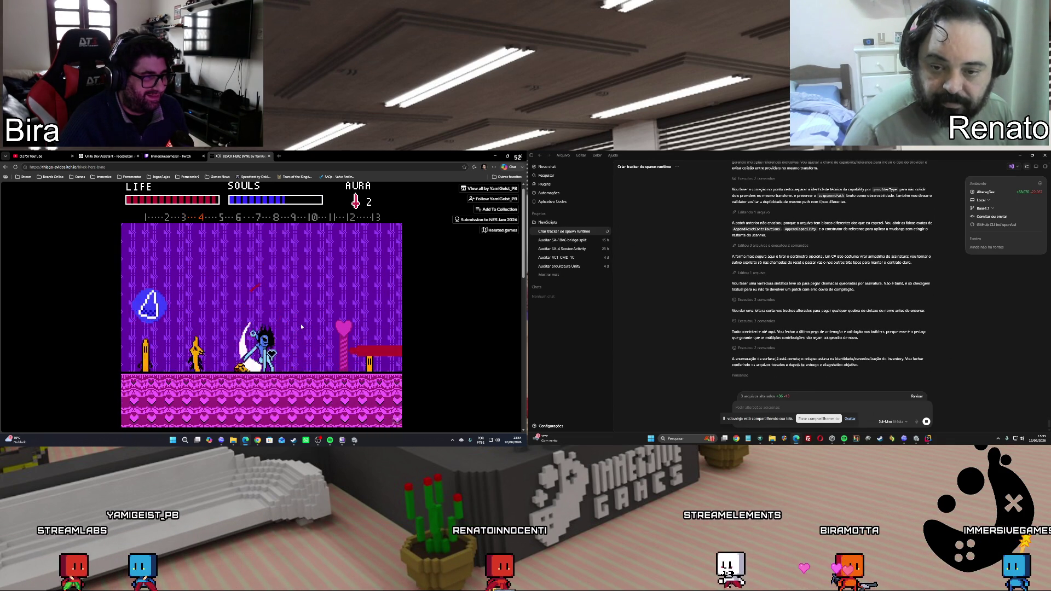
pyautogui.press('x')
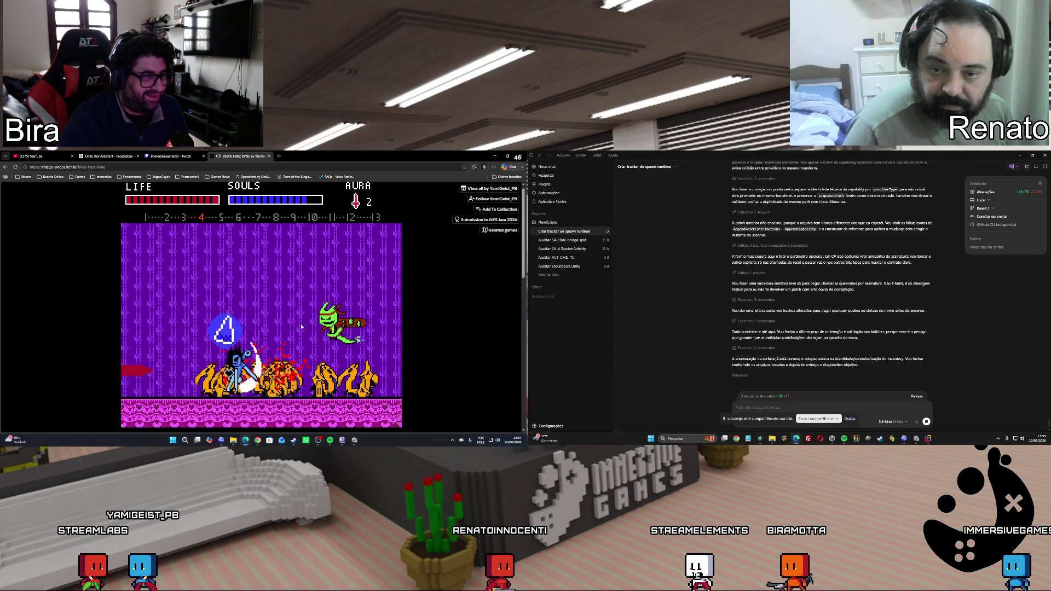
pyautogui.press('x')
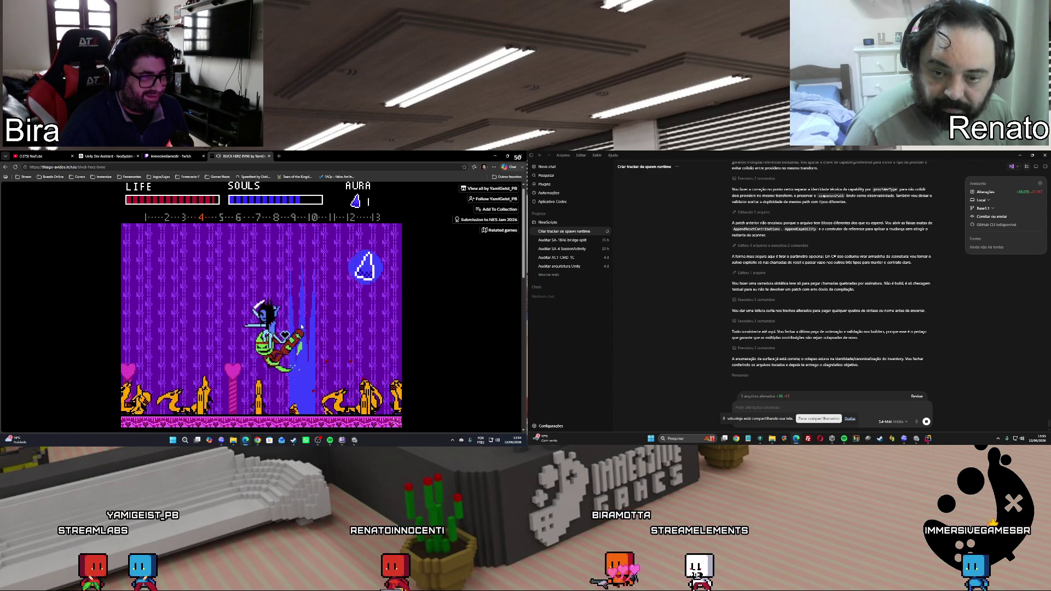
pyautogui.press('x')
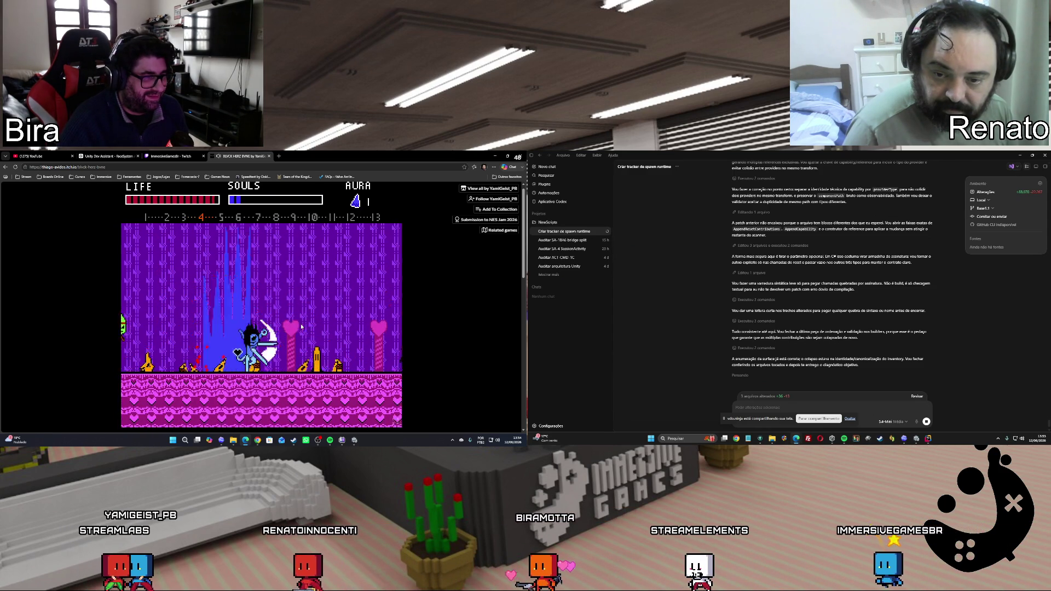
pyautogui.press('x')
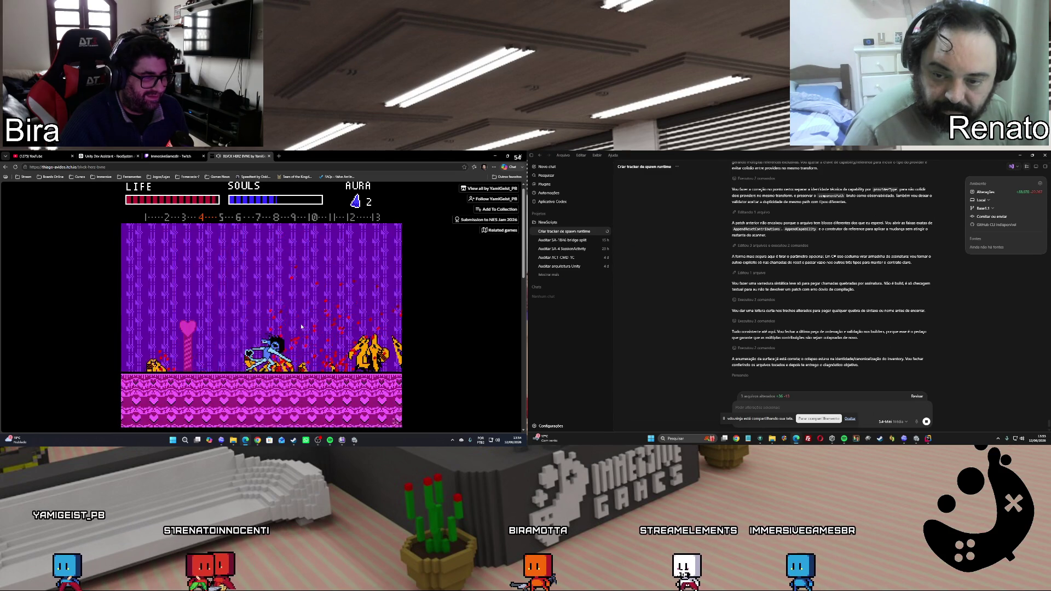
pyautogui.press('x')
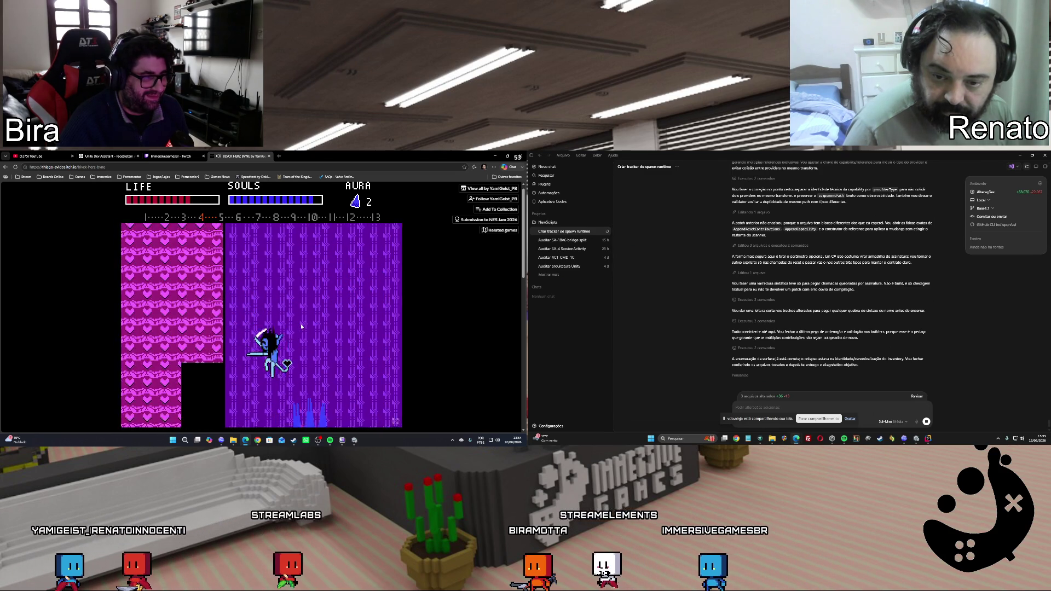
pyautogui.press('x')
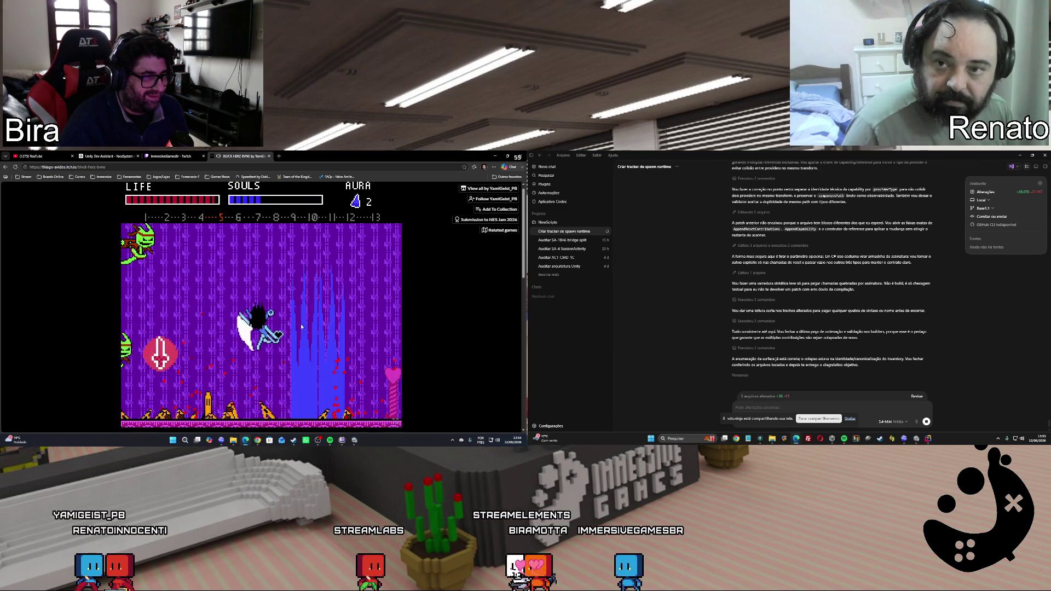
pyautogui.press('x')
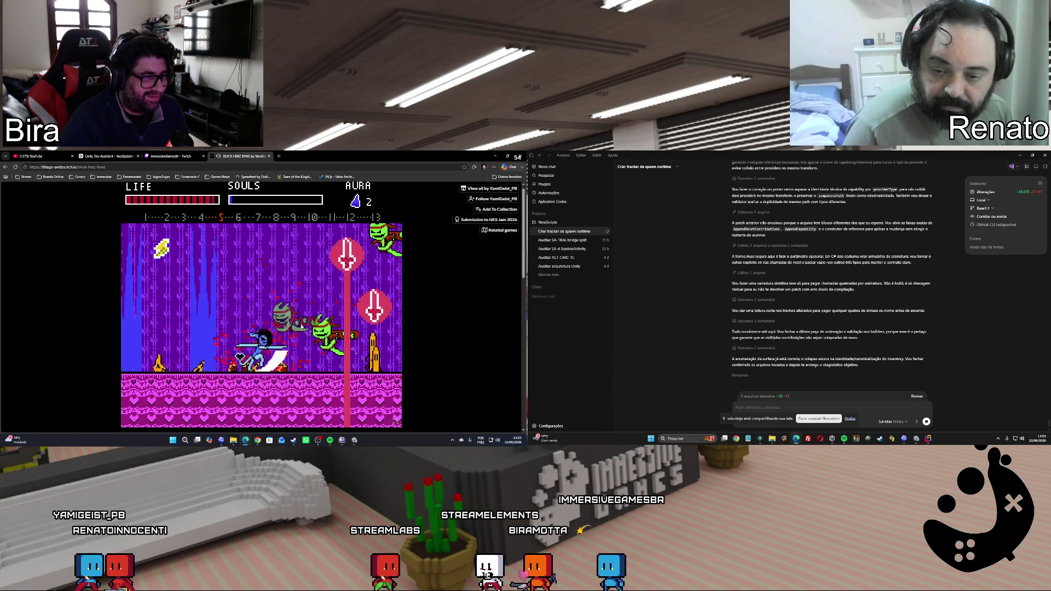
pyautogui.press('x')
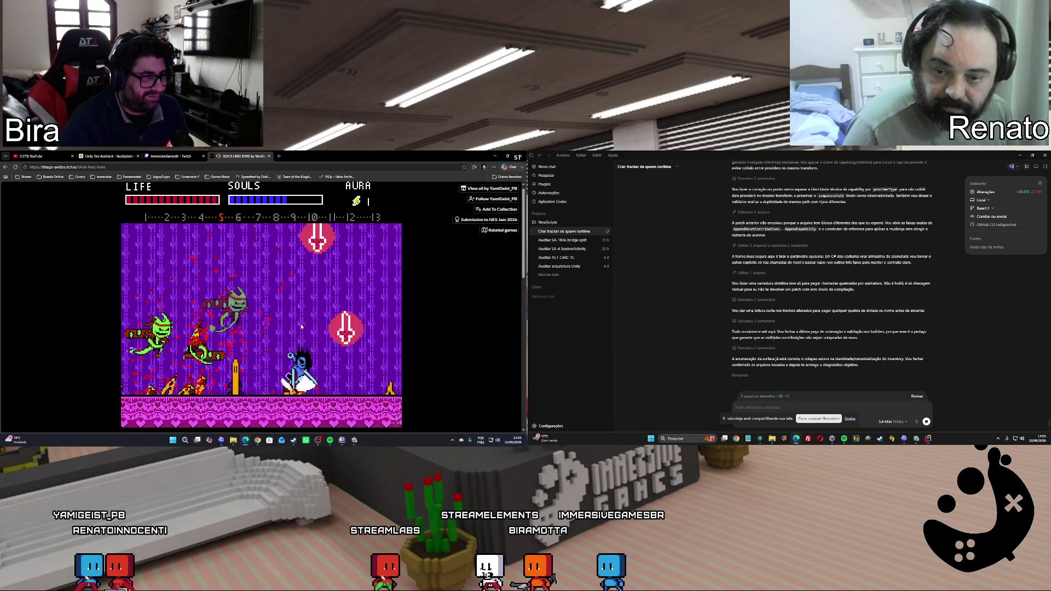
pyautogui.press('x')
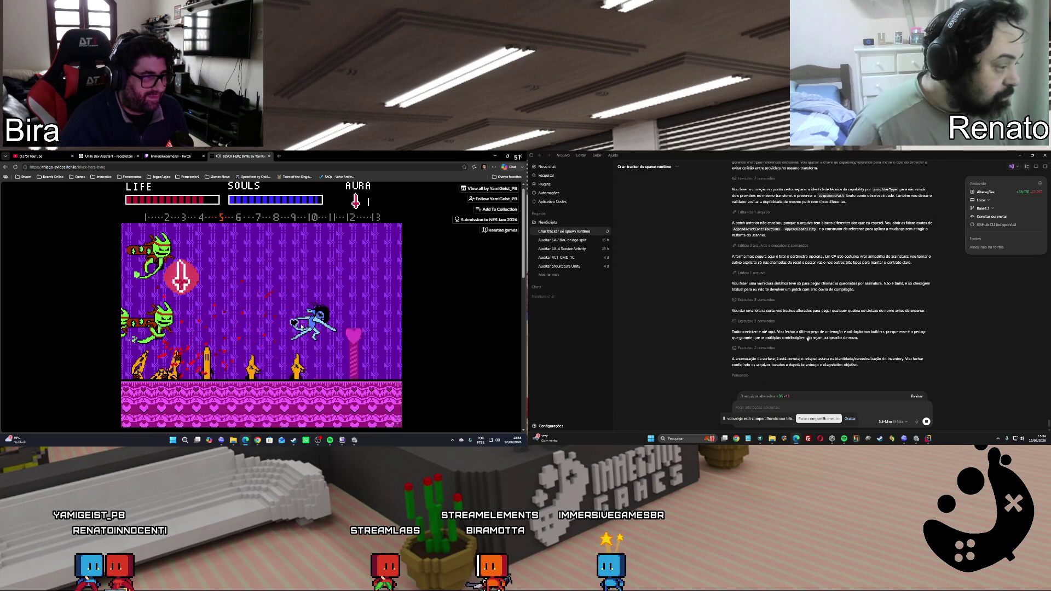
pyautogui.press('x')
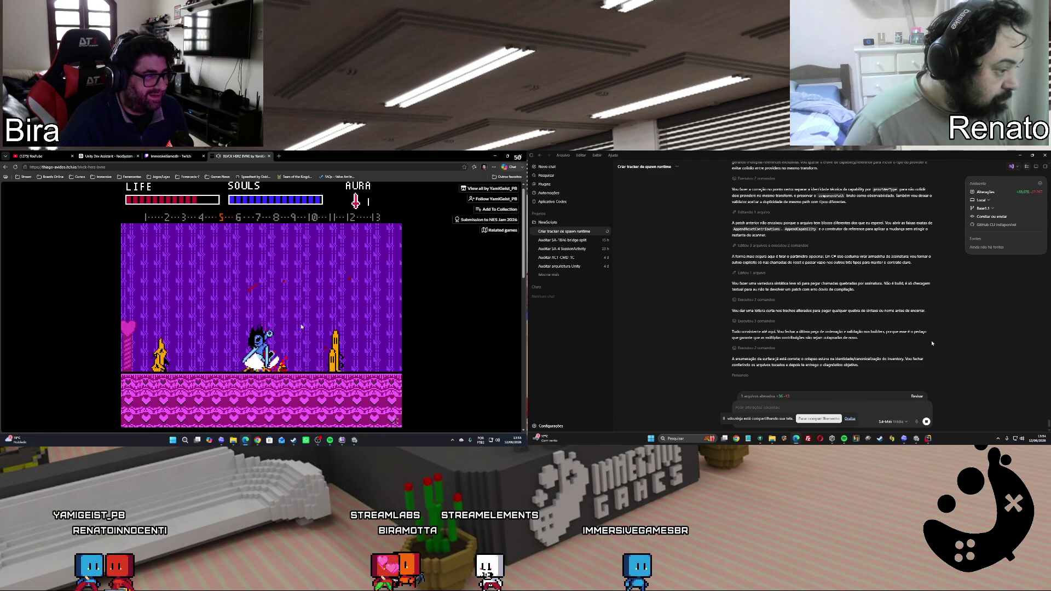
pyautogui.press('x')
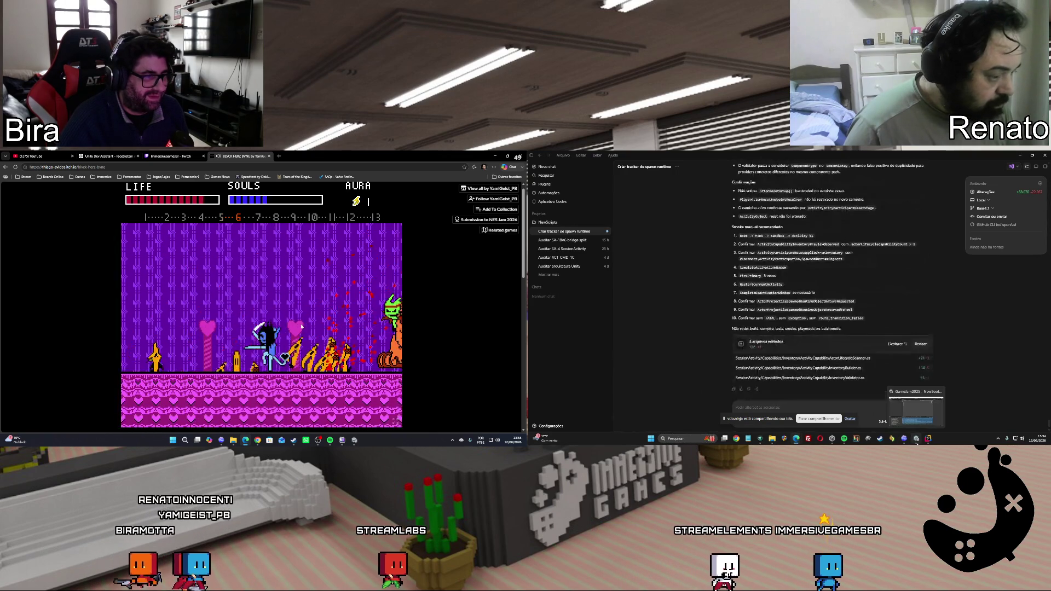
# Leave the game and show the full 'Normalize does not exist' error in Unity's console
pyautogui.press('x')
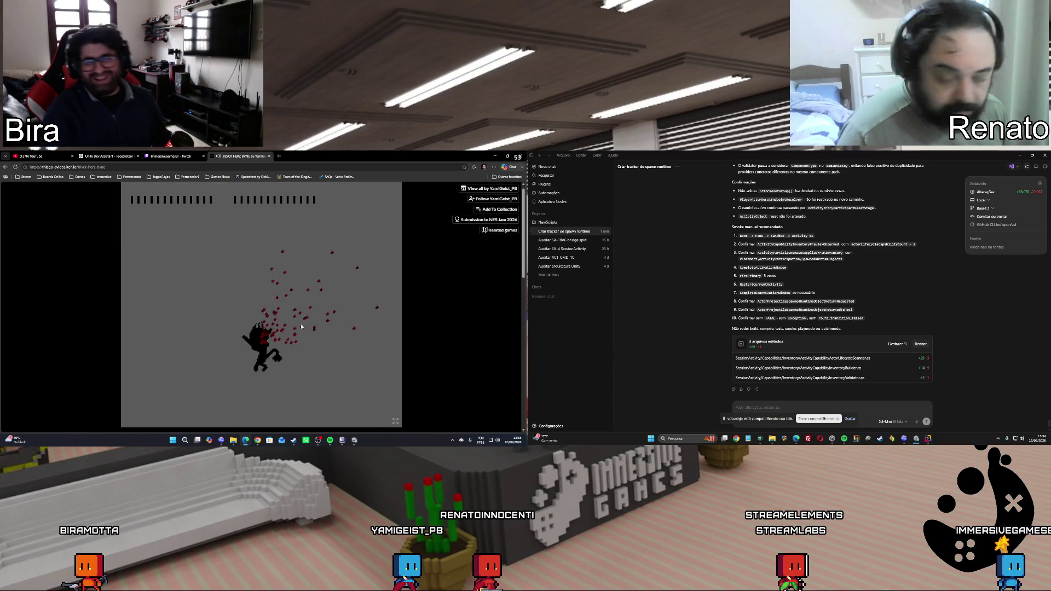
pyautogui.hotkey('alt', 'Tab')
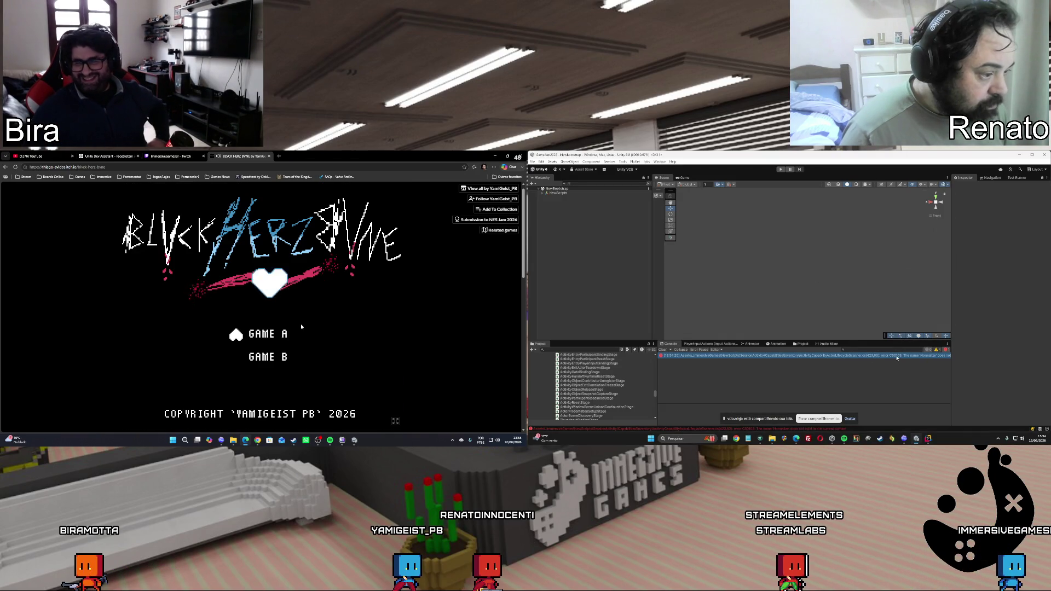
pyautogui.click(896, 356)
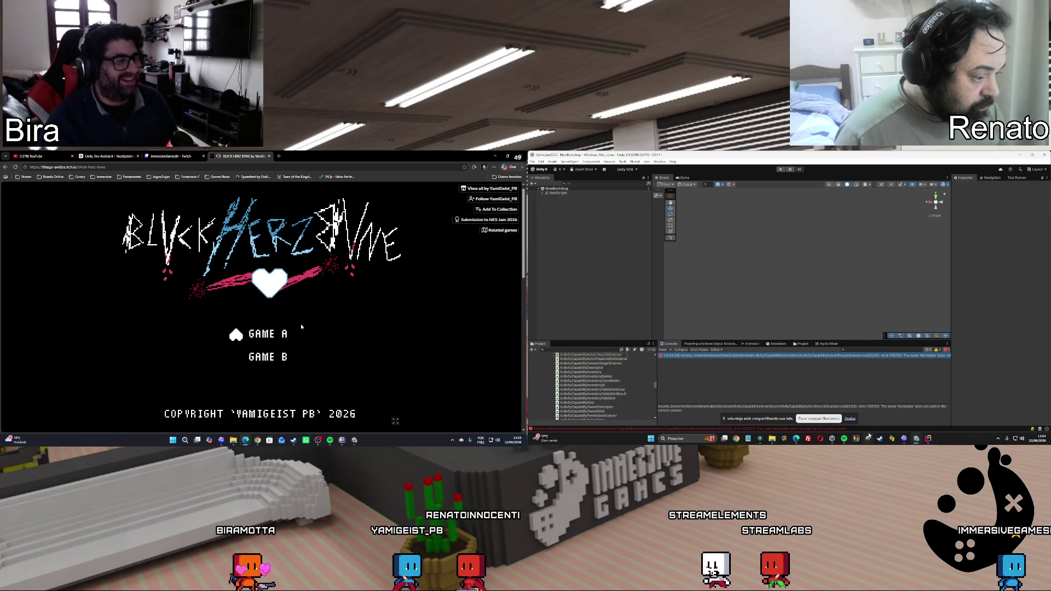
# Send the error to Codex, then close the itch.io tab and return to Unity
pyautogui.click(904, 439)
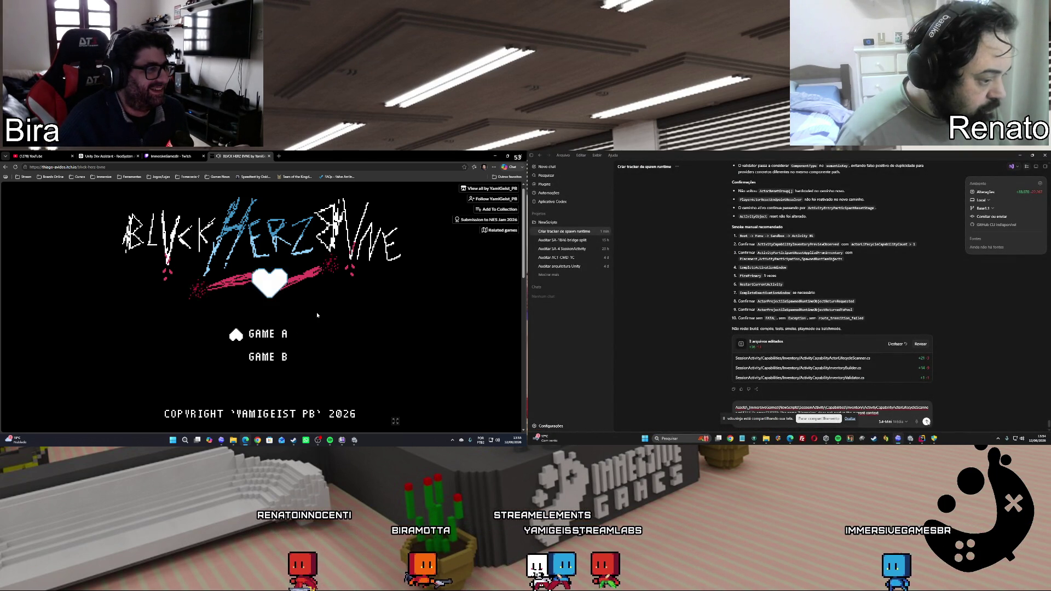
pyautogui.press('Return')
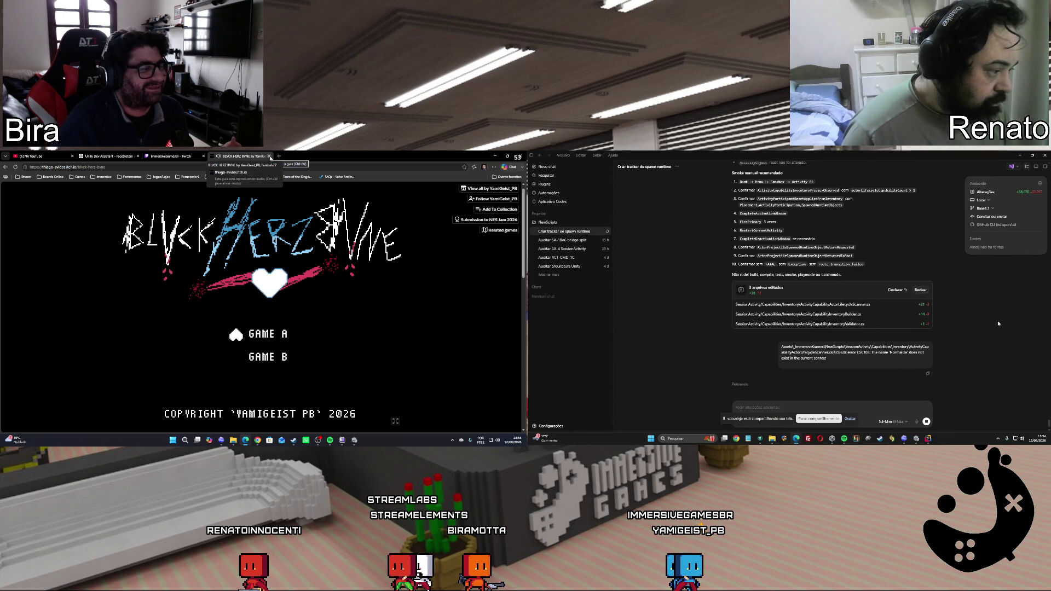
pyautogui.click(270, 157)
pyautogui.click(917, 438)
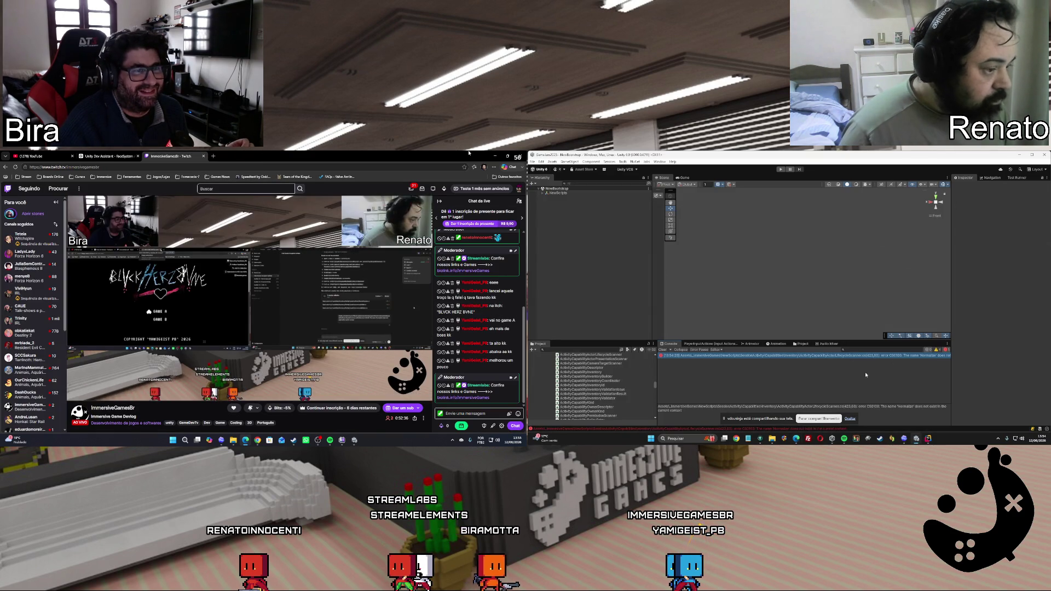
# In Rider, open Capabilities/ActivityCapabilityActorLifecycleScanner.cs and jump to the Normalize error in AppendCapability
pyautogui.click(111, 156)
pyautogui.hotkey('alt', 'Tab')
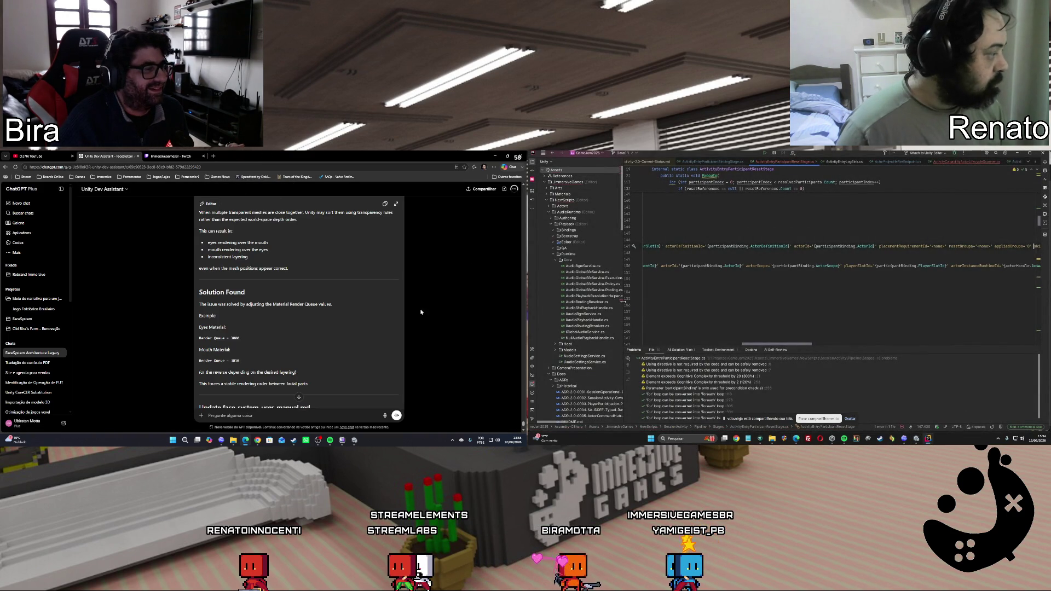
pyautogui.scroll(-2, 423, 310)
pyautogui.scroll(-10, 594, 323)
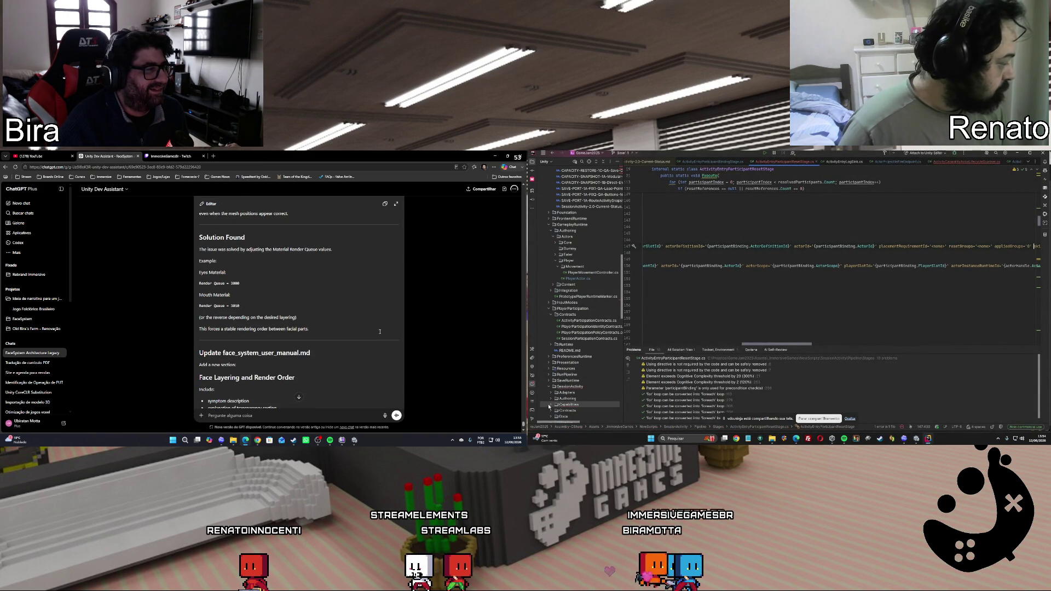
pyautogui.click(549, 407)
pyautogui.scroll(-5, 380, 331)
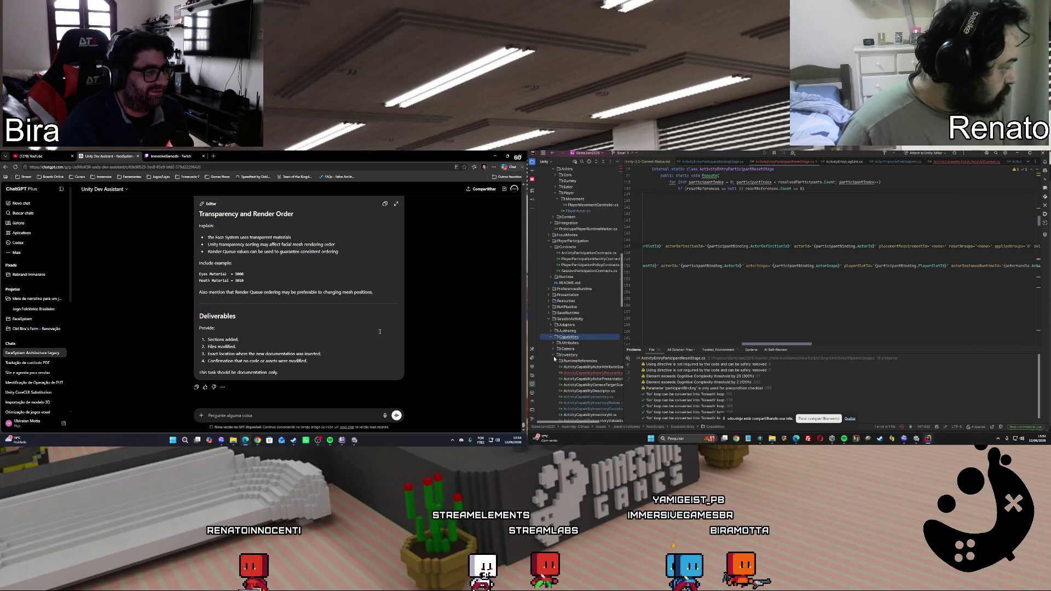
pyautogui.doubleClick(580, 374)
pyautogui.hotkey('alt', 'Tab')
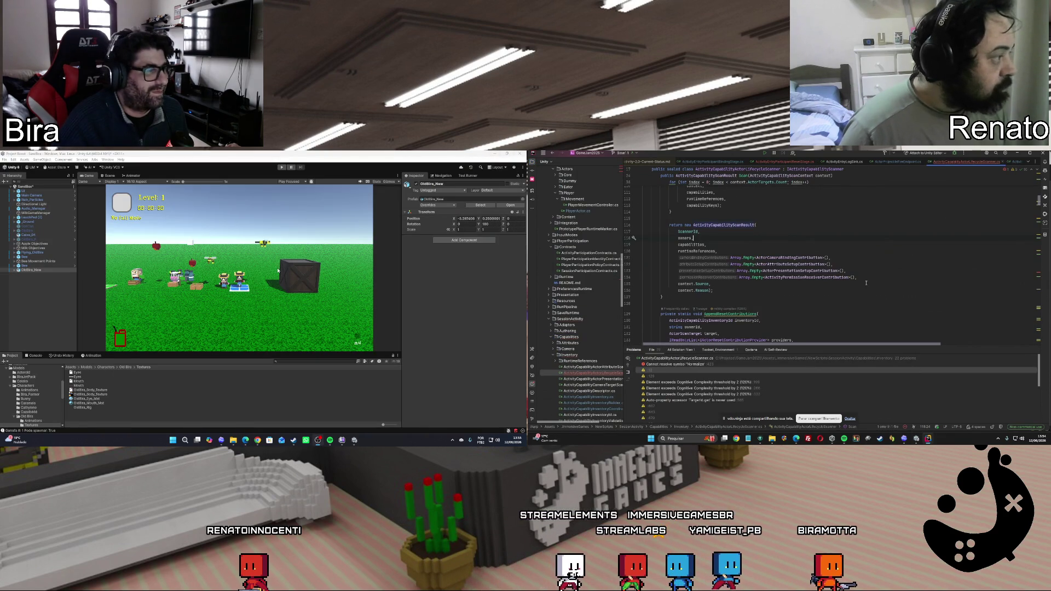
pyautogui.click(1040, 272)
pyautogui.click(131, 176)
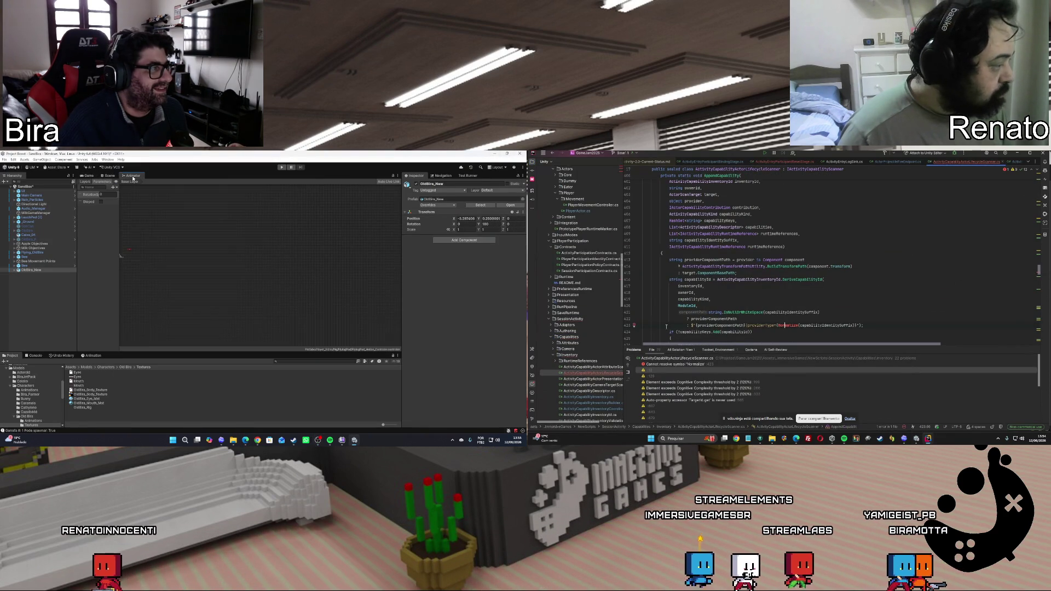
# Check quick fixes for the Normalize error, then return to Unity's Scene view and select OldBira_New
pyautogui.click(88, 176)
pyautogui.click(635, 327)
pyautogui.click(109, 176)
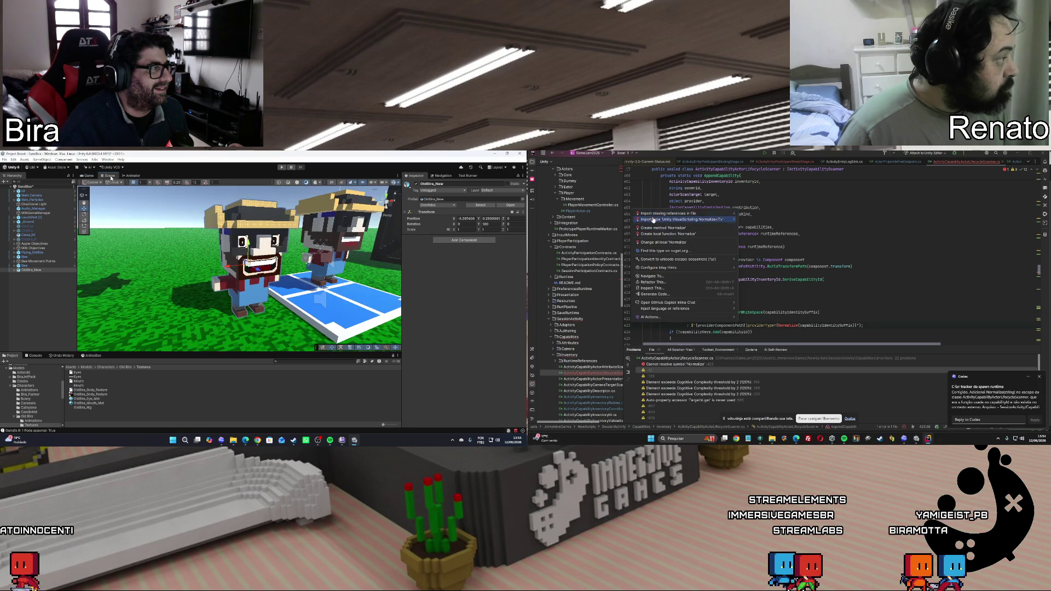
pyautogui.click(916, 438)
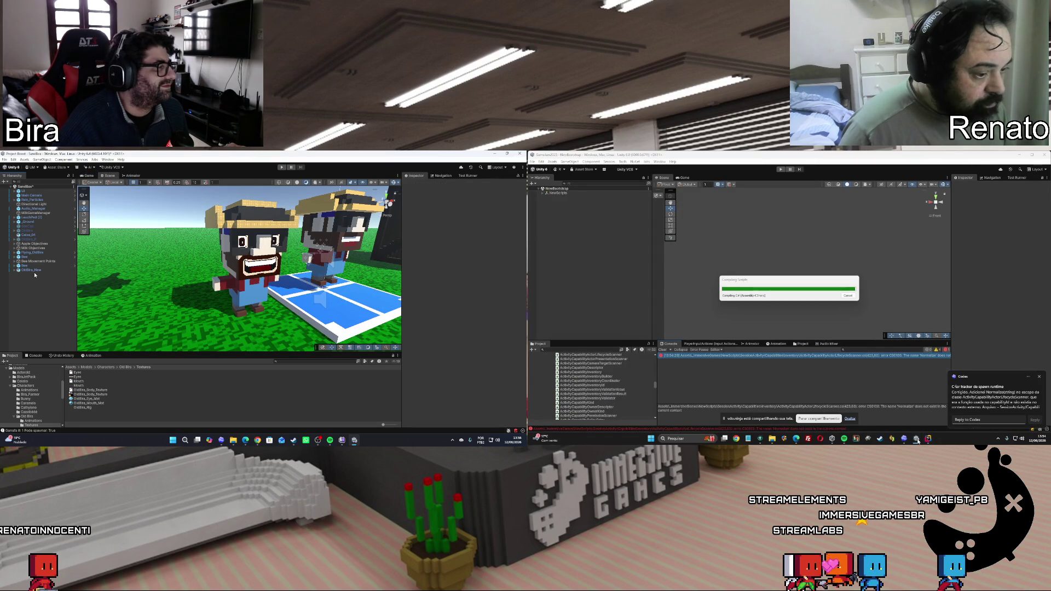
pyautogui.click(33, 270)
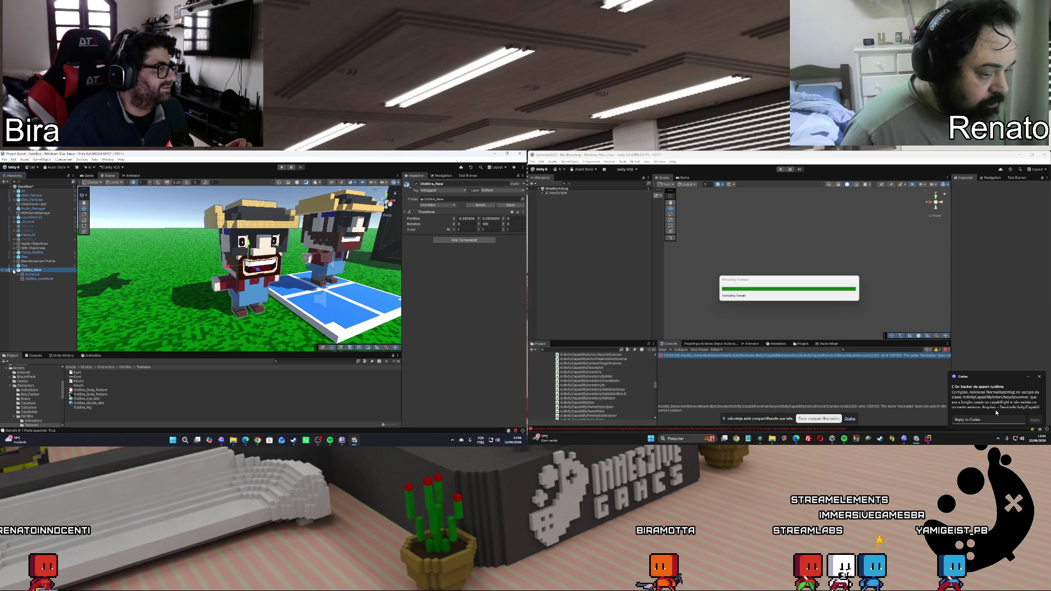
# Duplicate Flying_OldBira and move the copy, Flying_OldBira (1), to the hierarchy's end
pyautogui.click(40, 253)
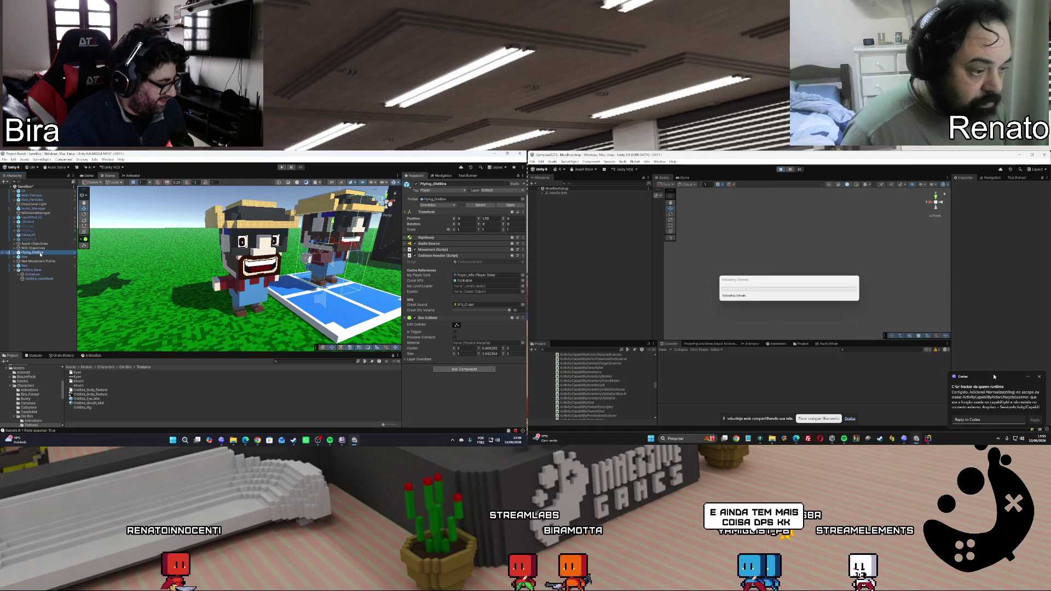
pyautogui.hotkey('ctrl', 'd')
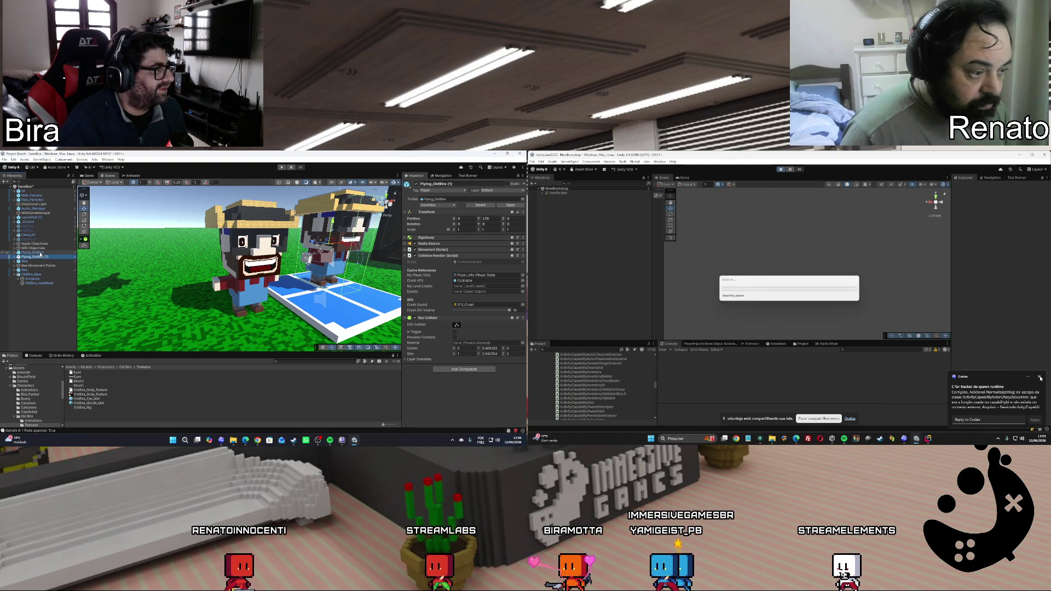
pyautogui.click(1040, 378)
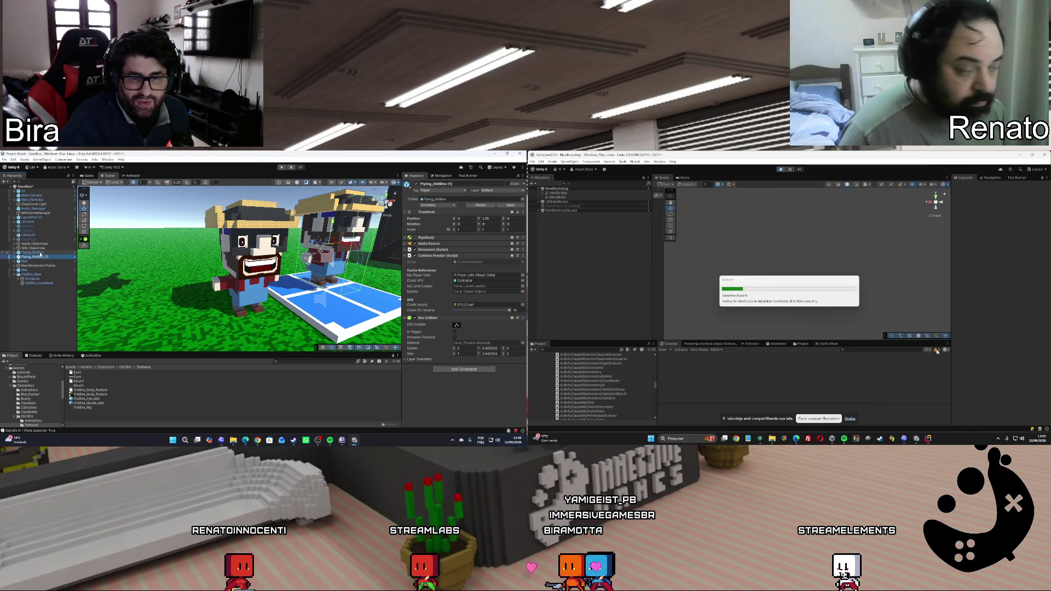
pyautogui.moveTo(40, 253); pyautogui.dragTo(40, 307)
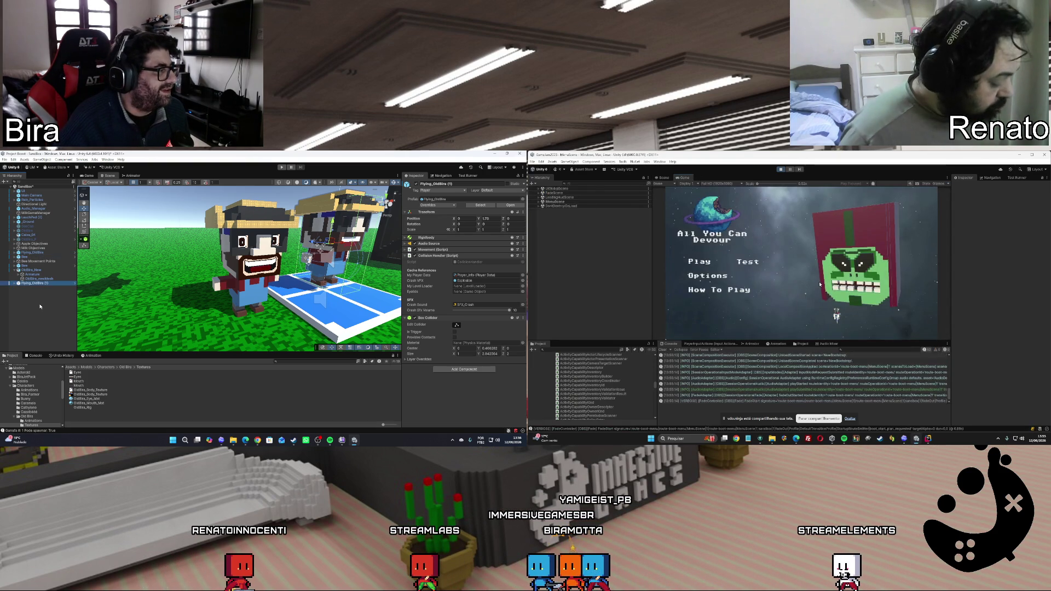
# Start the Test session activity and expand Flying_OldBira (1) down to its OldBira child
pyautogui.click(740, 263)
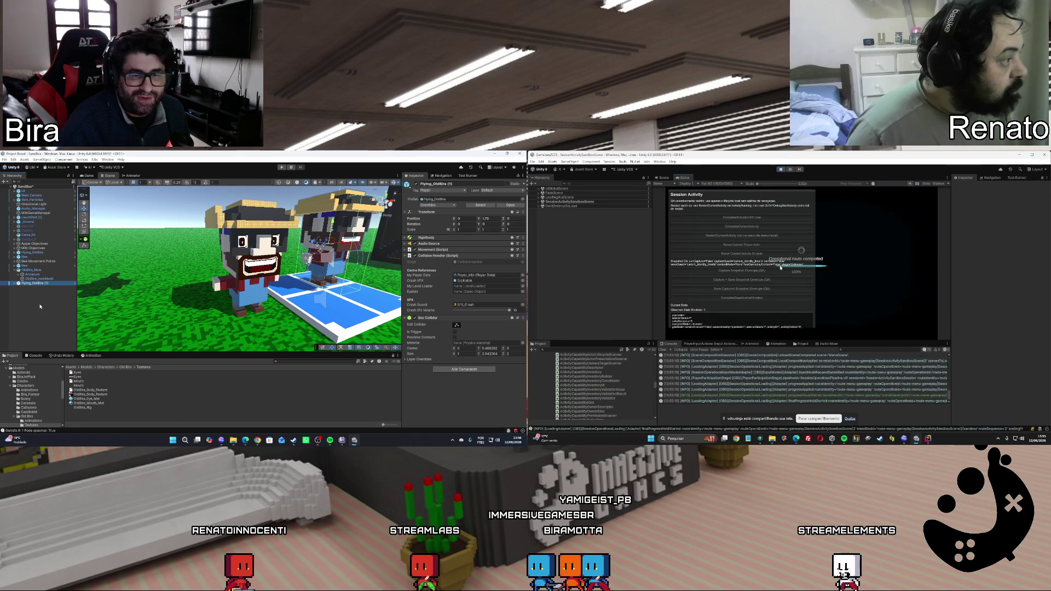
pyautogui.click(770, 218)
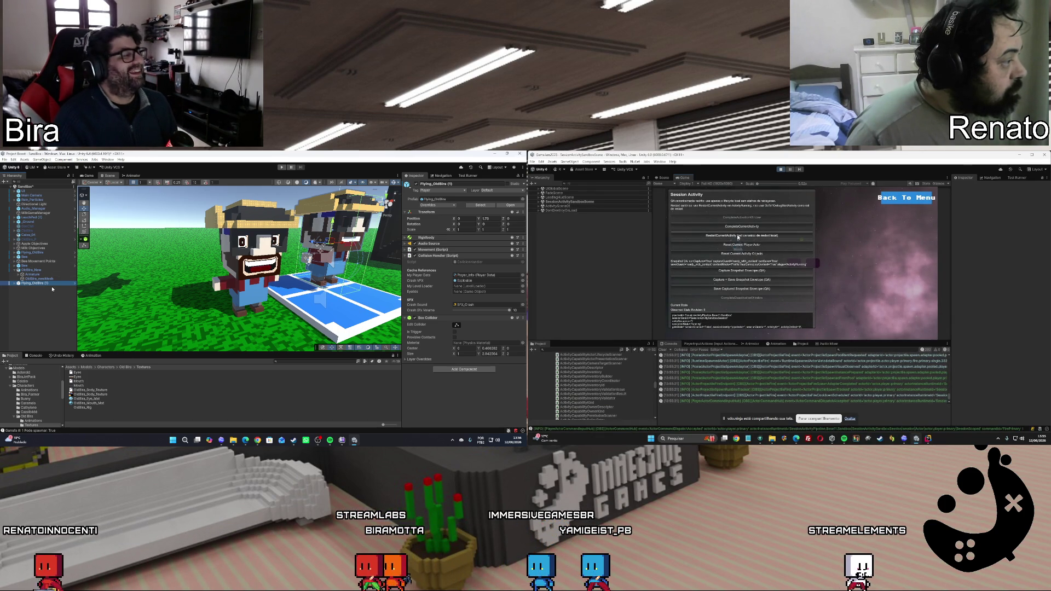
pyautogui.click(75, 252)
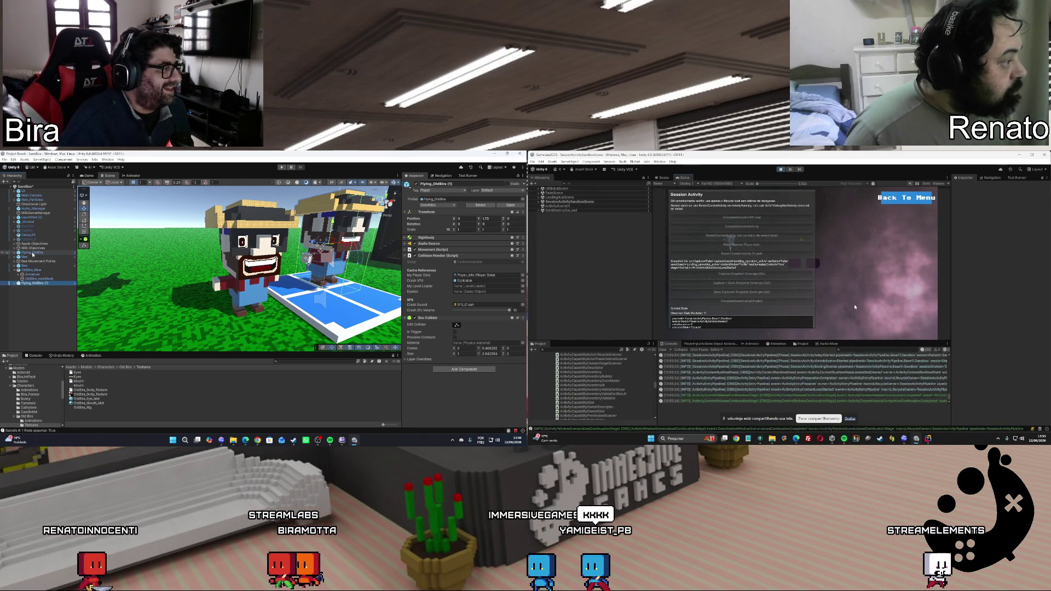
pyautogui.click(351, 220)
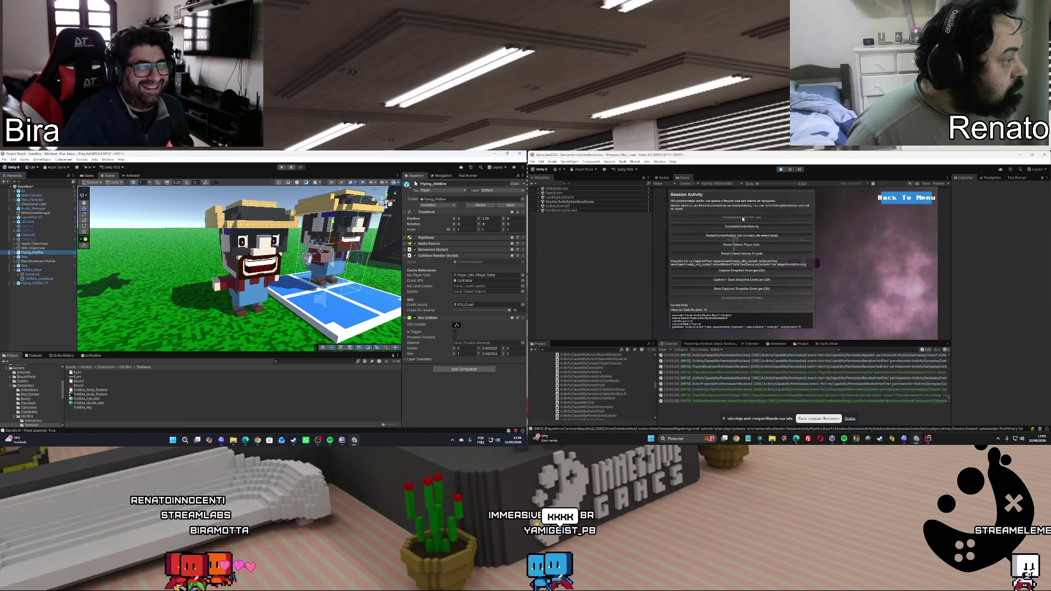
pyautogui.click(36, 283)
pyautogui.click(750, 247)
pyautogui.click(28, 287)
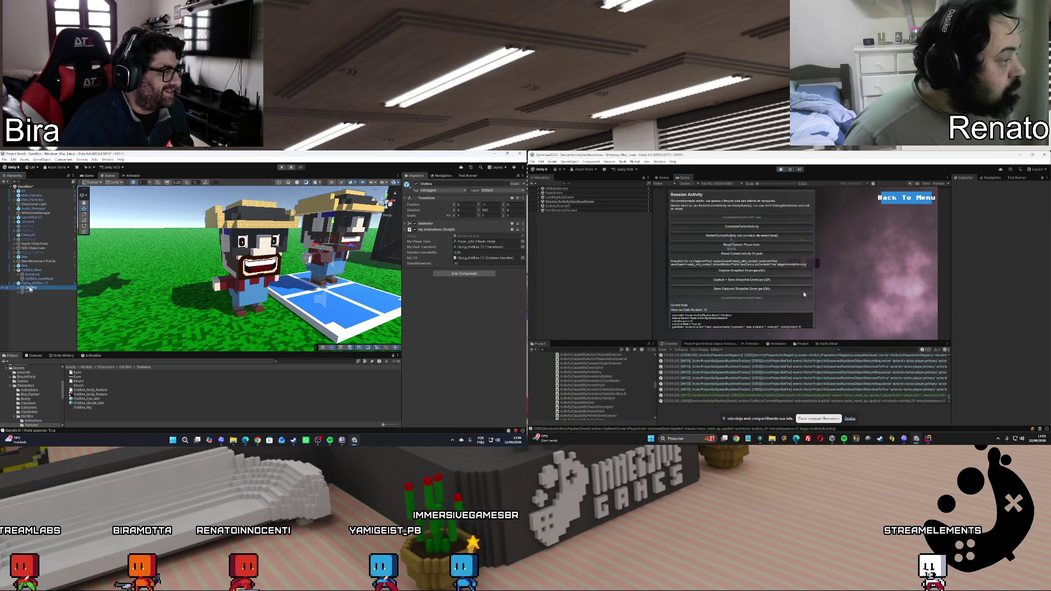
# Fire a projectile in the running game, then reset and complete the current activity
pyautogui.click(851, 292)
pyautogui.click(753, 254)
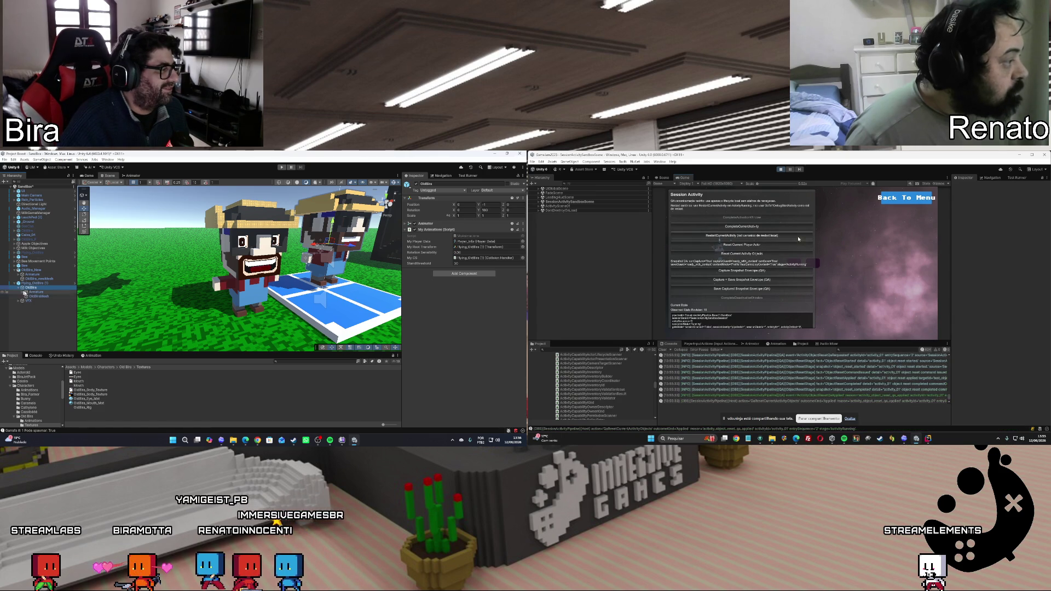
pyautogui.click(747, 227)
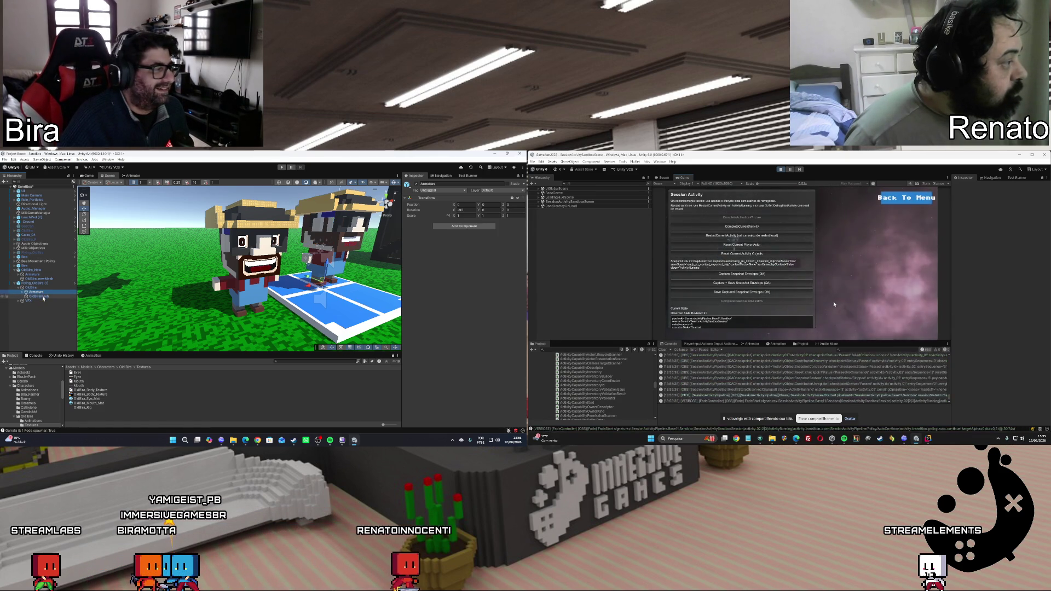
# Show OldBiraMesh's Skinned Mesh Renderer settings and open the Old Bira model folder
pyautogui.click(42, 297)
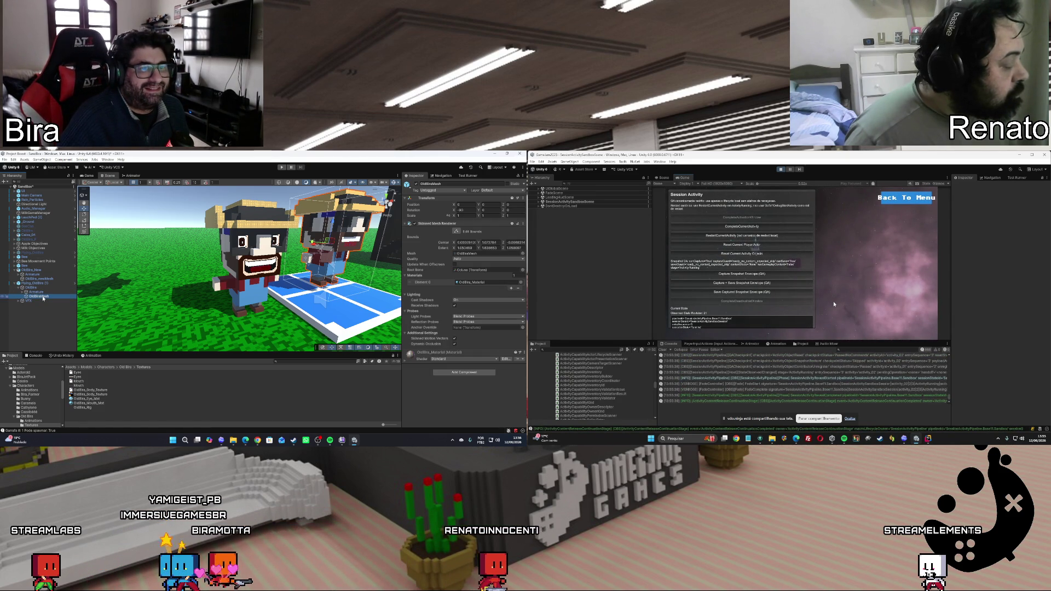
pyautogui.click(846, 281)
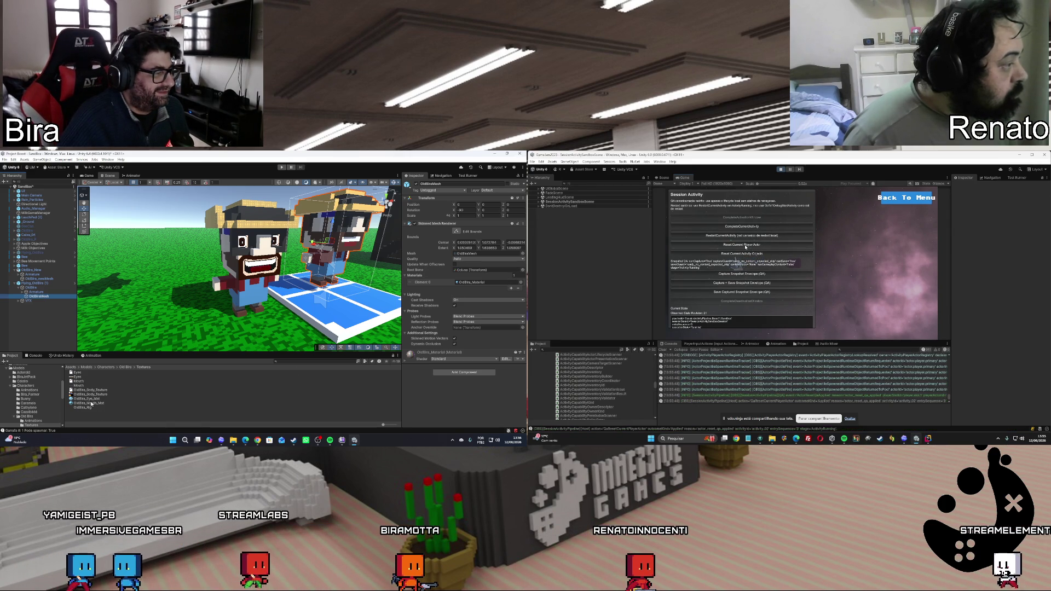
pyautogui.click(754, 254)
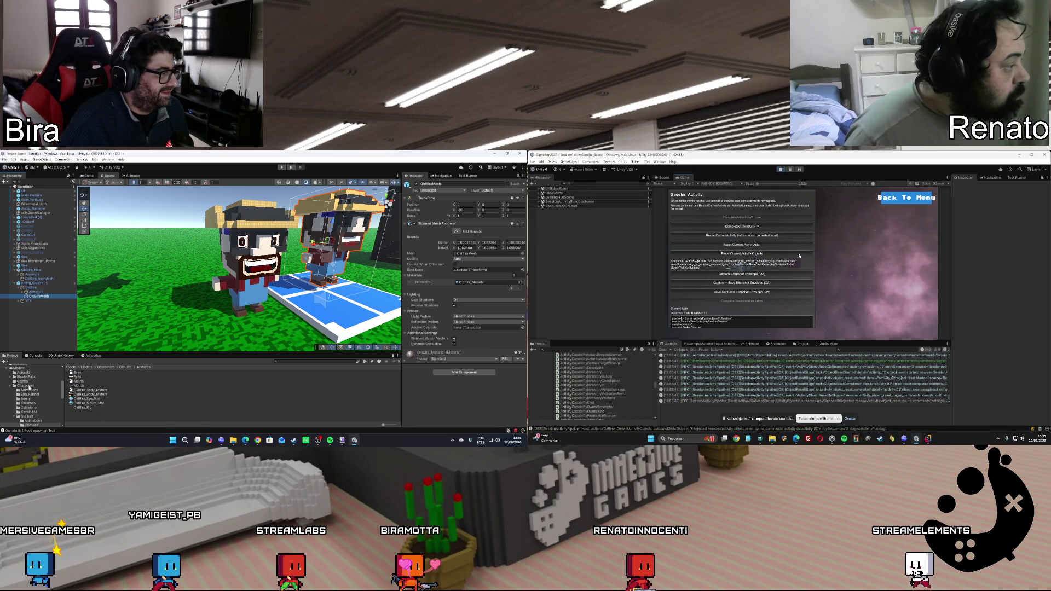
pyautogui.click(902, 199)
pyautogui.click(27, 416)
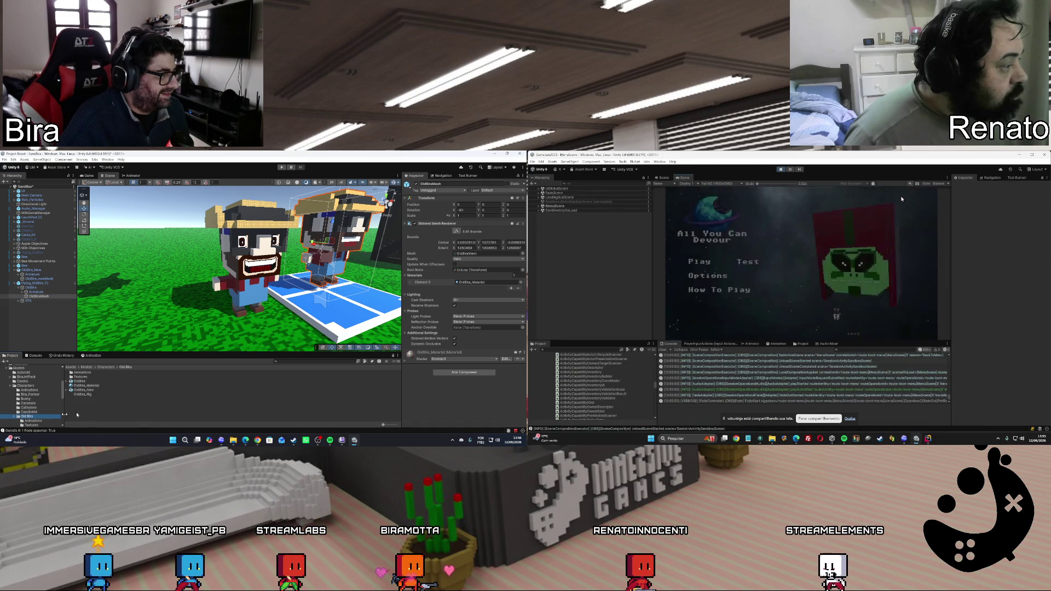
# Assign OldBira_New's mesh to the old character's Skinned Mesh Renderer and increase Materials to 3 slots
pyautogui.click(791, 372)
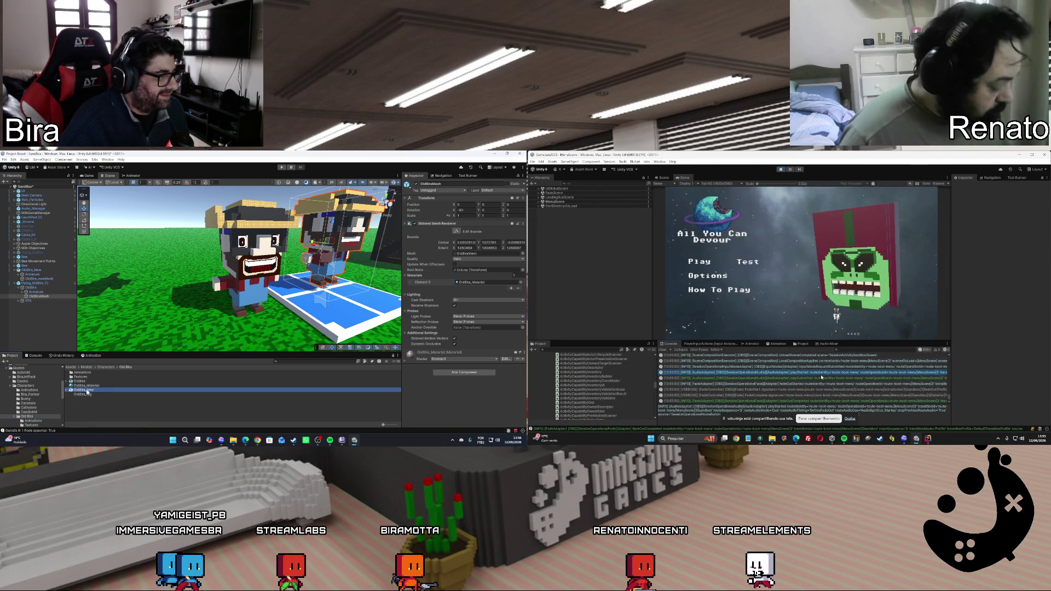
pyautogui.moveTo(86, 392); pyautogui.dragTo(514, 281)
pyautogui.scroll(5, 821, 378)
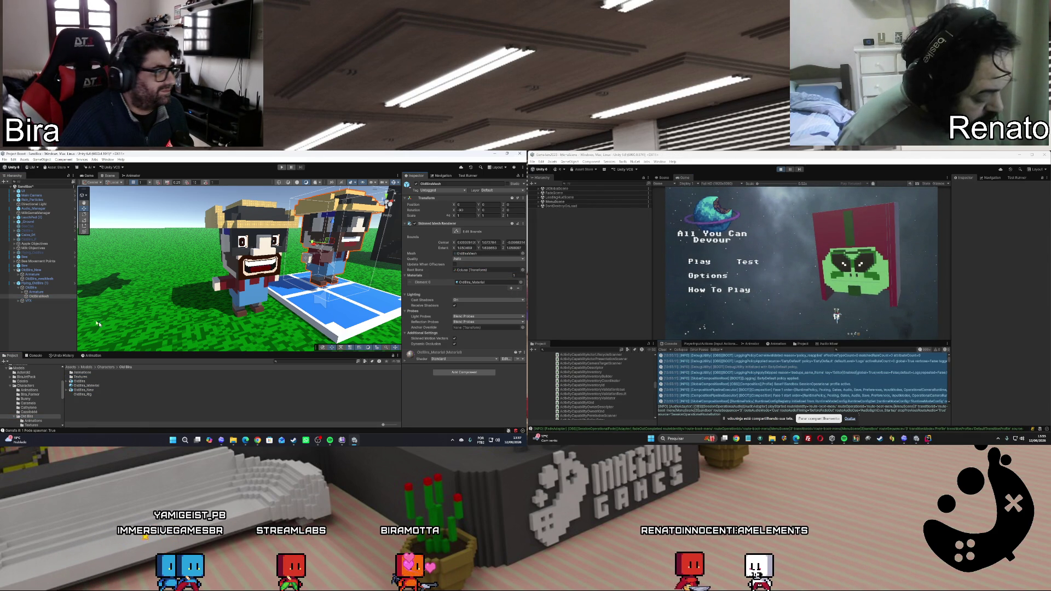
pyautogui.click(69, 390)
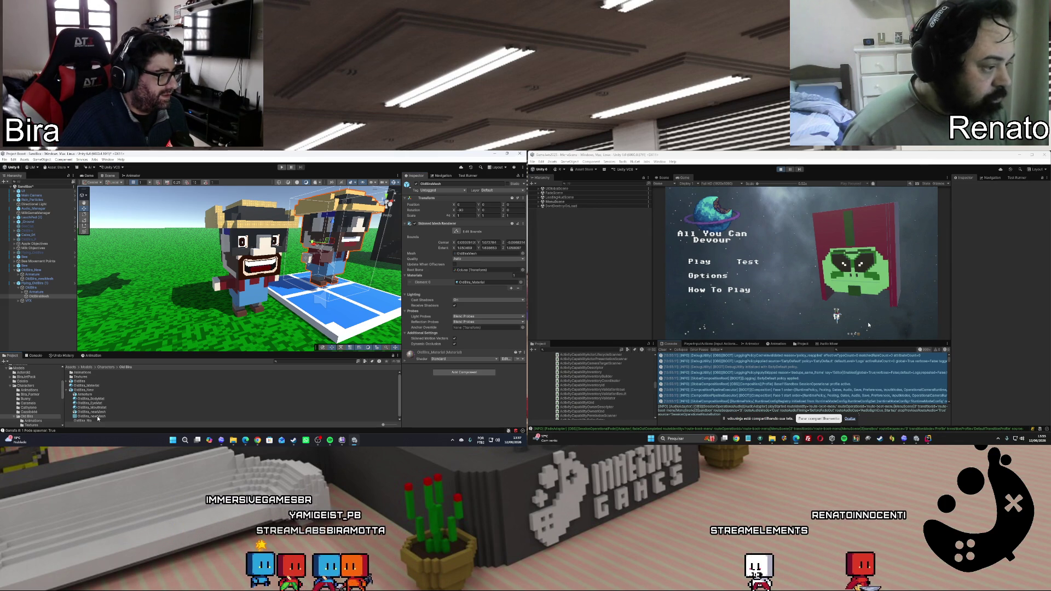
pyautogui.moveTo(97, 416)
pyautogui.mouseDown()
pyautogui.moveTo(477, 276)
pyautogui.moveTo(475, 255)
pyautogui.mouseUp()
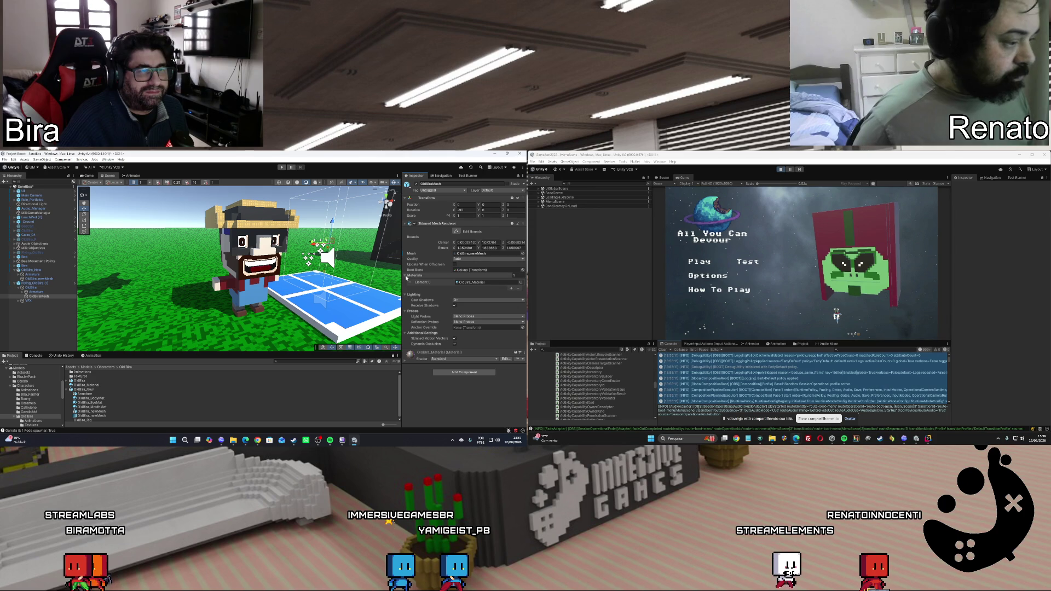
pyautogui.click(511, 289)
pyautogui.click(510, 295)
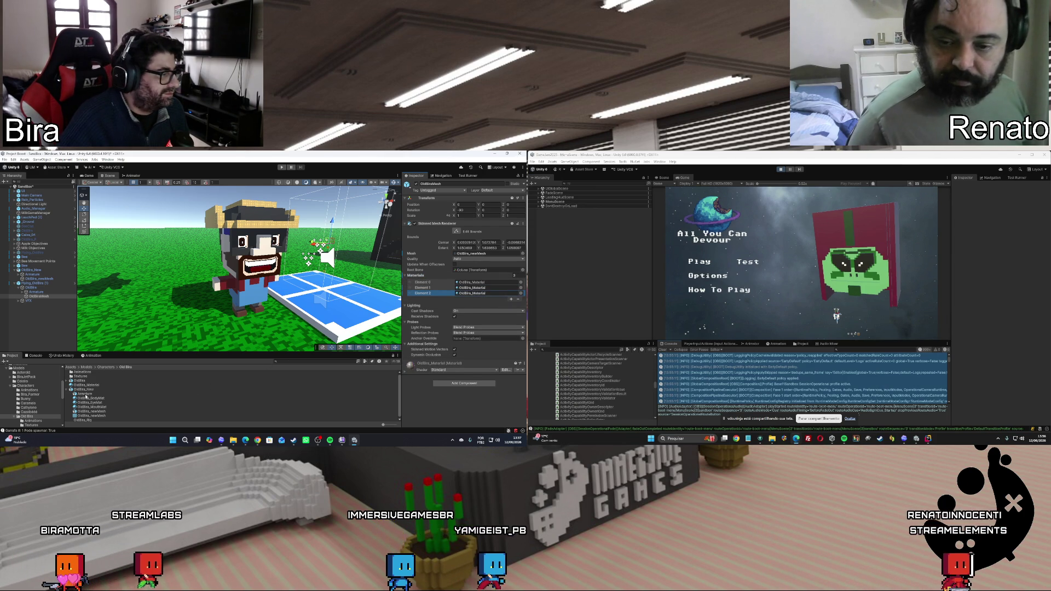
# Put OldBira_Mouth_Mat from the Textures folder into material Element 1
pyautogui.click(80, 378)
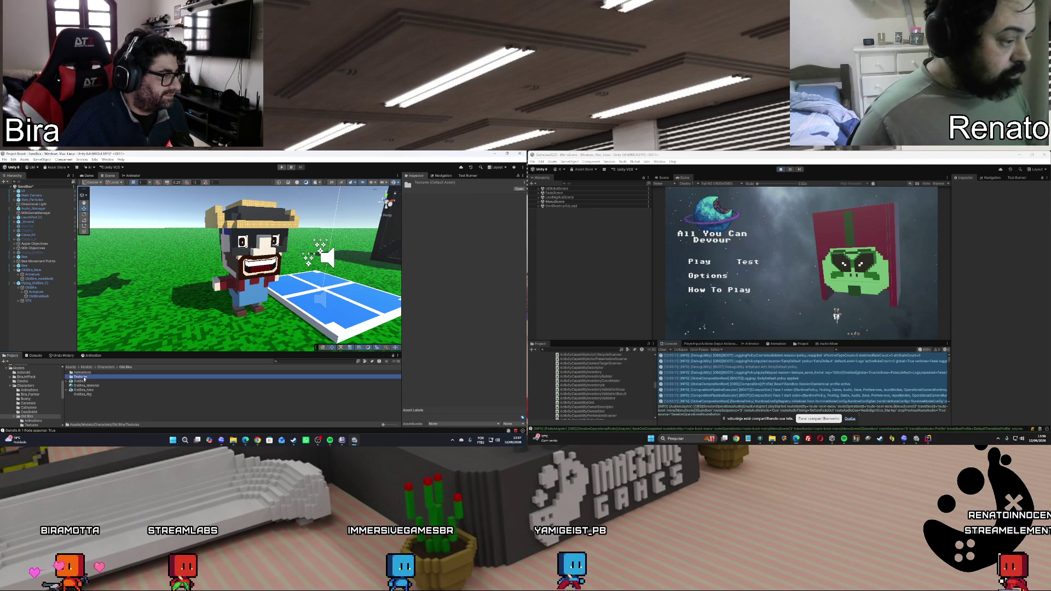
pyautogui.doubleClick(82, 377)
pyautogui.click(42, 296)
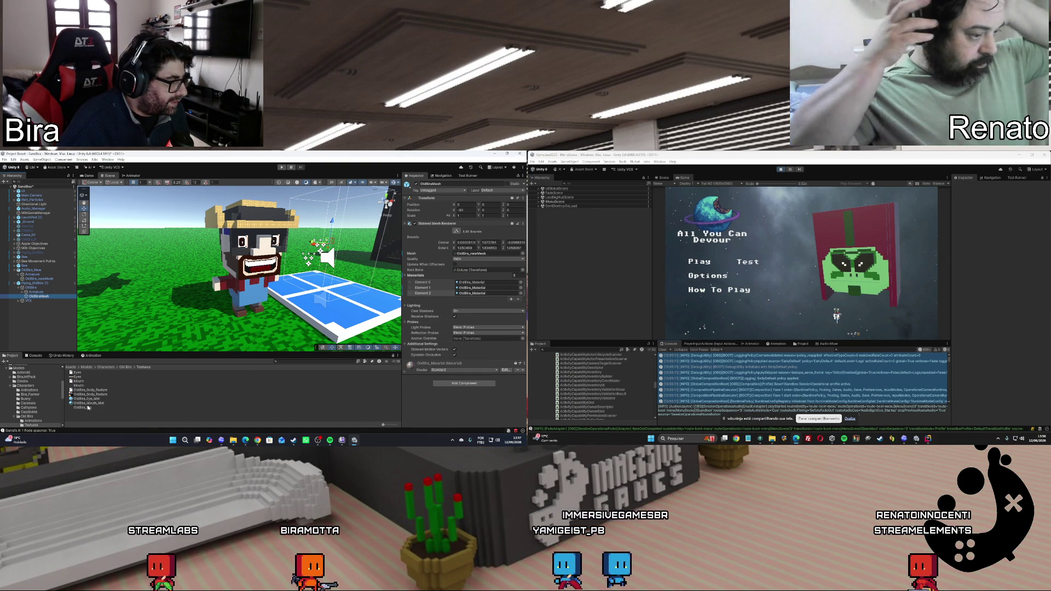
pyautogui.click(432, 294)
pyautogui.moveTo(456, 312); pyautogui.dragTo(472, 288)
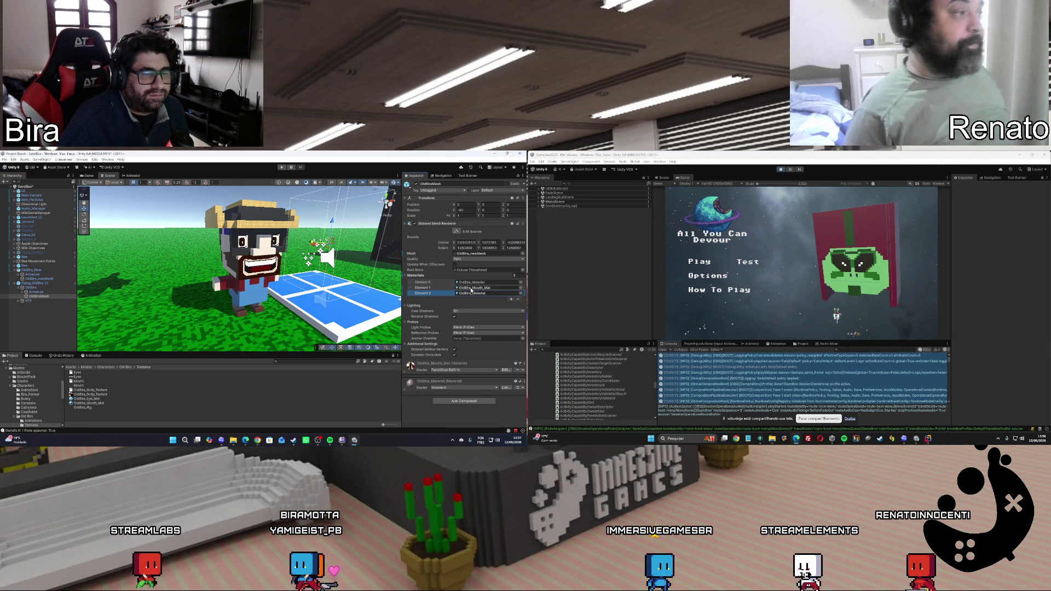
pyautogui.click(782, 170)
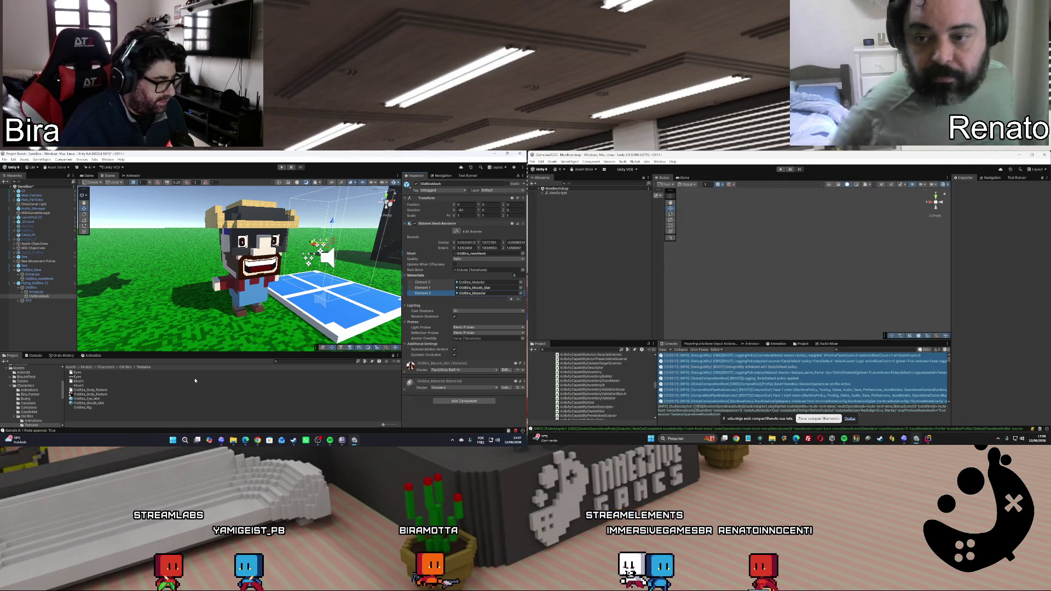
# Undo the renderer edits, check OldBira's My Animations component, and drop OldBira_New into the scene
pyautogui.hotkey('ctrl', 'z')
pyautogui.hotkey('ctrl', 'z')
pyautogui.hotkey('ctrl', 'z')
pyautogui.hotkey('ctrl', 'z')
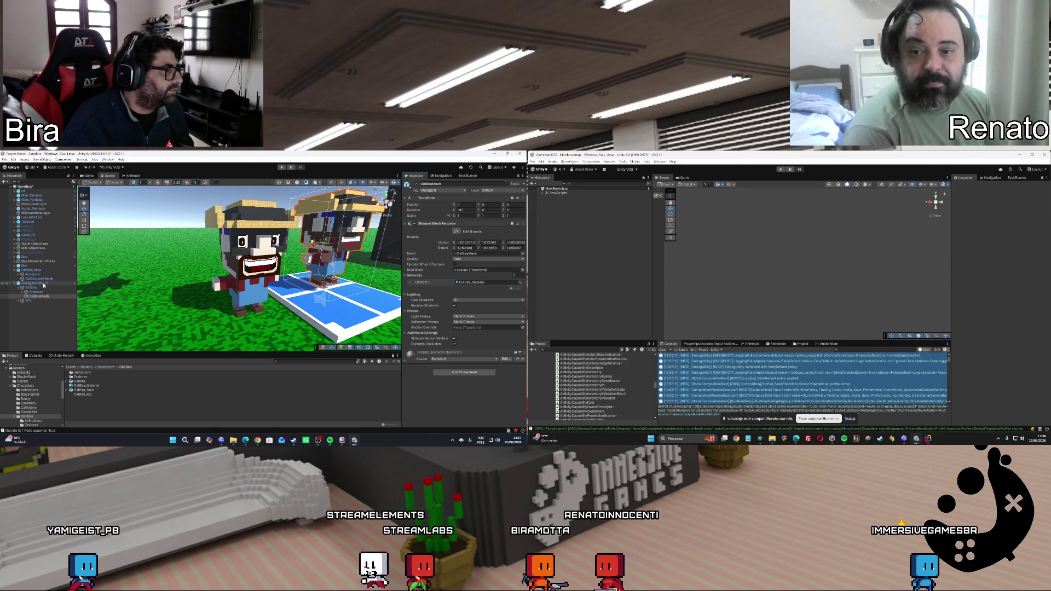
pyautogui.click(31, 288)
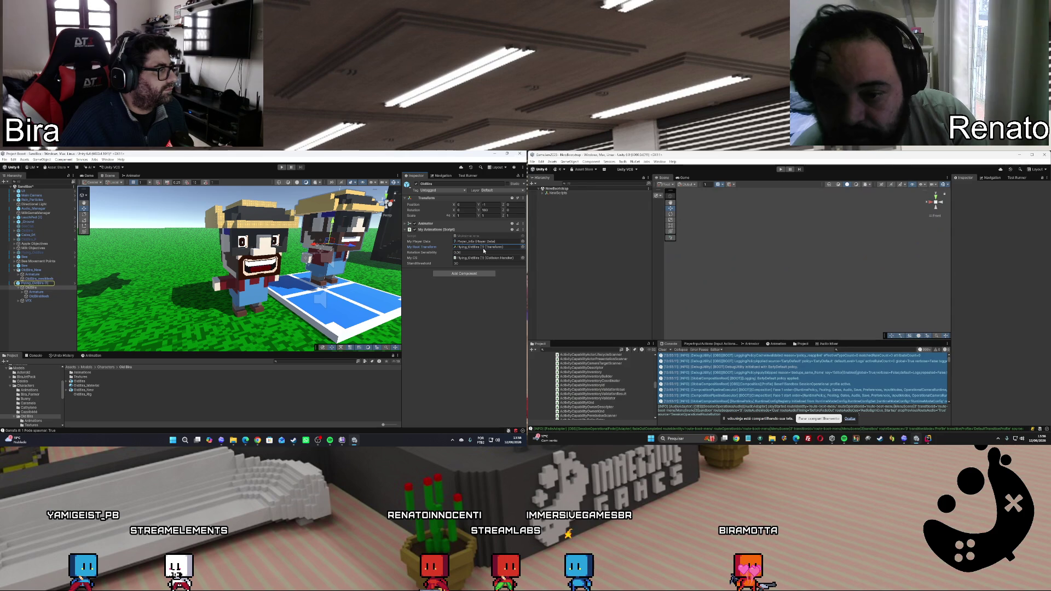
pyautogui.click(524, 230)
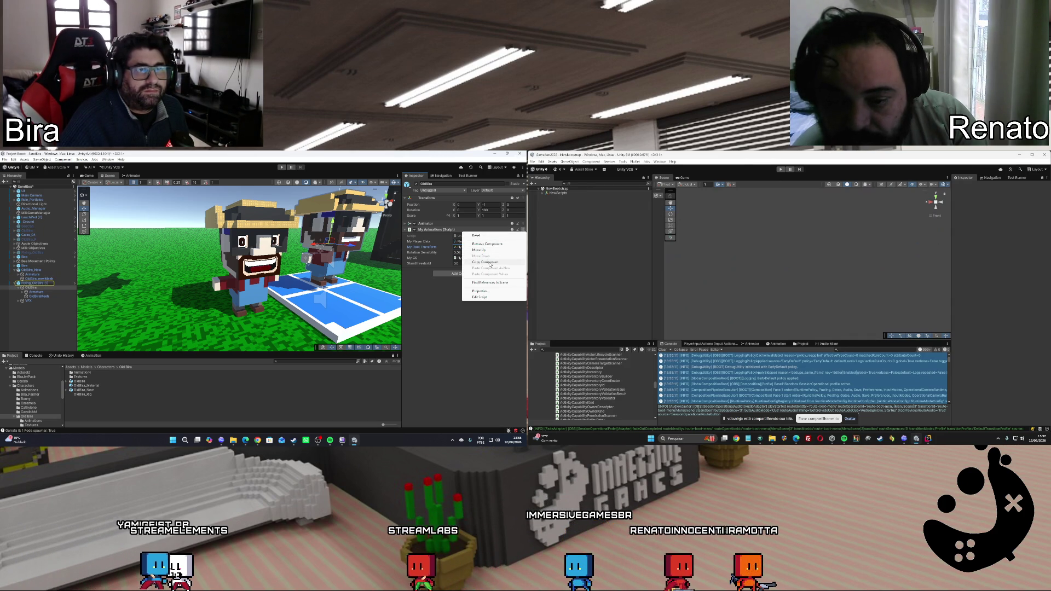
pyautogui.press('Escape')
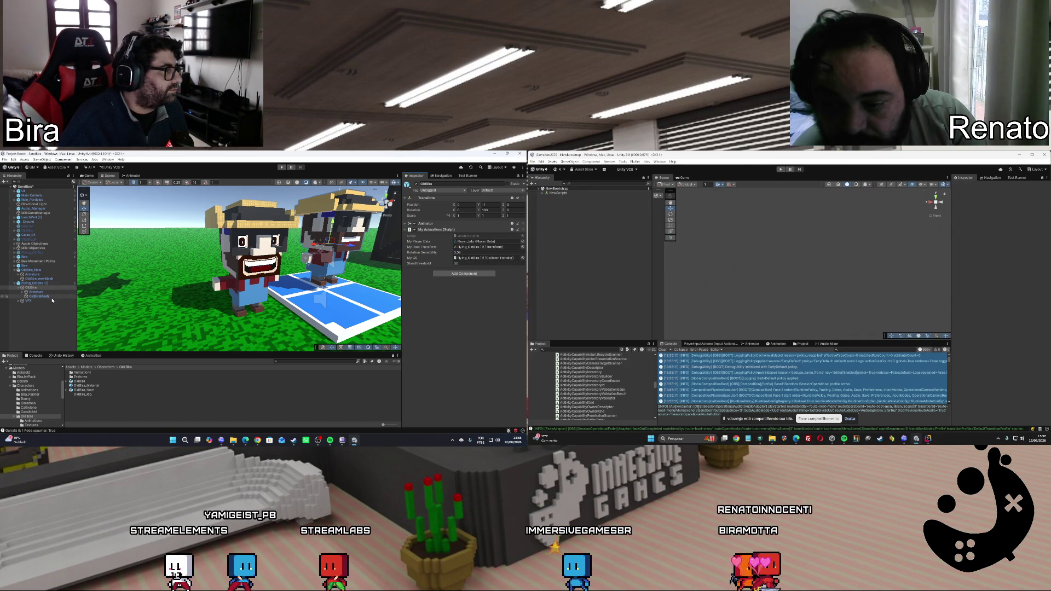
pyautogui.moveTo(35, 296); pyautogui.dragTo(40, 284)
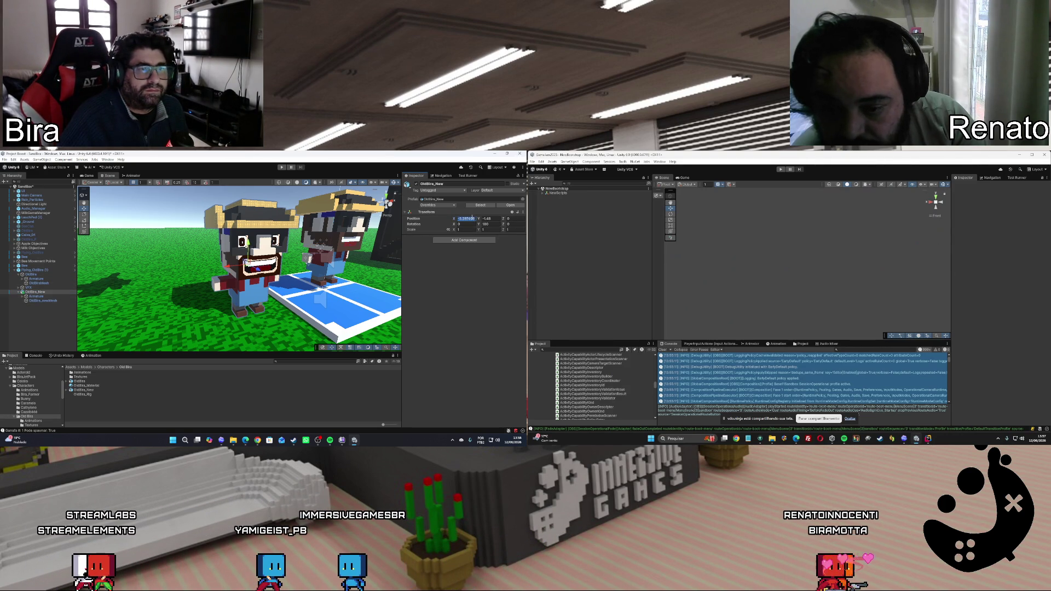
# Set OldBira_New's Transform position to X 0 and Y -1
pyautogui.write('0')
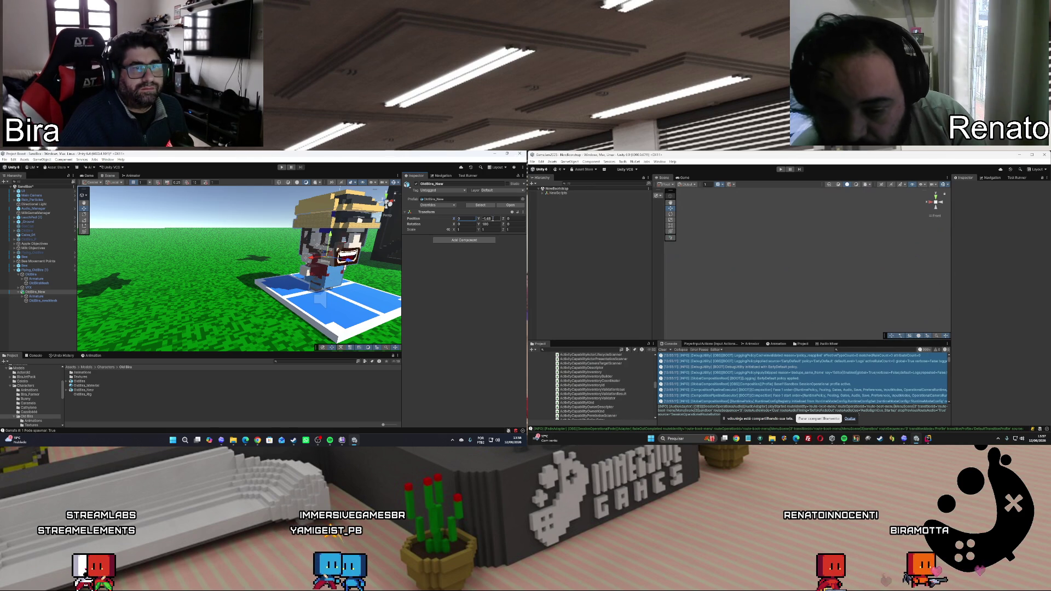
pyautogui.write('0')
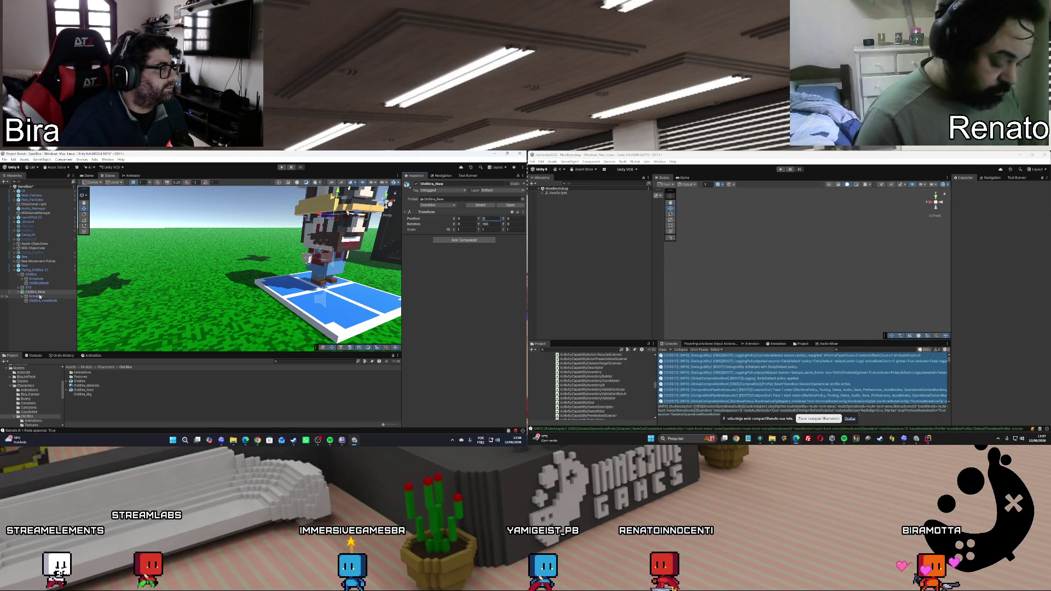
pyautogui.click(36, 275)
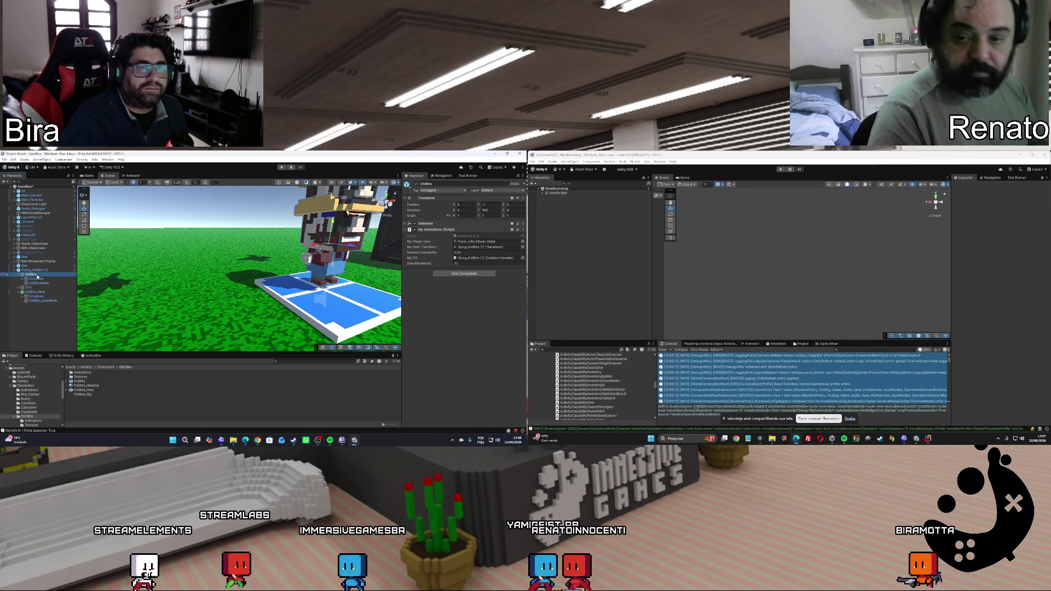
pyautogui.click(46, 293)
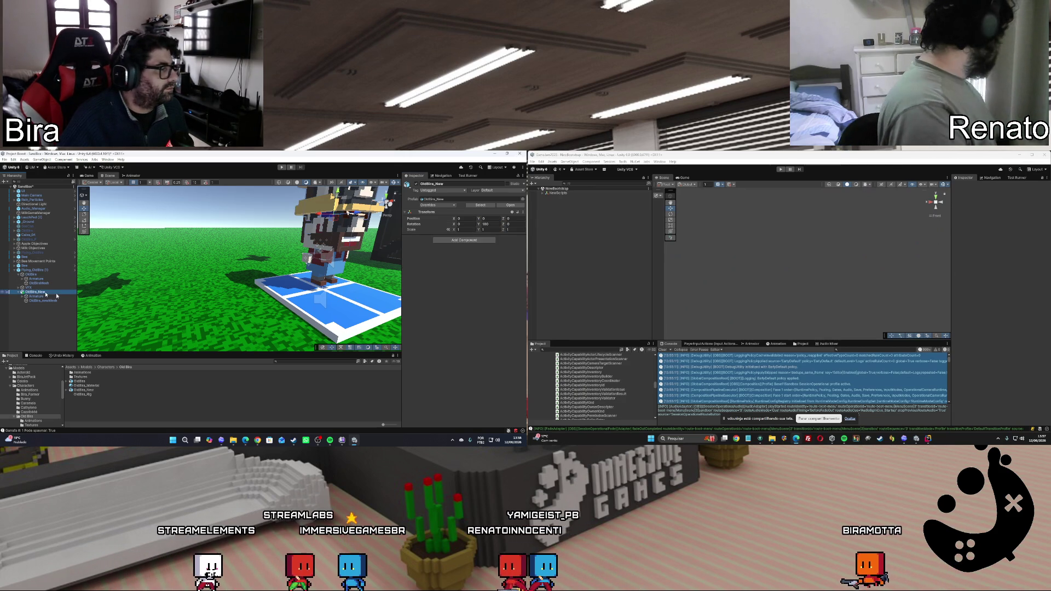
pyautogui.click(493, 218)
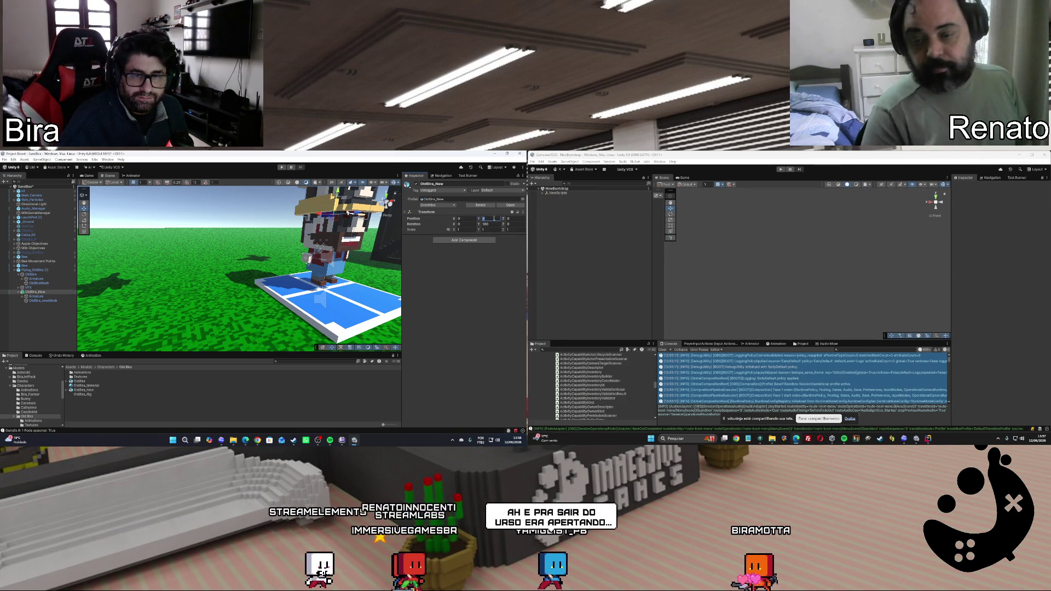
pyautogui.write('-1')
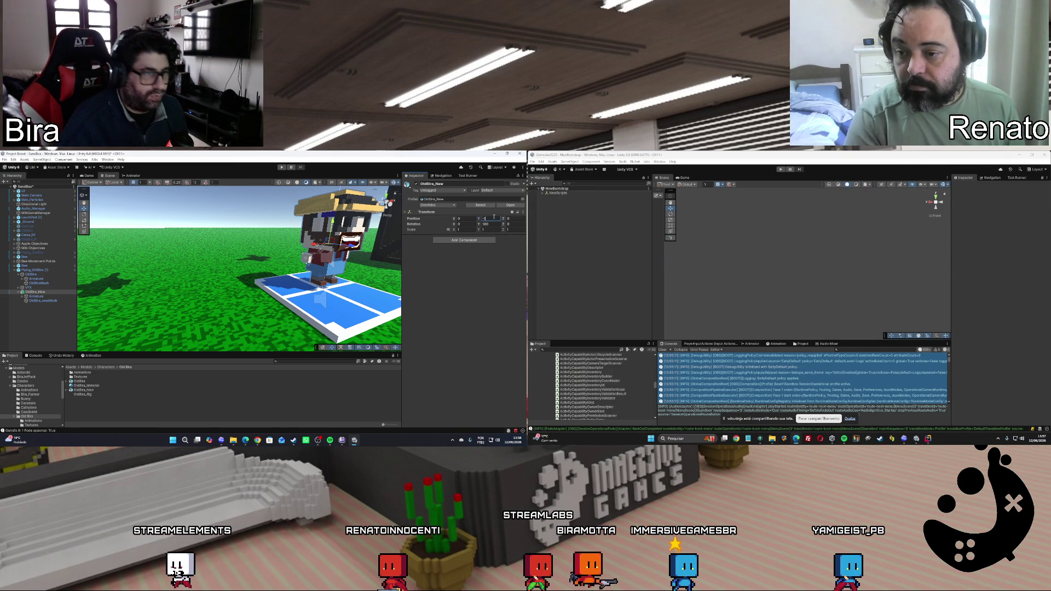
pyautogui.click(488, 298)
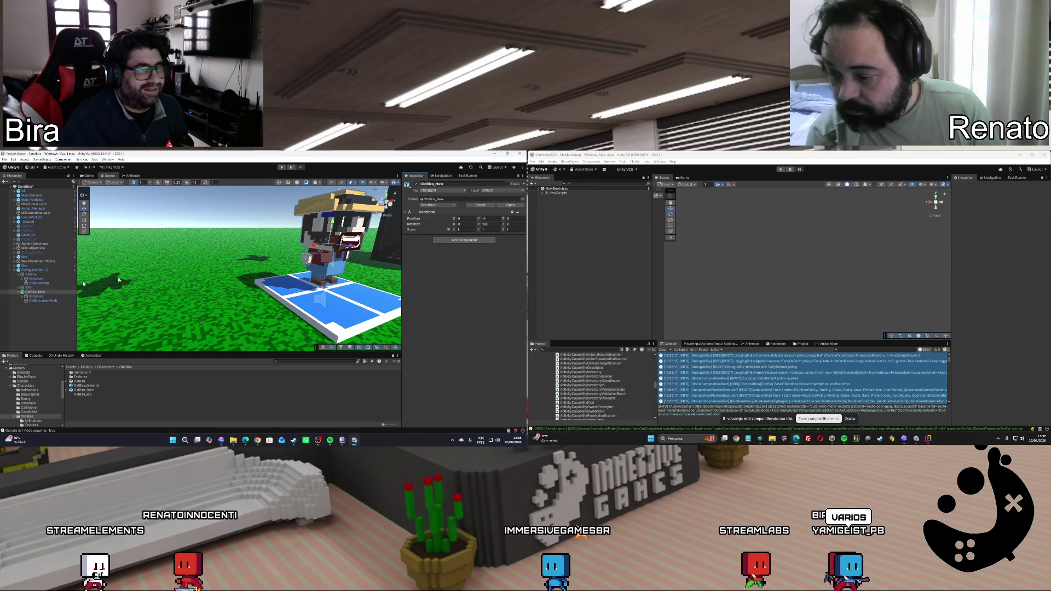
pyautogui.click(41, 294)
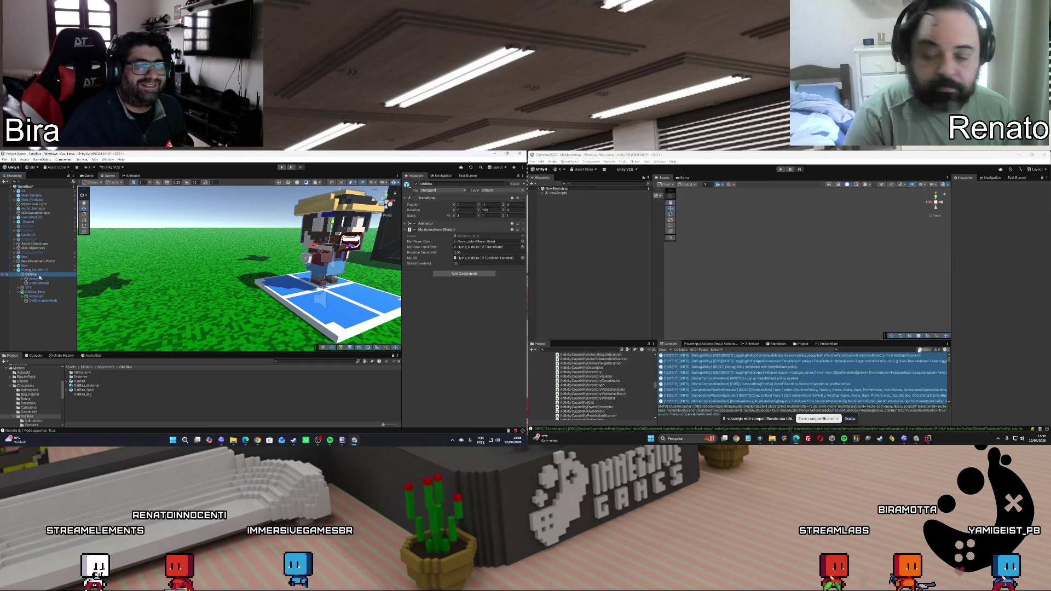
# Paste the copied My Animations component onto OldBira_New
pyautogui.rightClick(465, 214)
pyautogui.moveTo(487, 265)
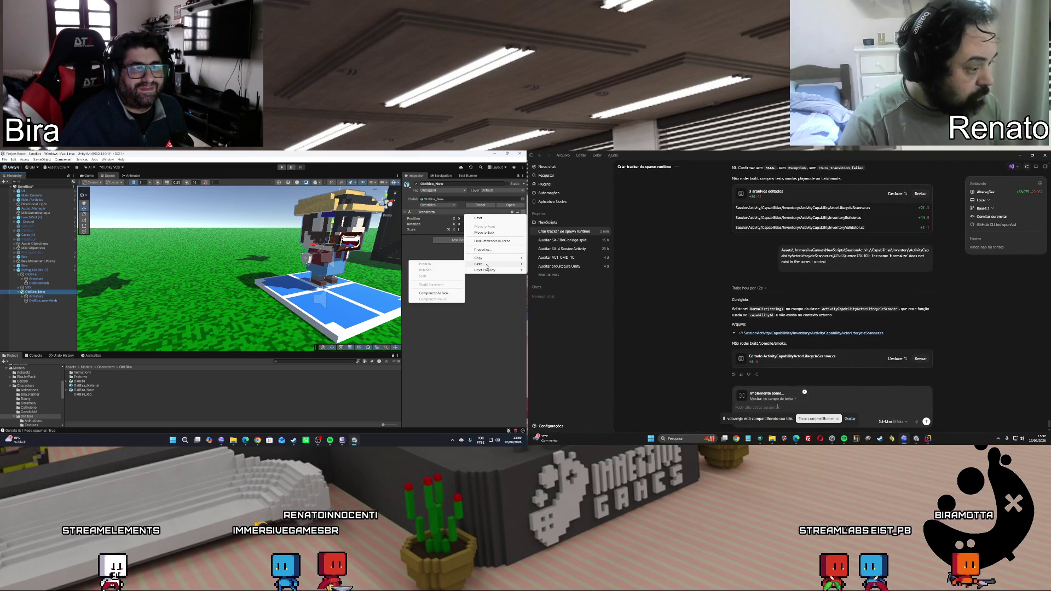
pyautogui.click(438, 295)
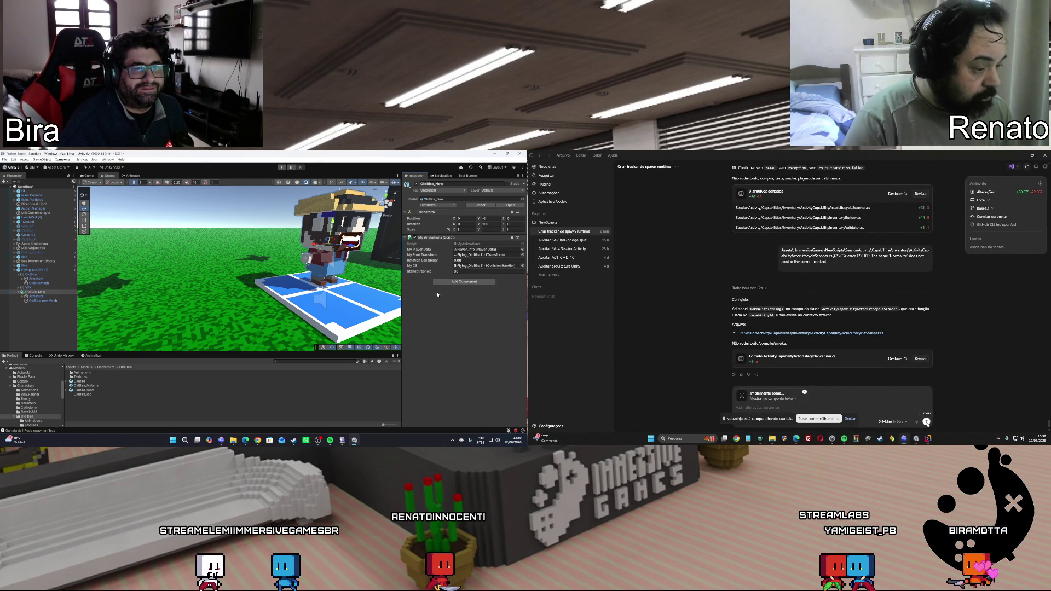
# Switch off the old OldBira character and send the RESET-INVENTORY request to Codex
pyautogui.click(31, 275)
pyautogui.click(416, 184)
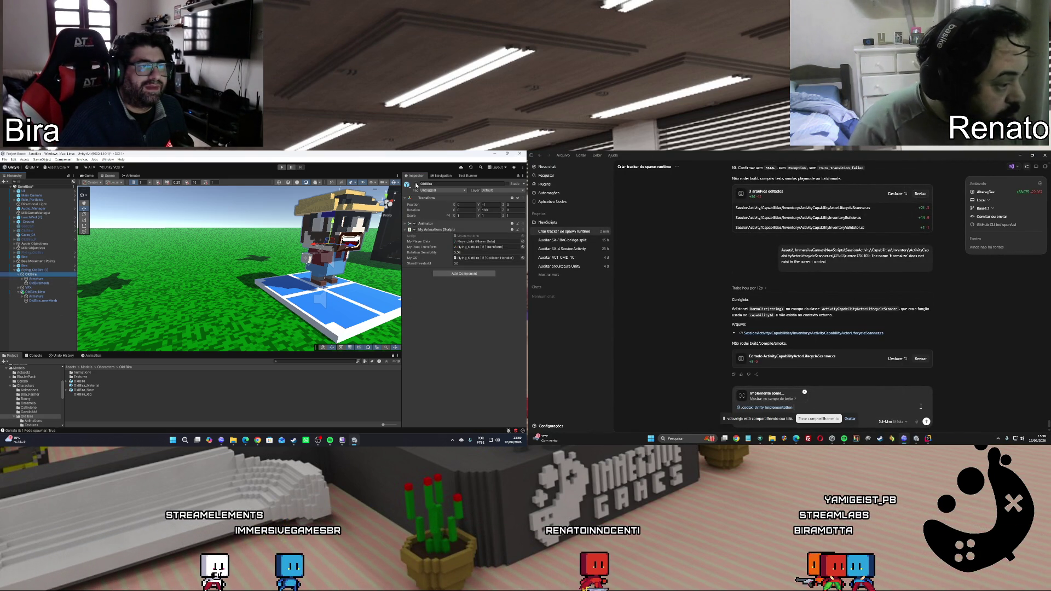
pyautogui.click(926, 422)
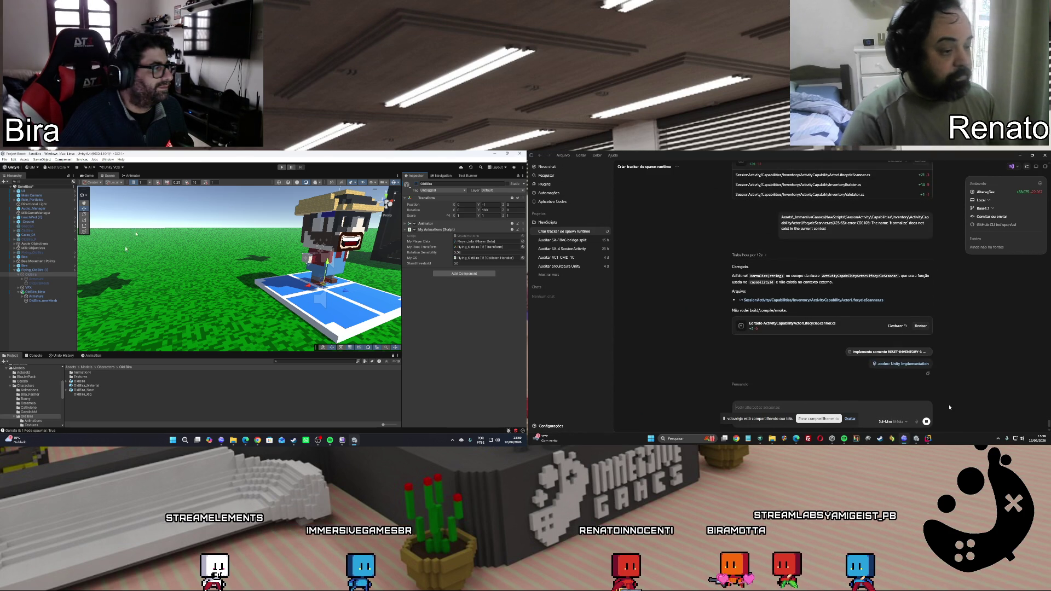
# Test-play the scene, then inspect OldBira_New's root transform and its Armature
pyautogui.click(282, 167)
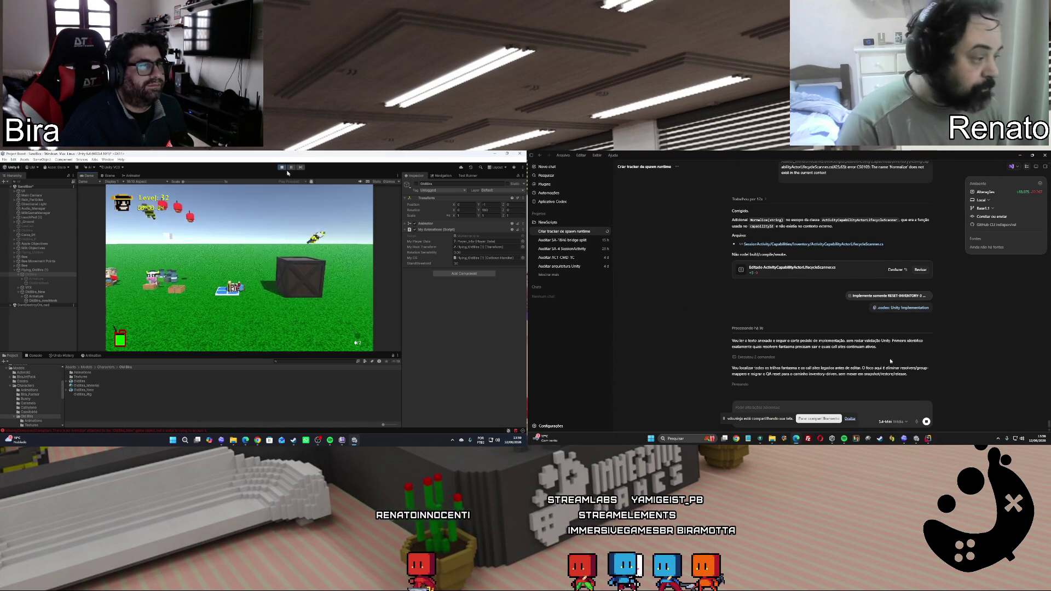
pyautogui.click(281, 167)
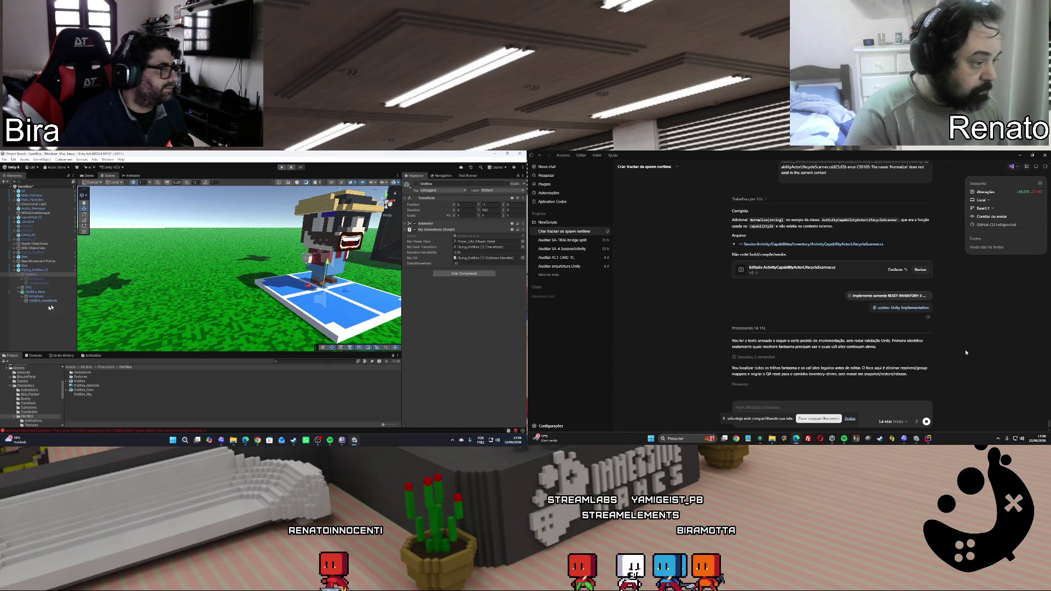
pyautogui.click(38, 293)
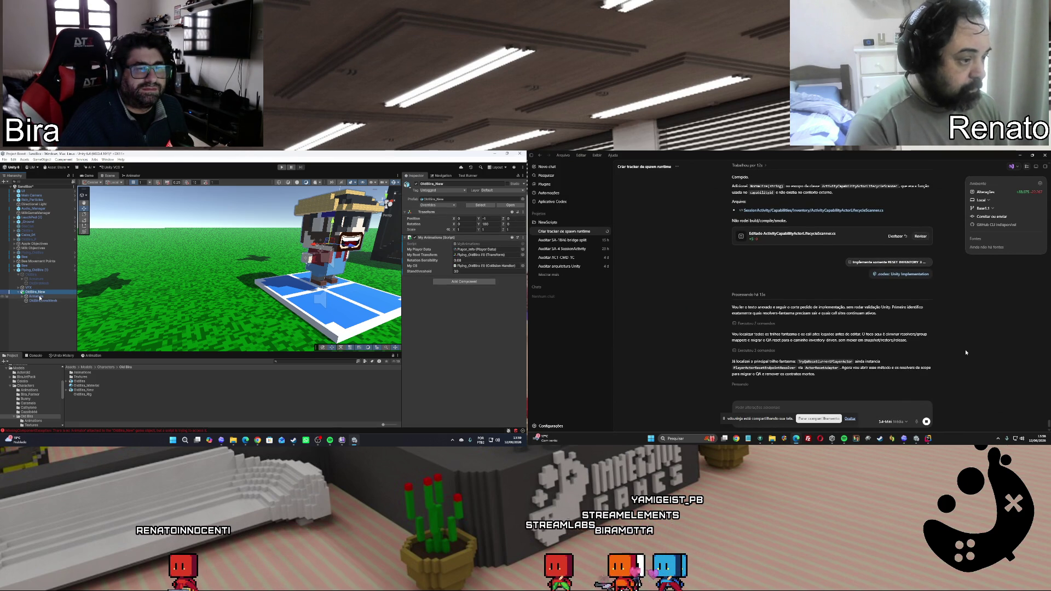
pyautogui.click(485, 254)
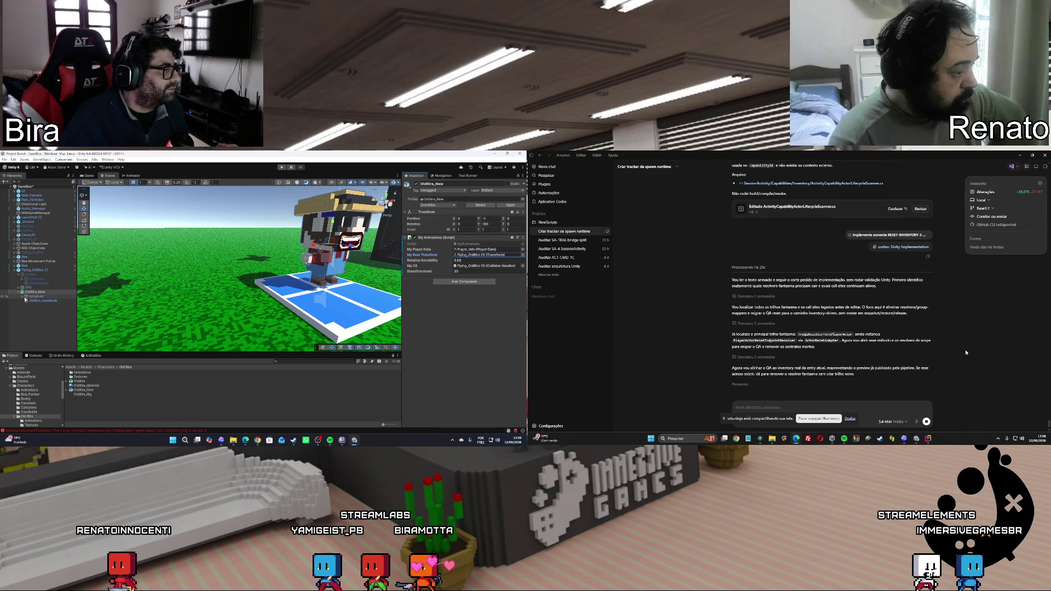
pyautogui.click(25, 298)
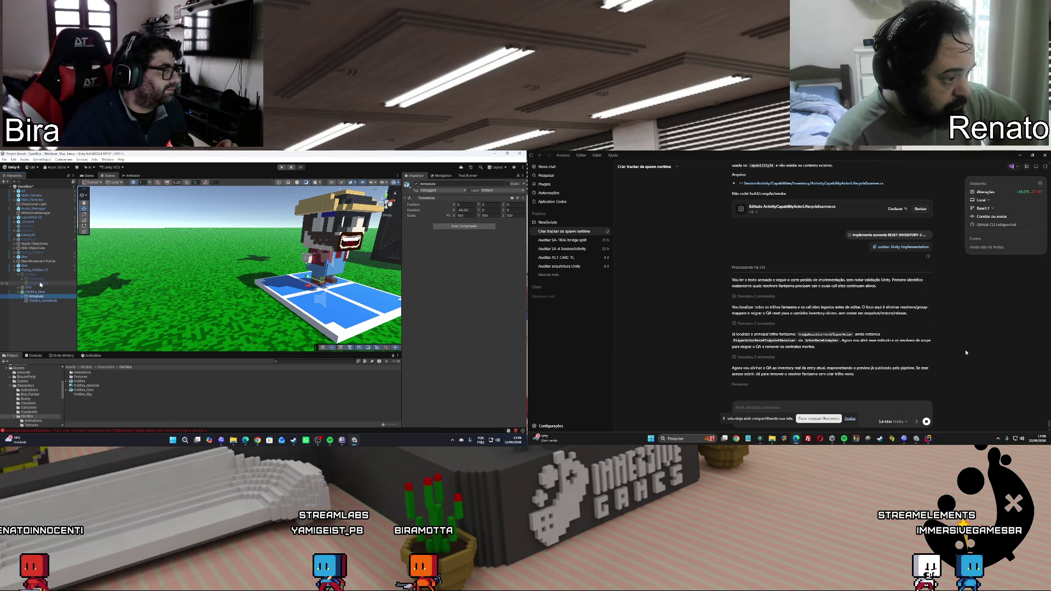
# Delete the old OldBira object from Flying_OldBira (1) and reselect OldBira_New
pyautogui.click(36, 275)
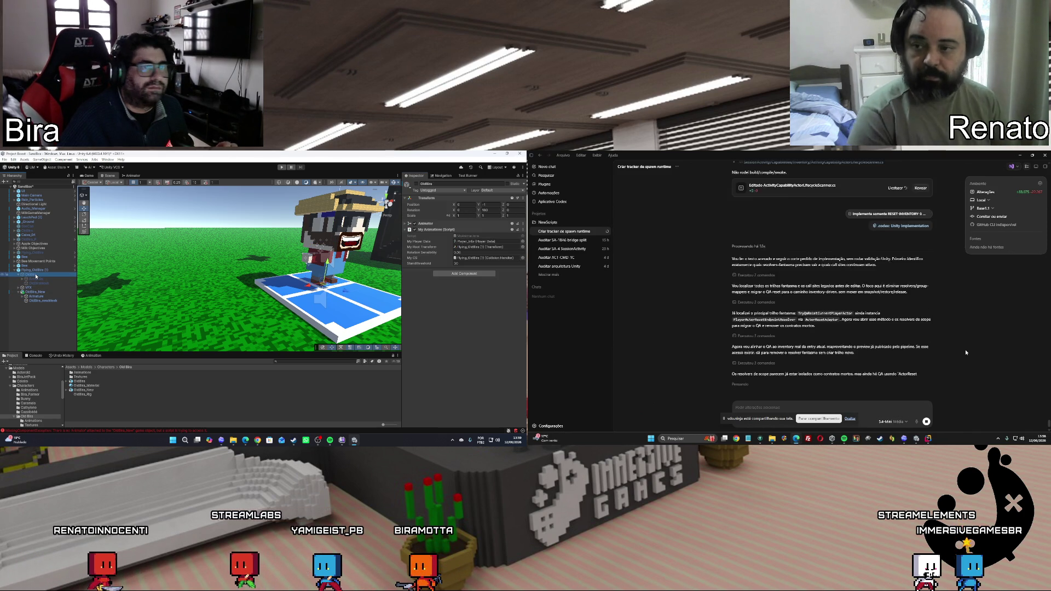
pyautogui.click(18, 275)
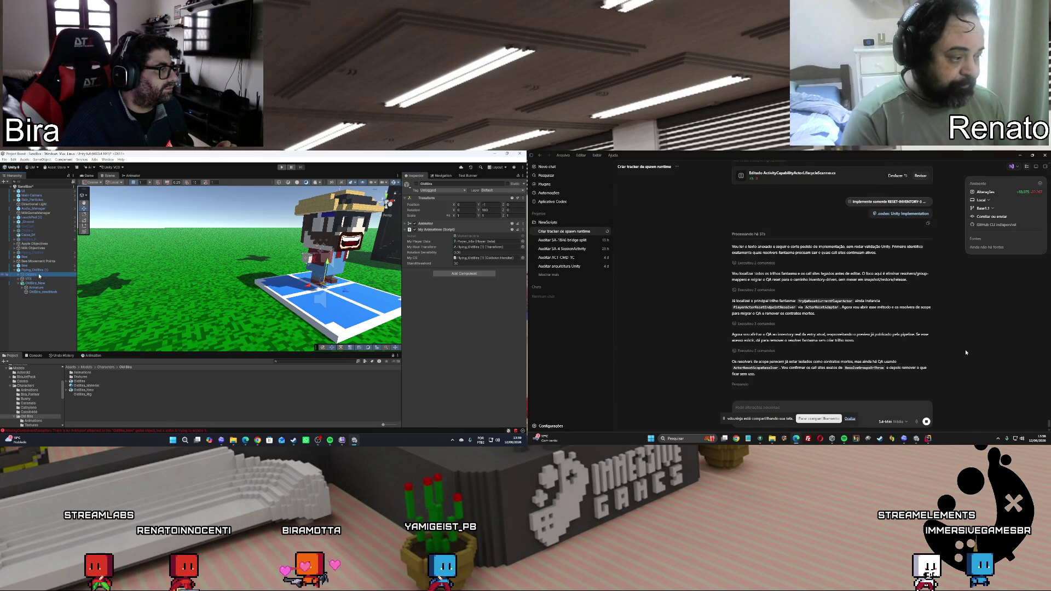
pyautogui.click(18, 283)
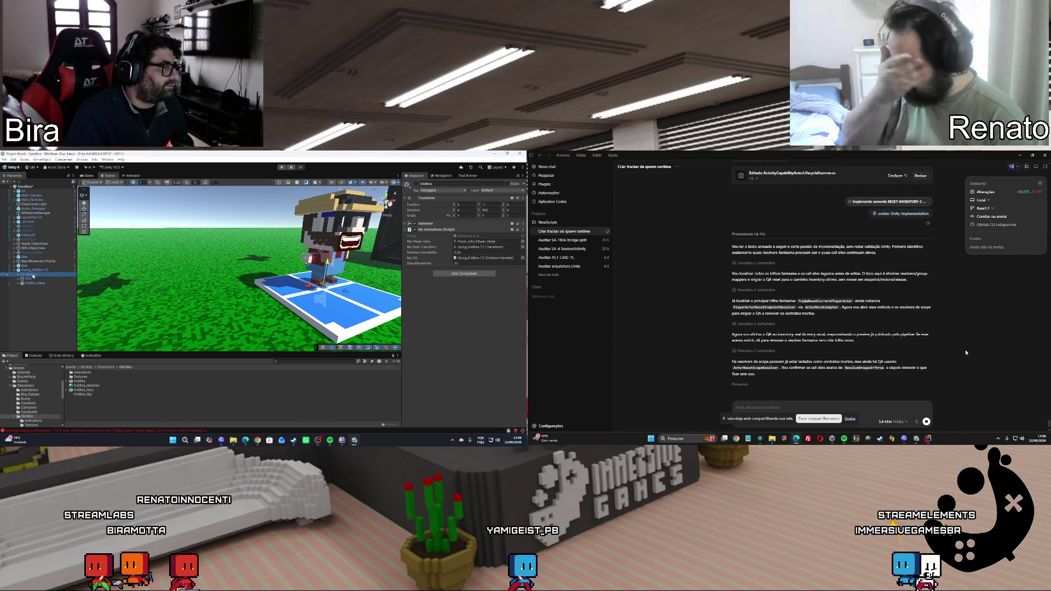
pyautogui.press('Delete')
pyautogui.click(34, 272)
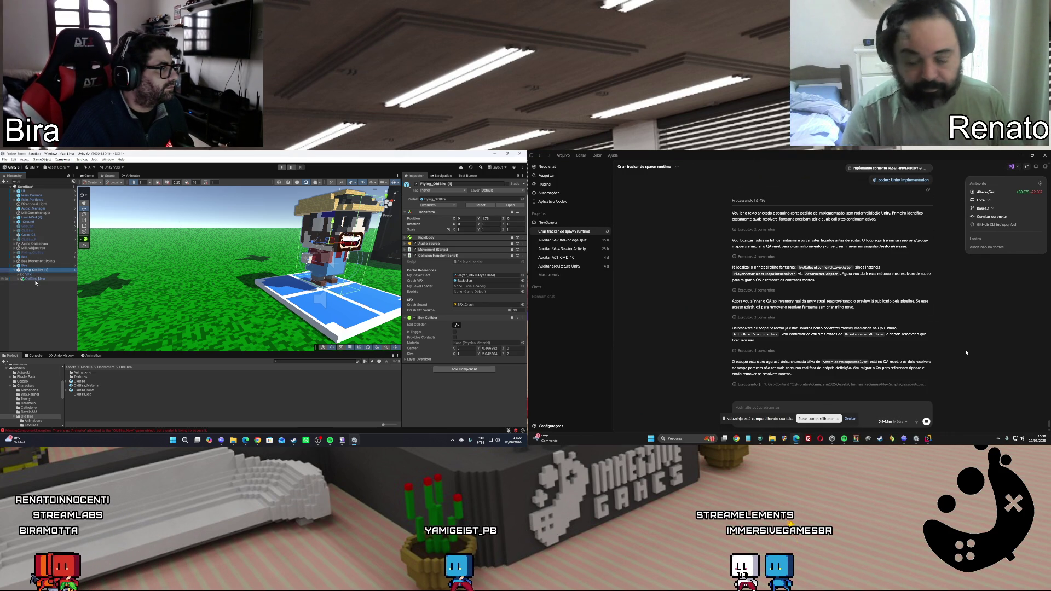
pyautogui.click(39, 280)
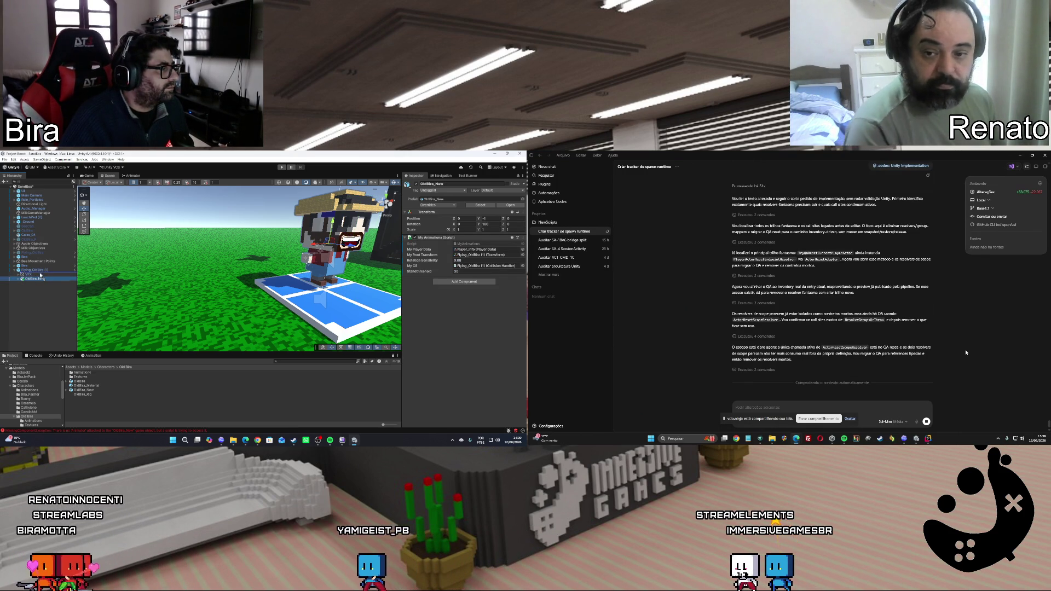
# Place OldBira_New just above VFX in the hierarchy and check its assigned Player_Info asset
pyautogui.moveTo(40, 278); pyautogui.dragTo(32, 275)
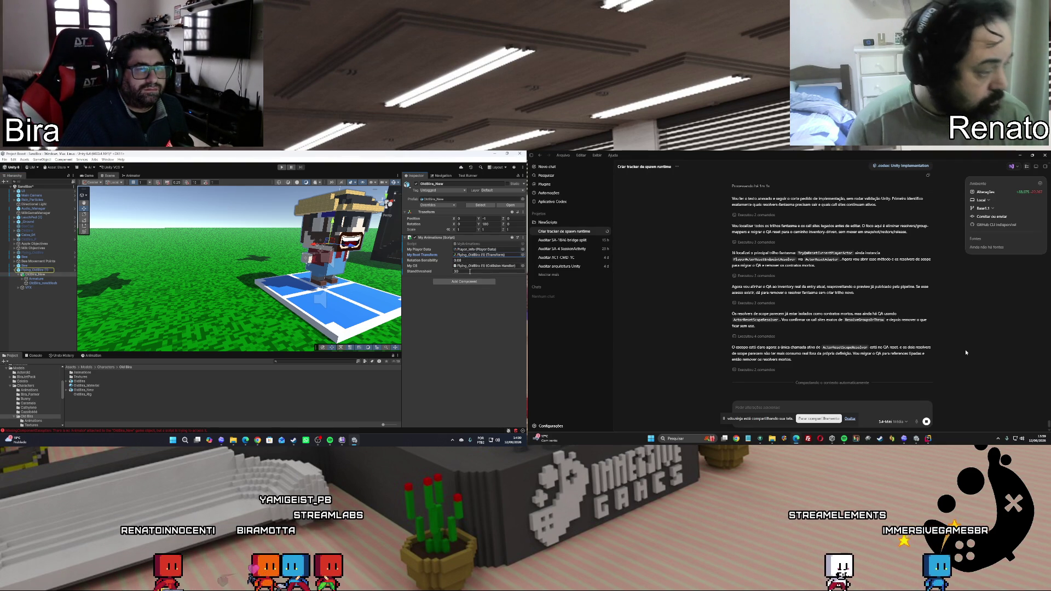
pyautogui.click(481, 249)
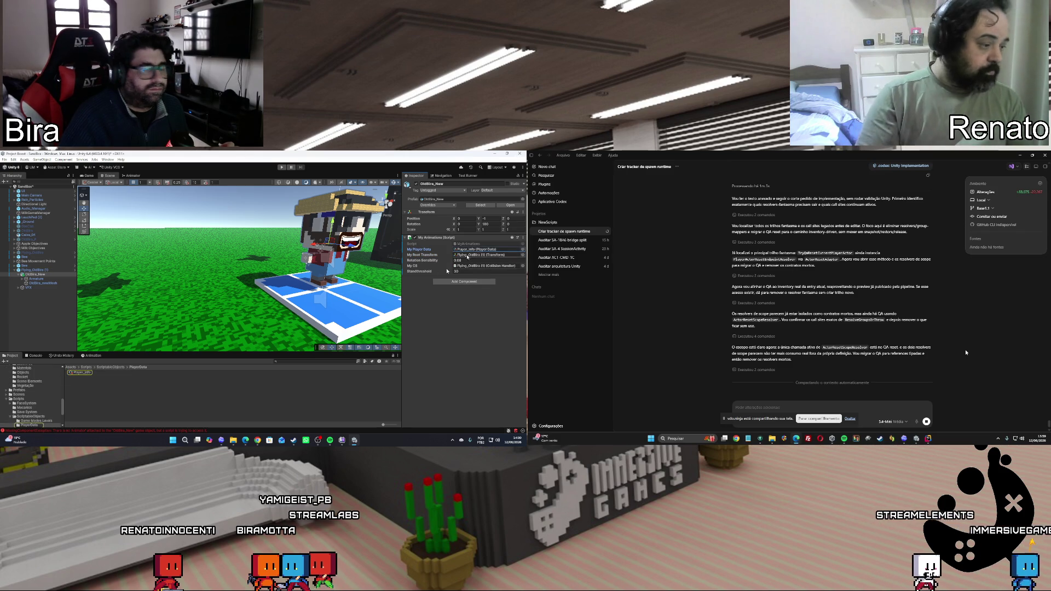
pyautogui.click(82, 374)
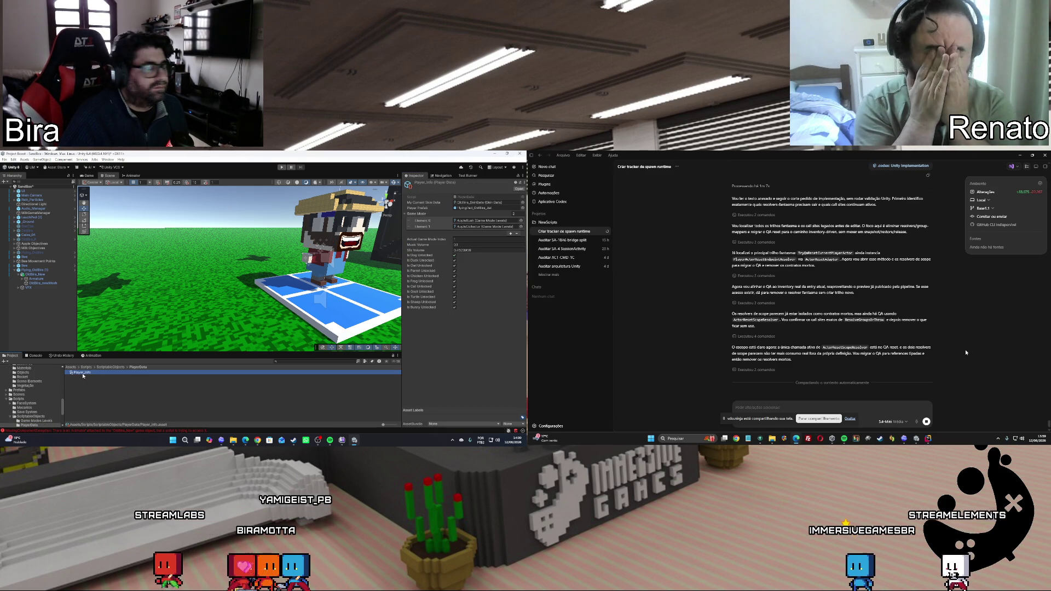
# Review Flying_OldBira's Movement script and the old OldBira model's Animator settings
pyautogui.click(18, 274)
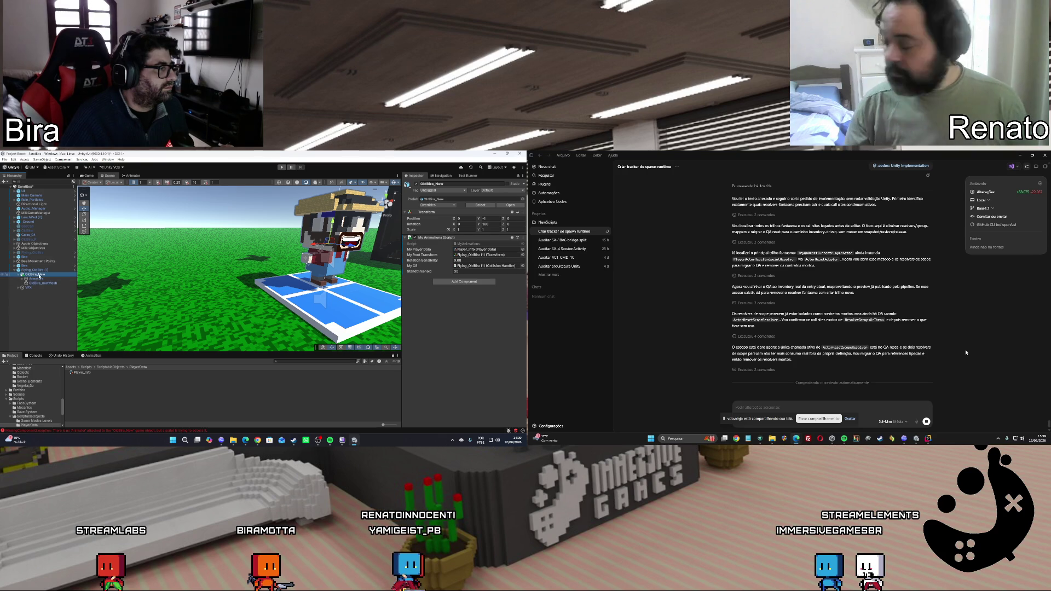
pyautogui.click(38, 254)
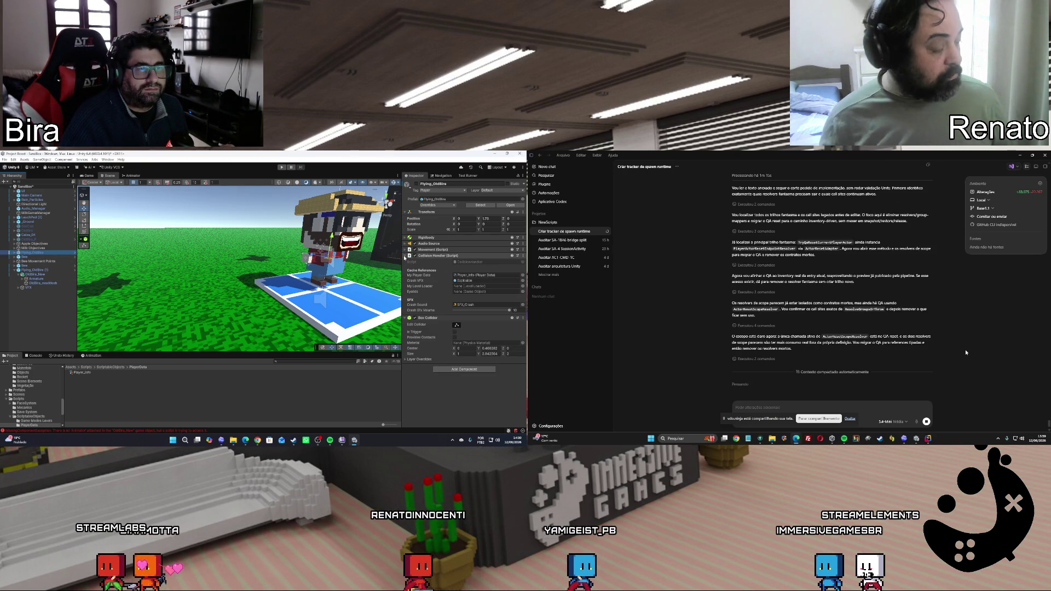
pyautogui.click(405, 256)
pyautogui.click(407, 250)
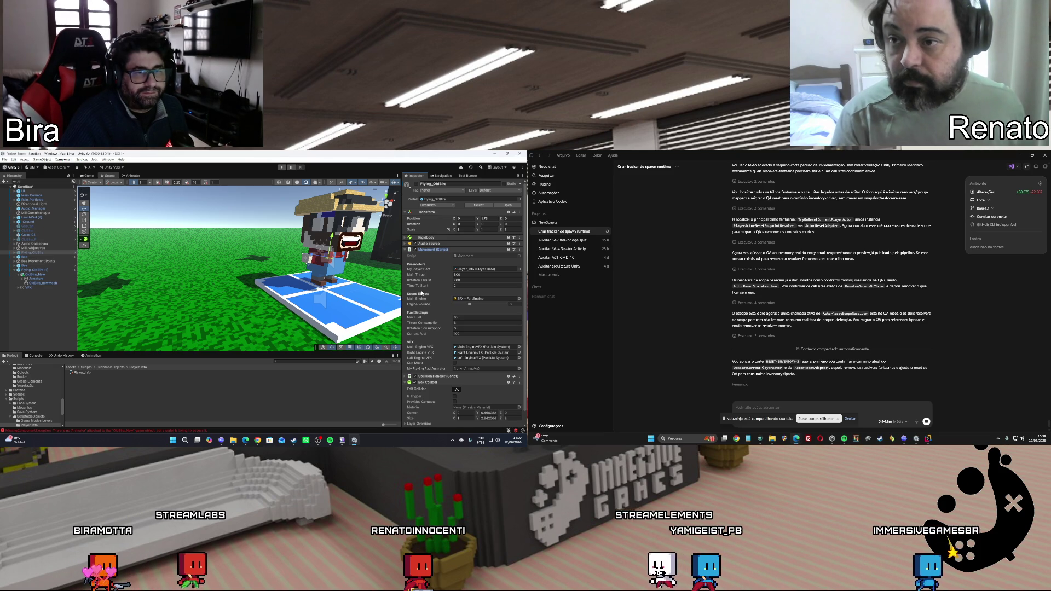
pyautogui.scroll(-1, 422, 294)
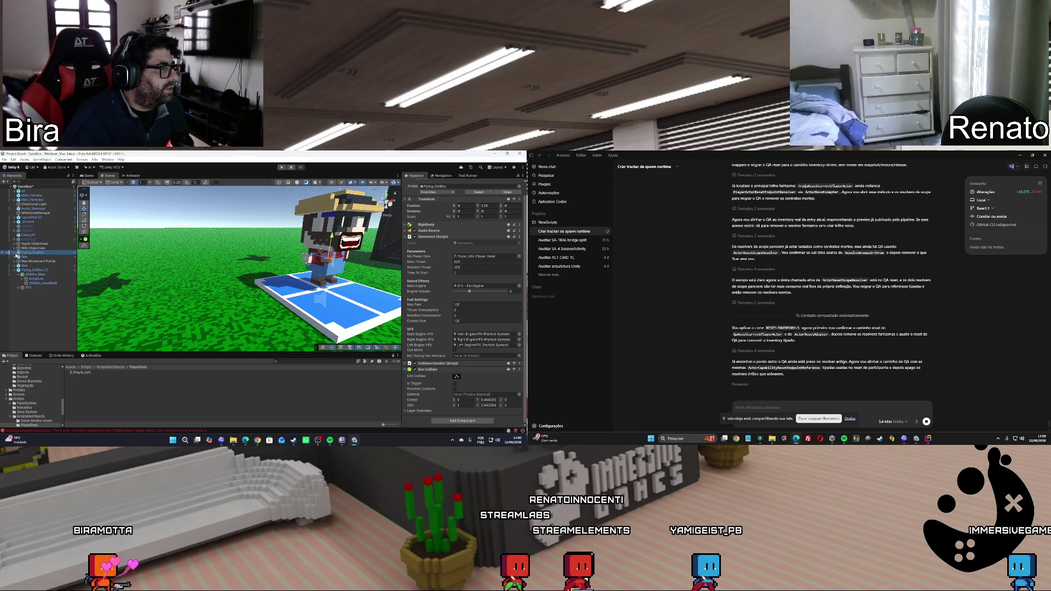
pyautogui.click(37, 257)
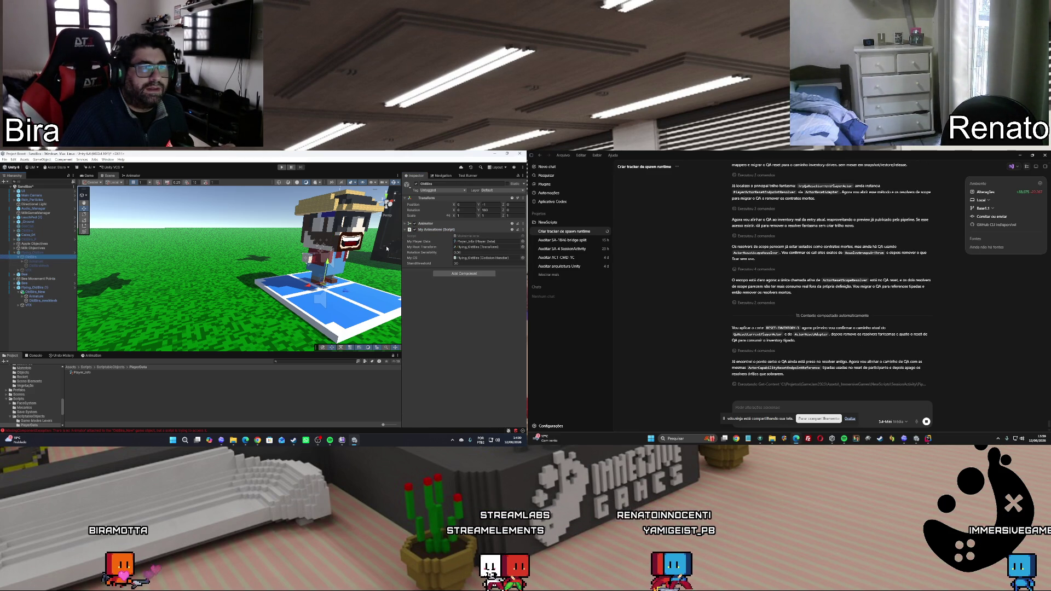
pyautogui.click(406, 224)
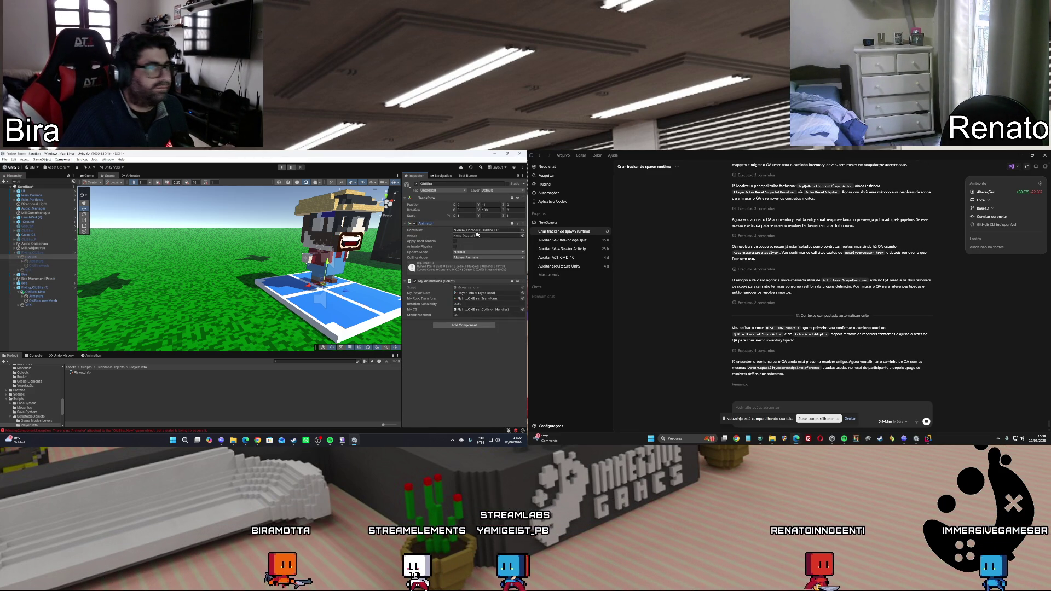
# Copy the old OldBira Animator onto OldBira_New as a new component, then start a test run
pyautogui.click(519, 225)
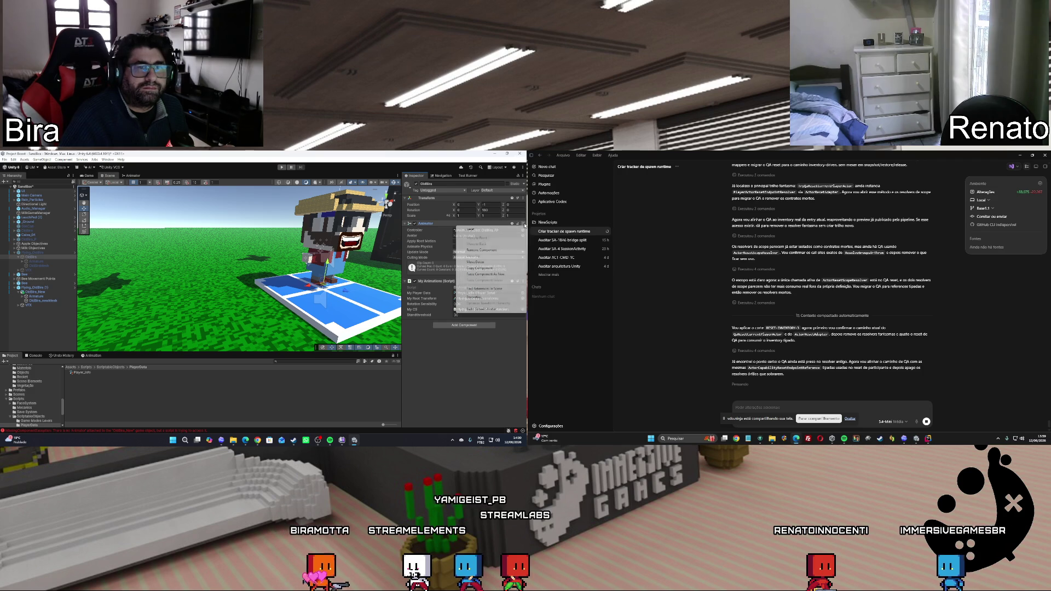
pyautogui.click(480, 269)
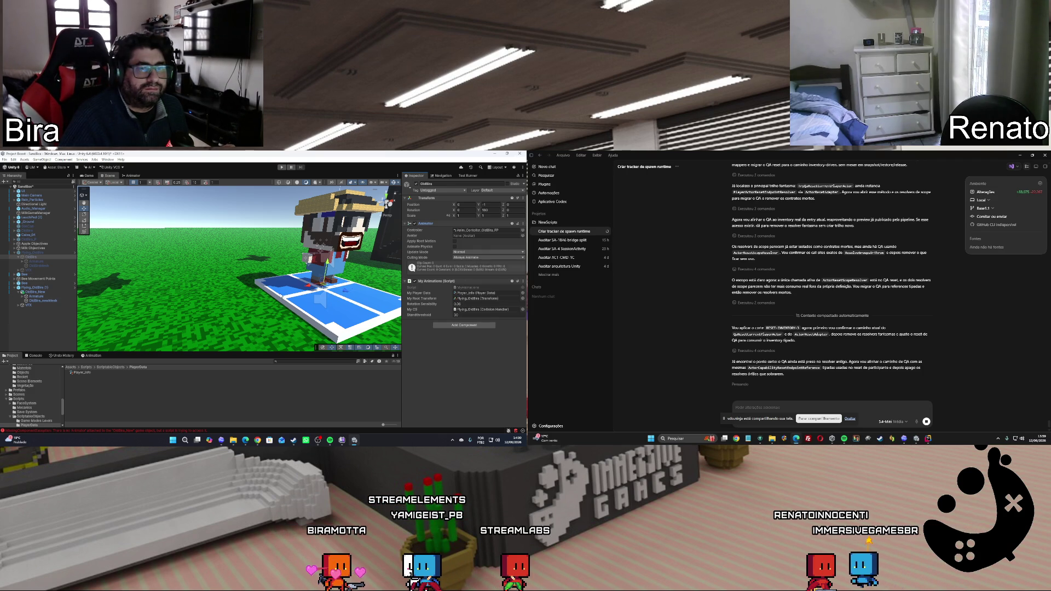
pyautogui.click(38, 292)
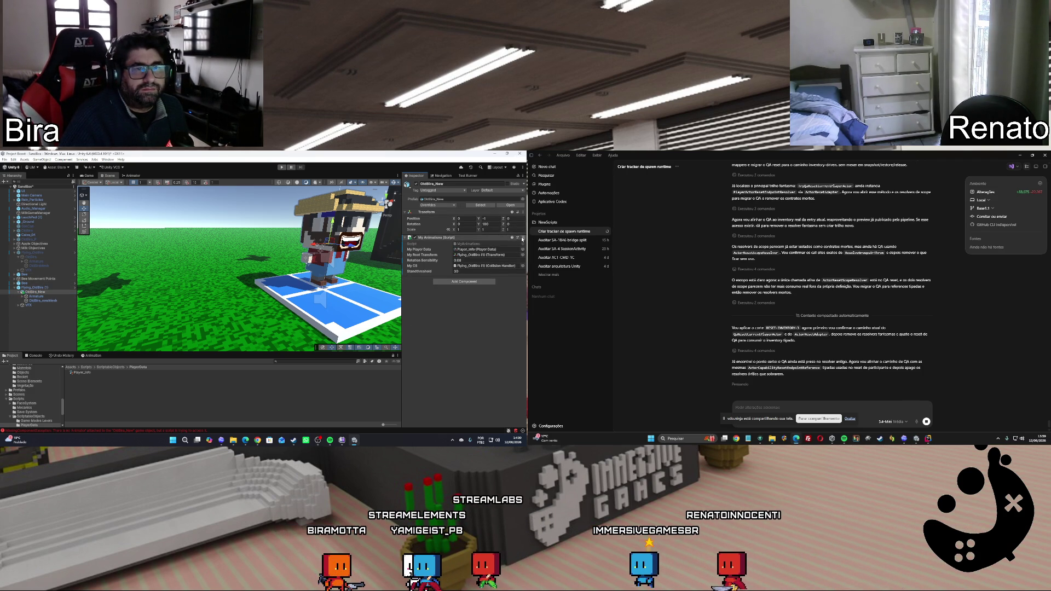
pyautogui.click(523, 238)
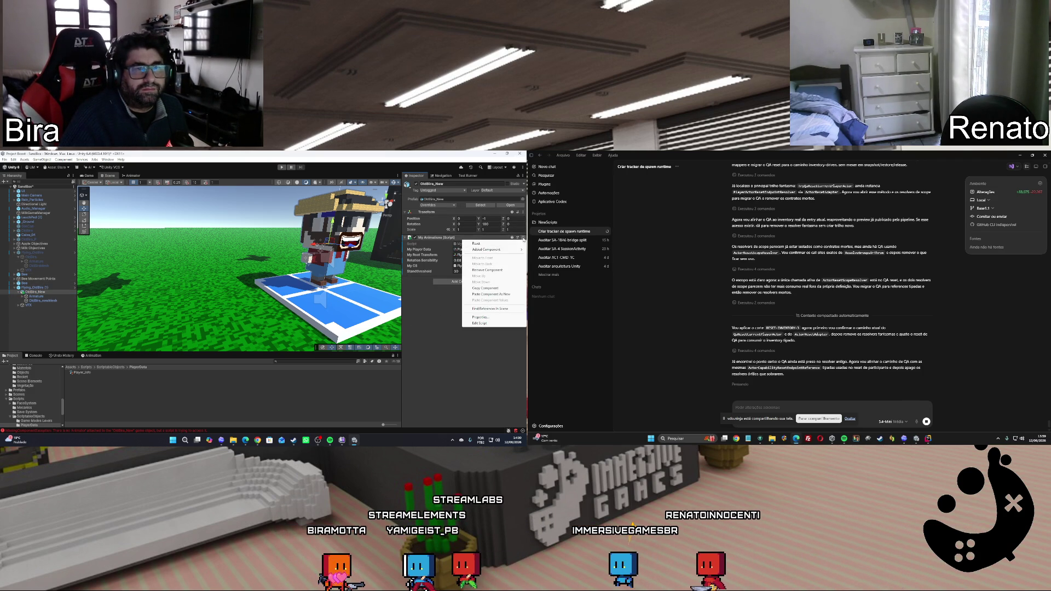
pyautogui.click(486, 294)
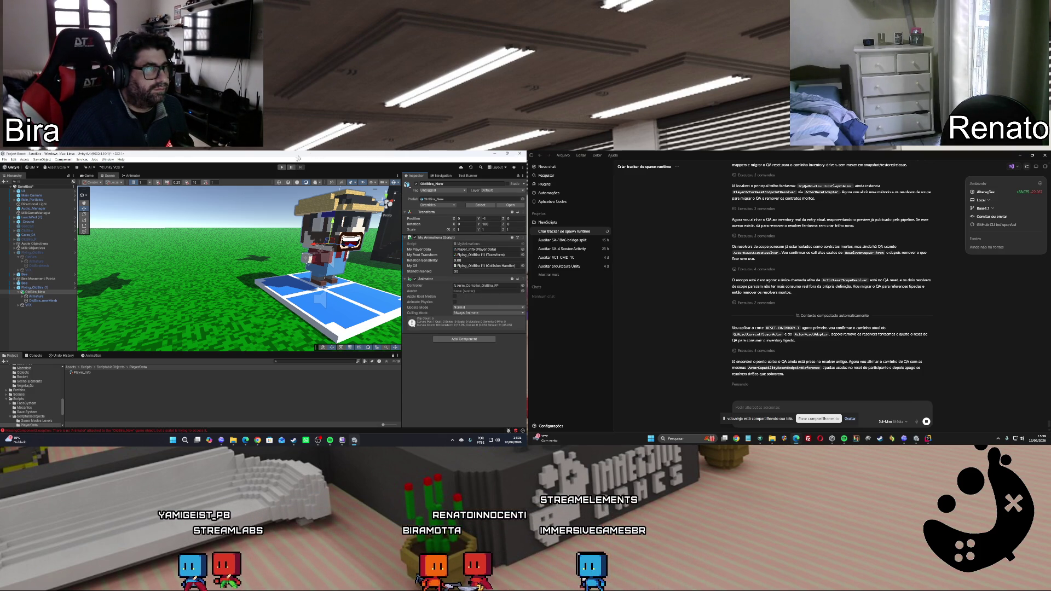
pyautogui.click(283, 167)
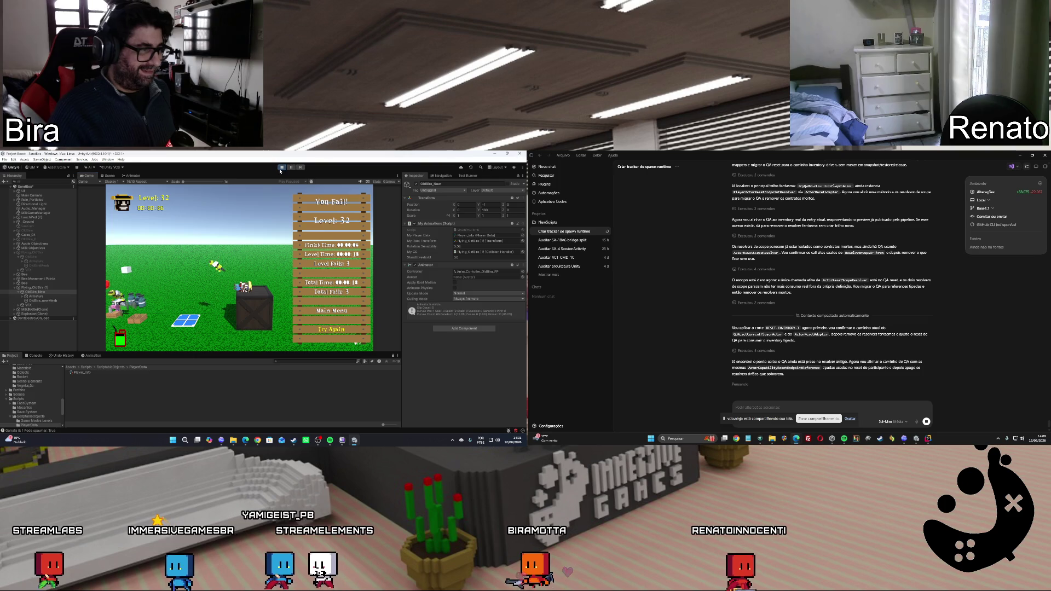
# Exit Play mode and switch over to the ChatGPT browser window
pyautogui.click(282, 168)
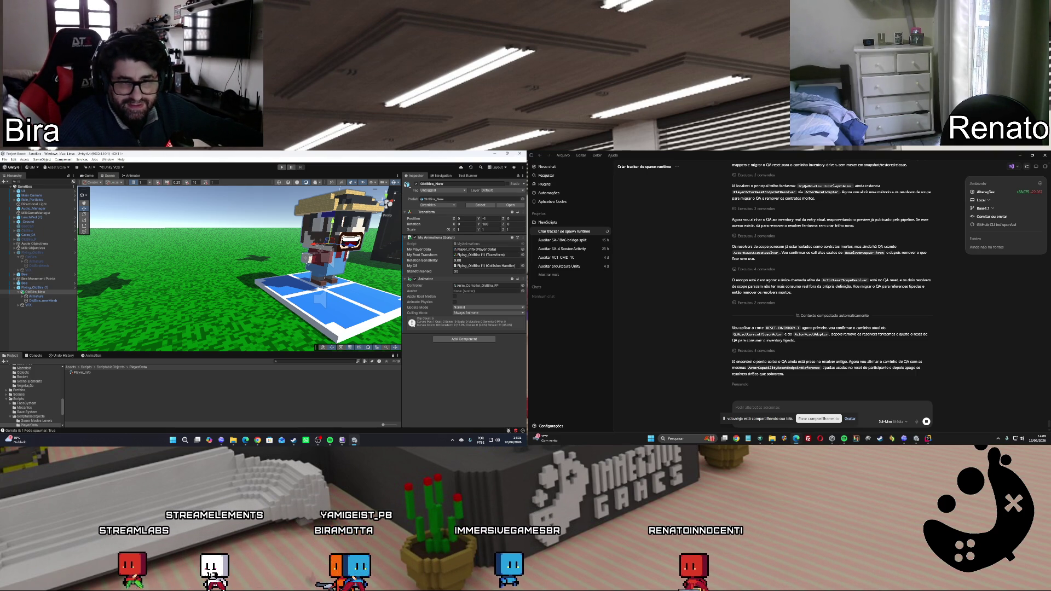
pyautogui.click(257, 440)
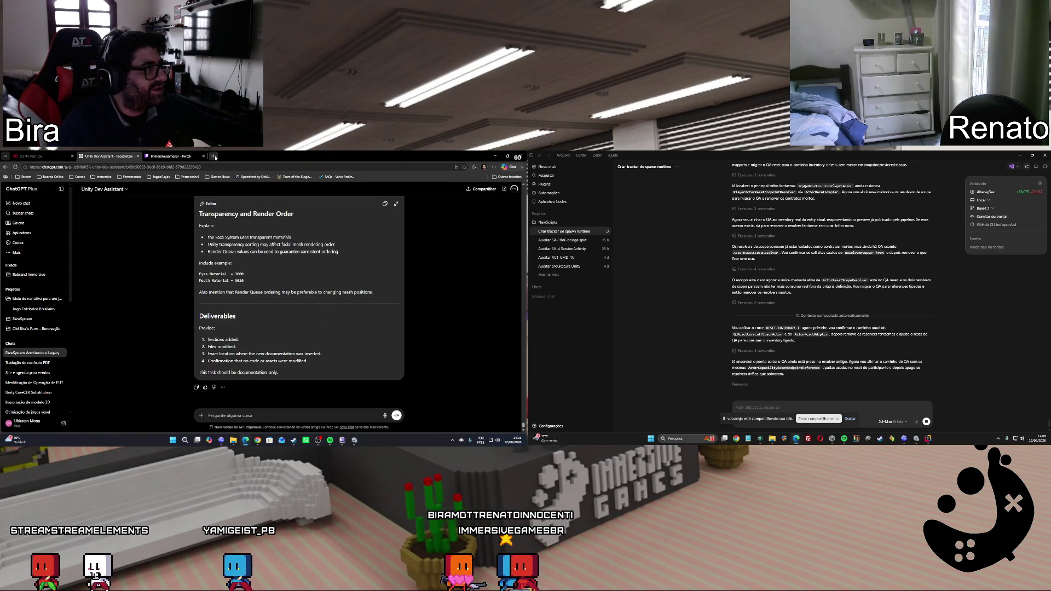
# Open itch.io in a new tab and go to the BLVCK HERZ BVNE game page
pyautogui.hotkey('ctrl', 't')
pyautogui.write('itch.io/dashboard')
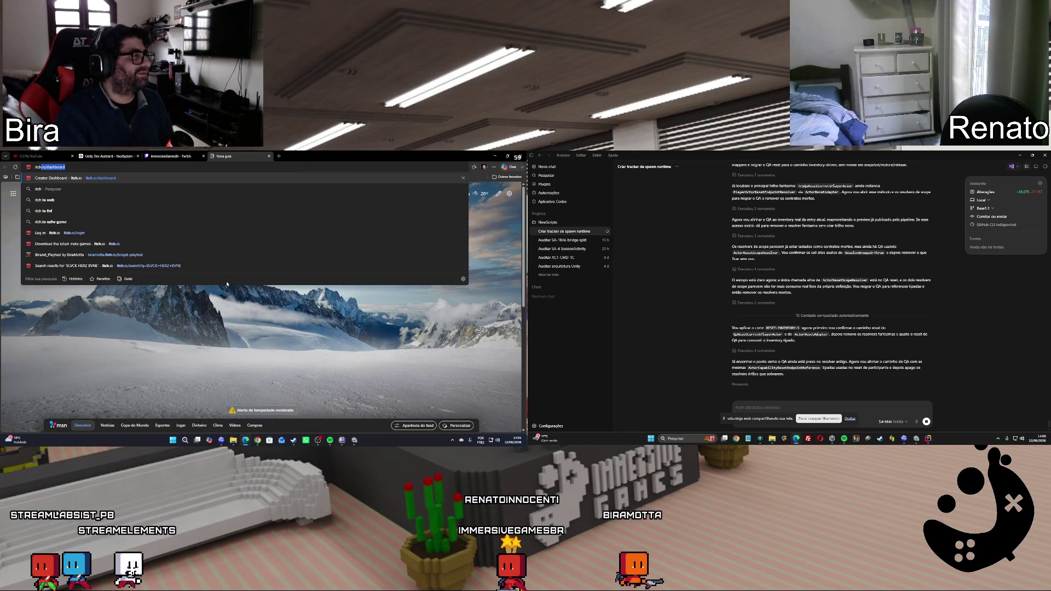
pyautogui.press('Return')
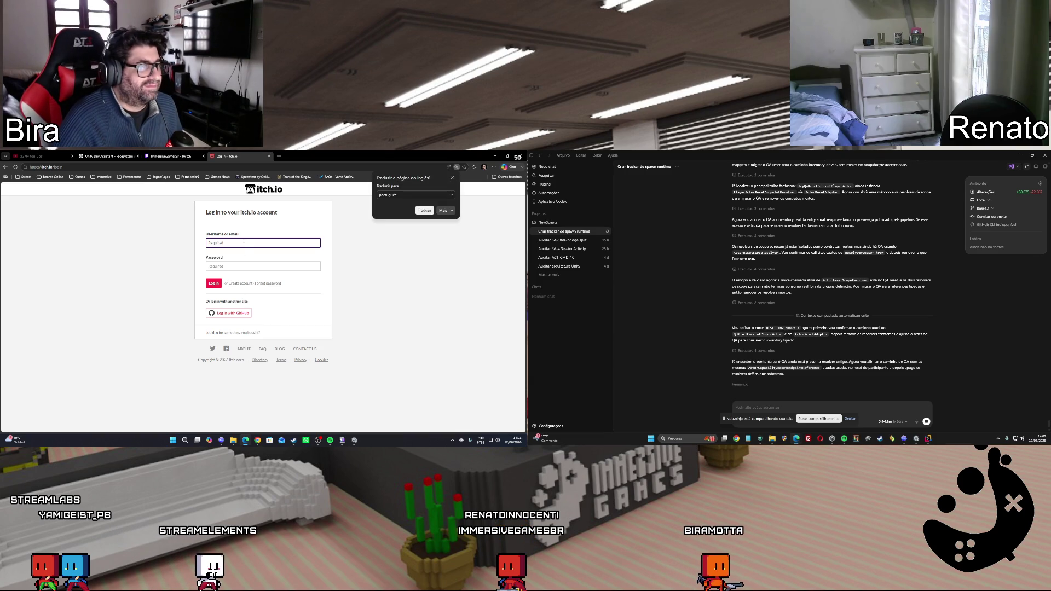
pyautogui.click(260, 189)
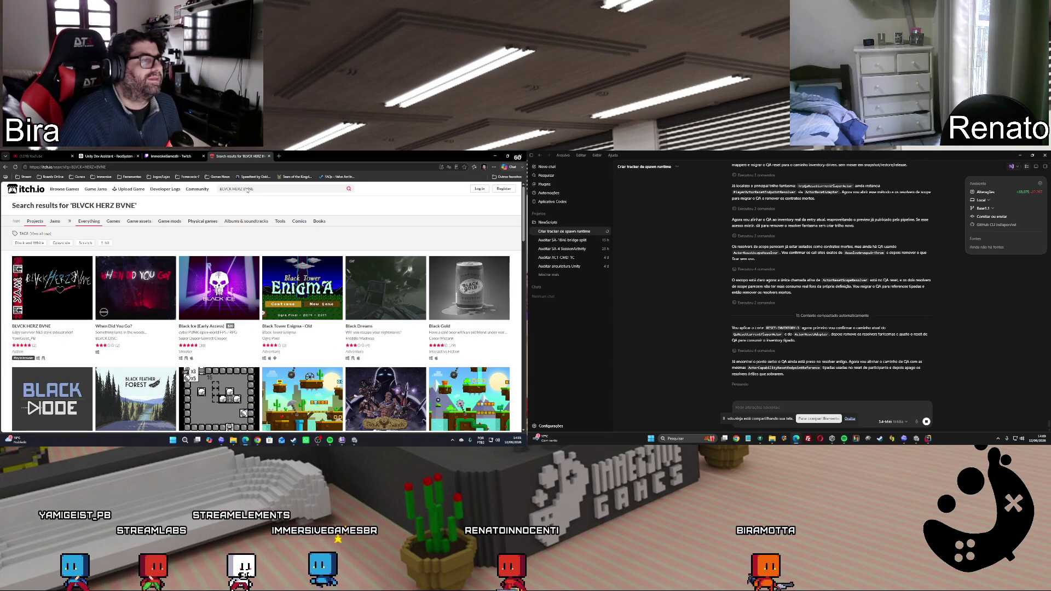
pyautogui.click(52, 284)
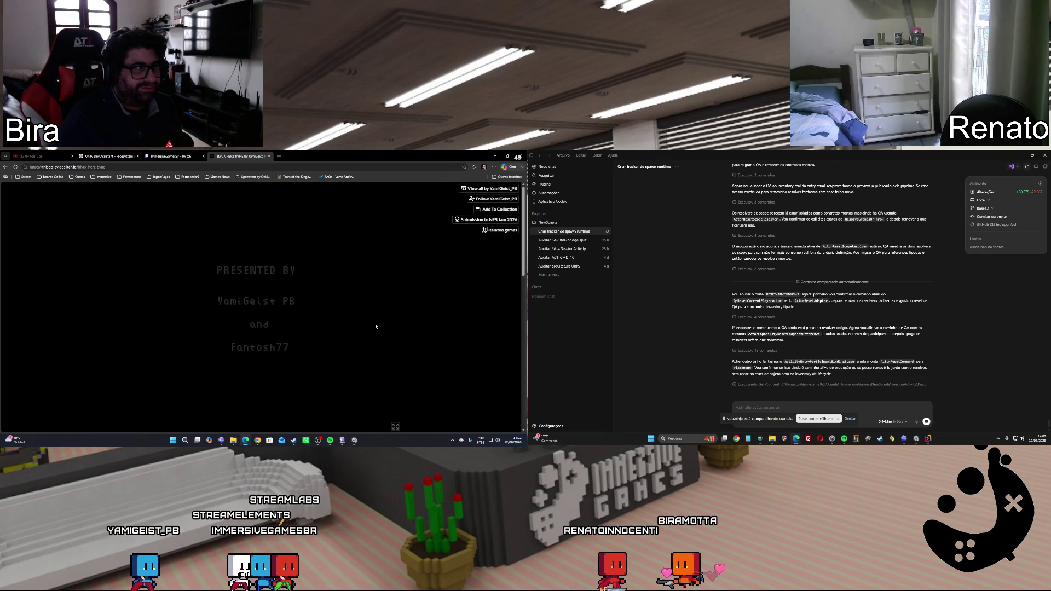
# Dismiss the tab's context menu and start BLVCK HERZ BVNE in Game A
pyautogui.rightClick(251, 158)
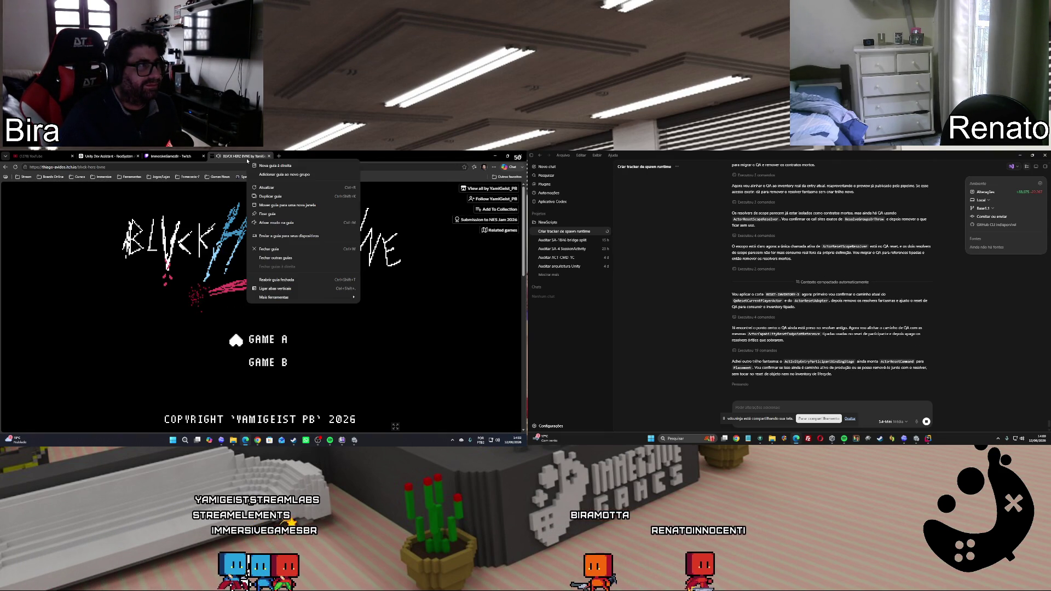
pyautogui.click(227, 306)
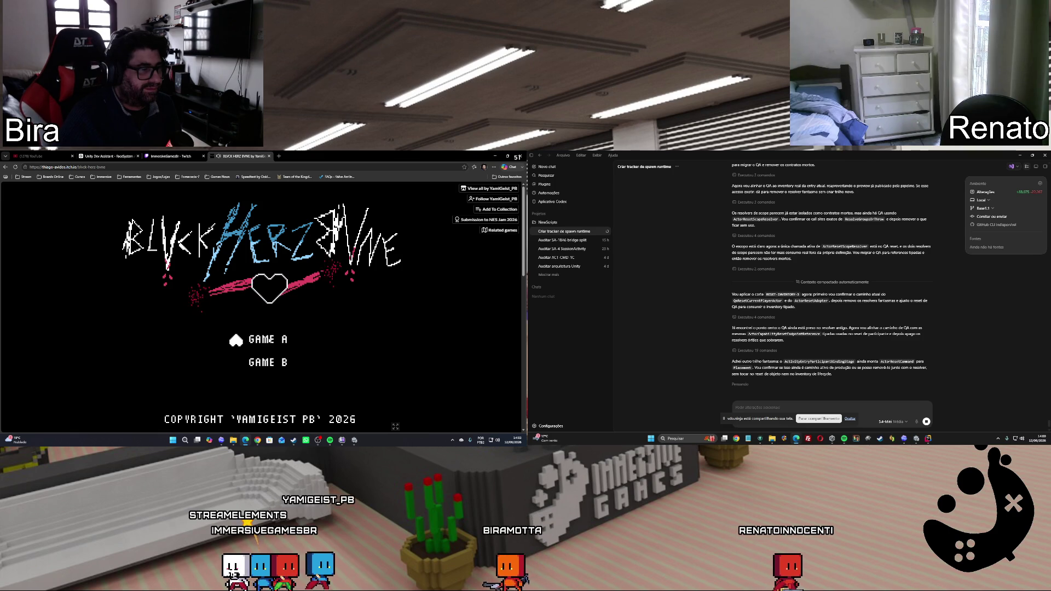
pyautogui.press('Return')
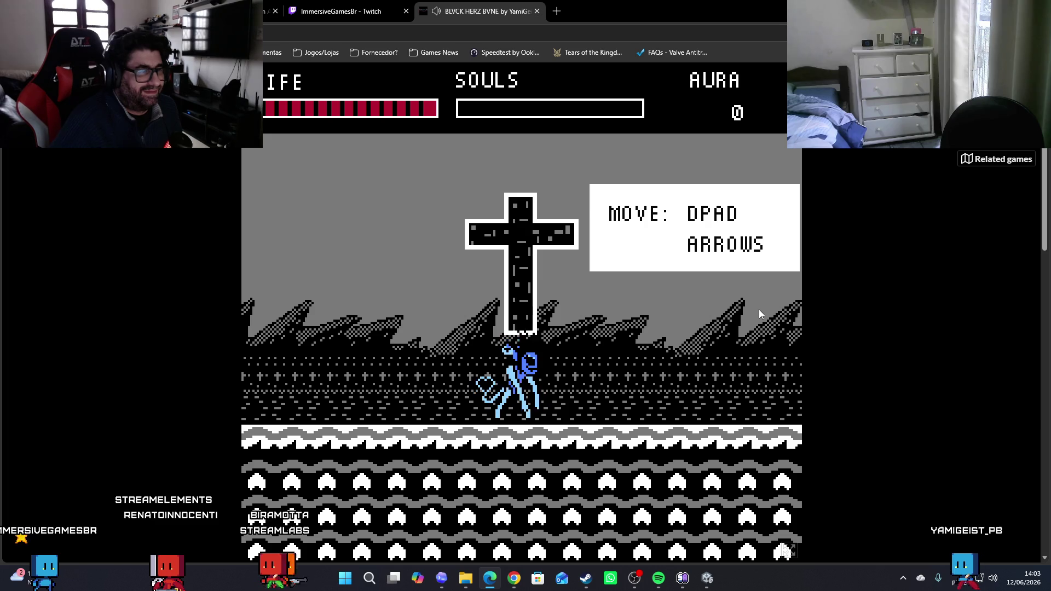
# Dash, jump across the ledges and attack through the first room to the door
pyautogui.press('Right')
pyautogui.press('Up')
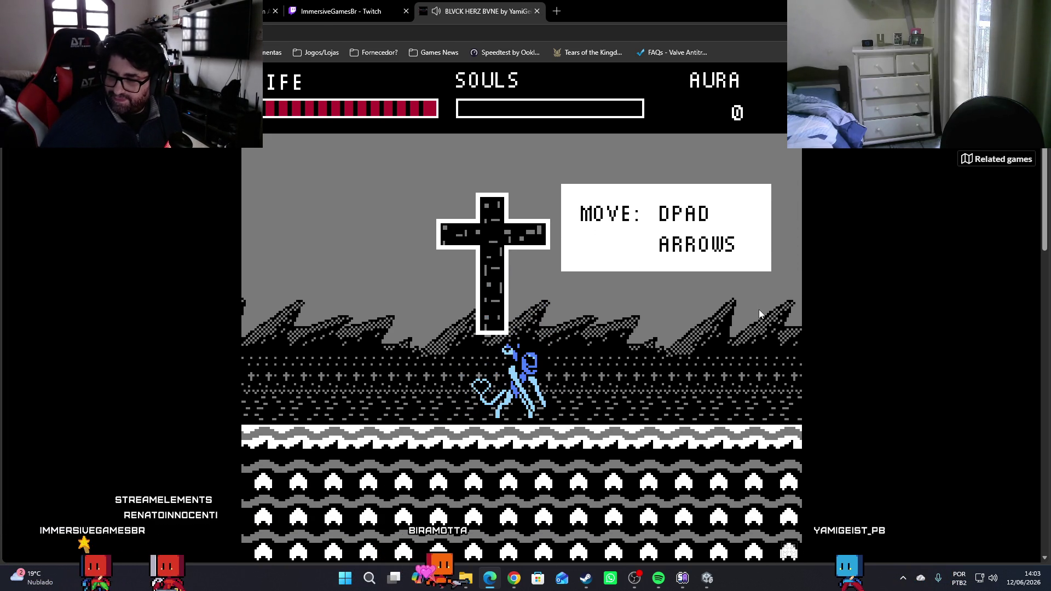
pyautogui.press('Up')
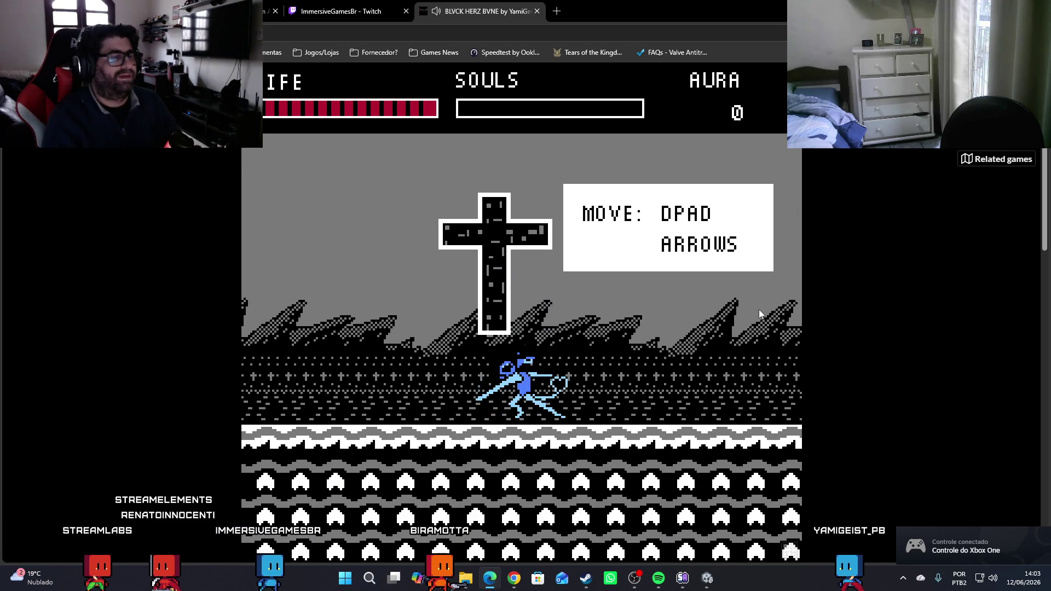
pyautogui.press('Up')
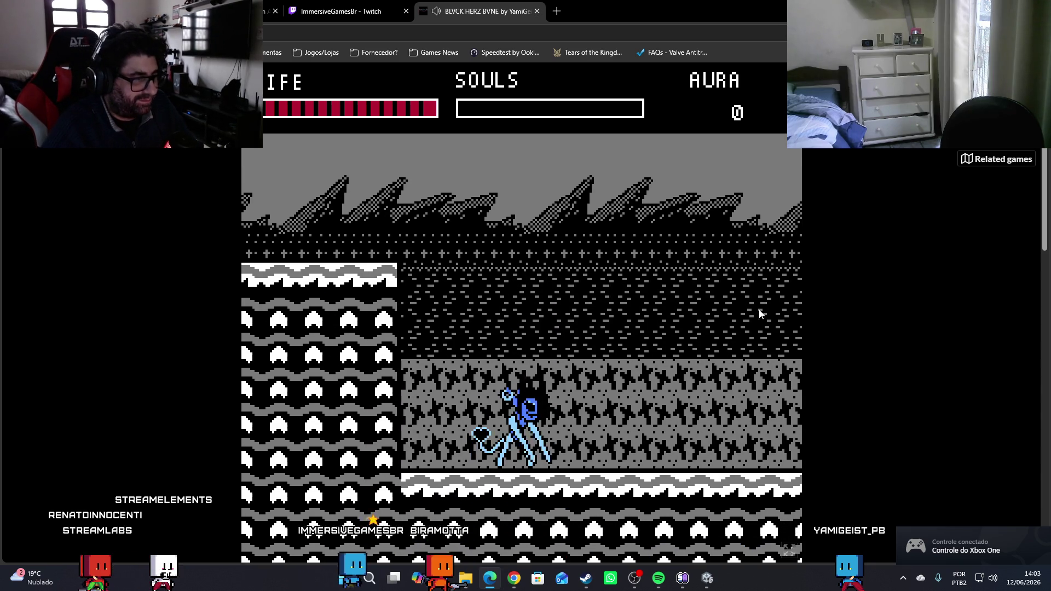
pyautogui.press('Up')
pyautogui.press('x')
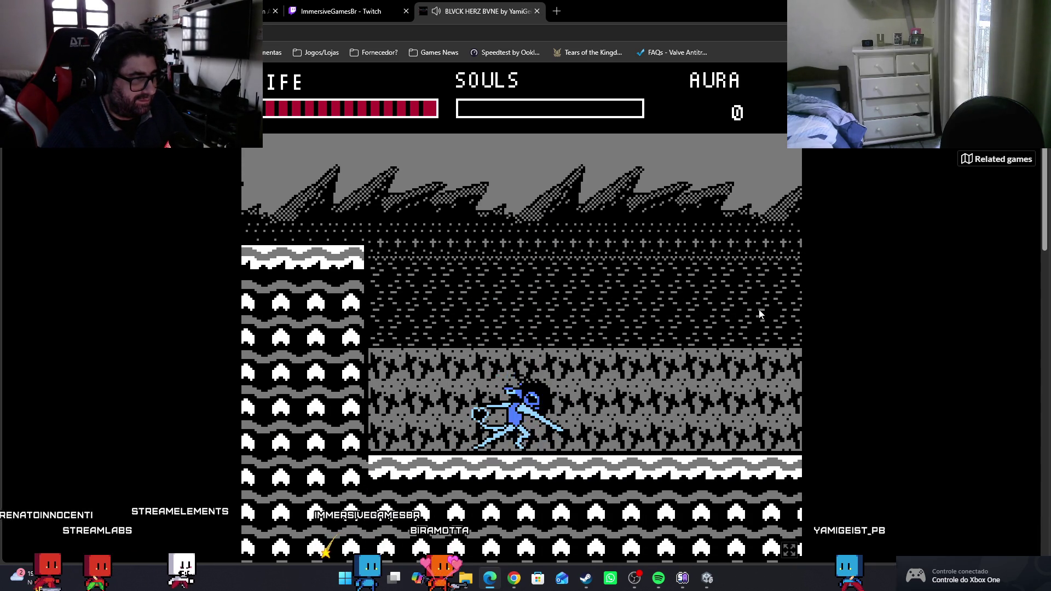
pyautogui.press('z')
pyautogui.press('x')
pyautogui.press('z')
pyautogui.press('Right')
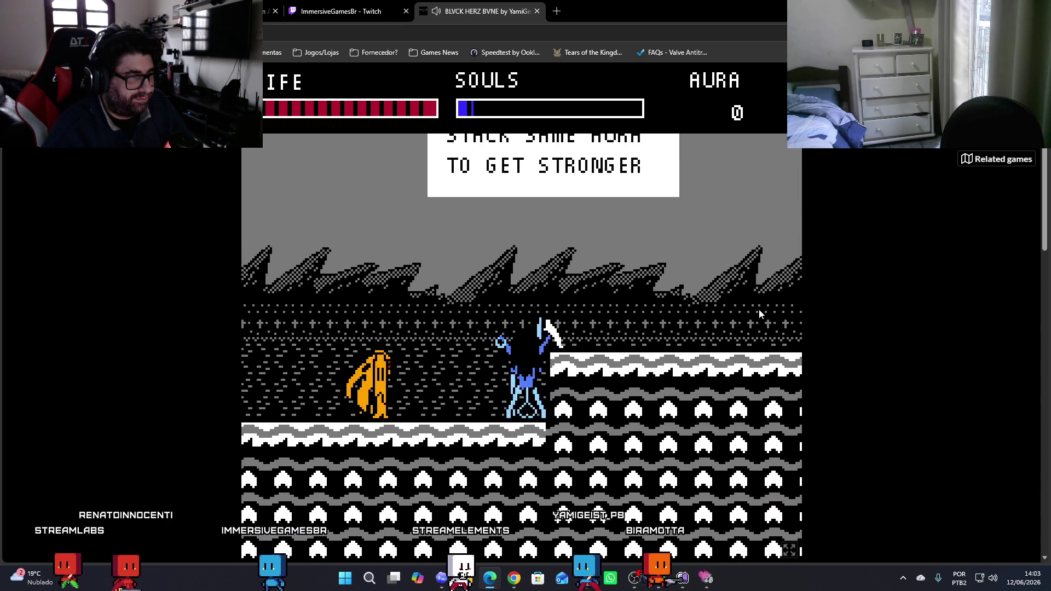
pyautogui.press('Right')
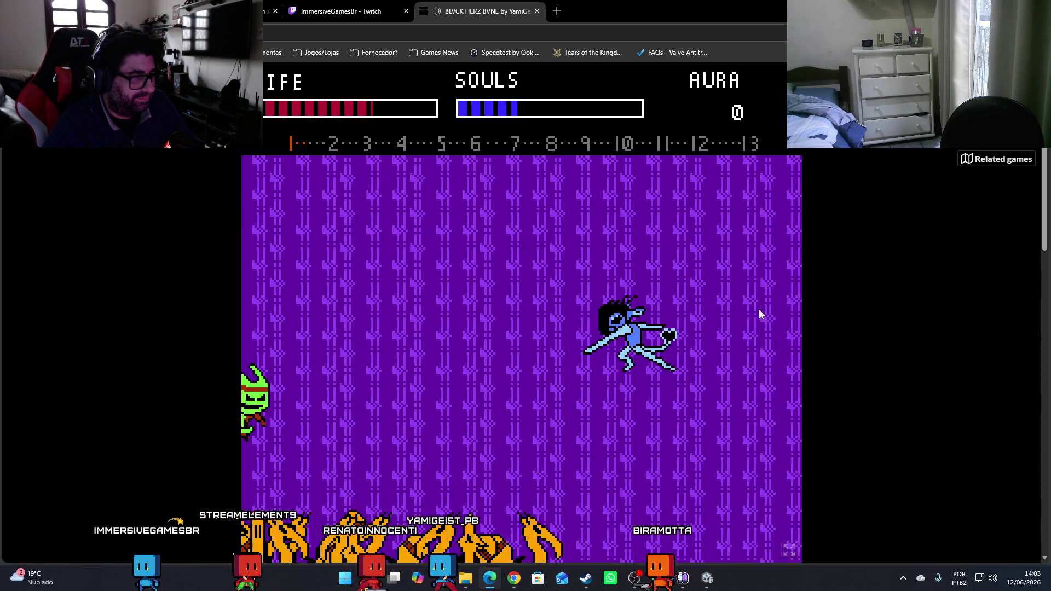
# Slash the enemies in the next rooms, grabbing the yellow item along the way
pyautogui.press('Left')
pyautogui.press('x')
pyautogui.press('Left')
pyautogui.press('x')
pyautogui.press('Right')
pyautogui.press('x')
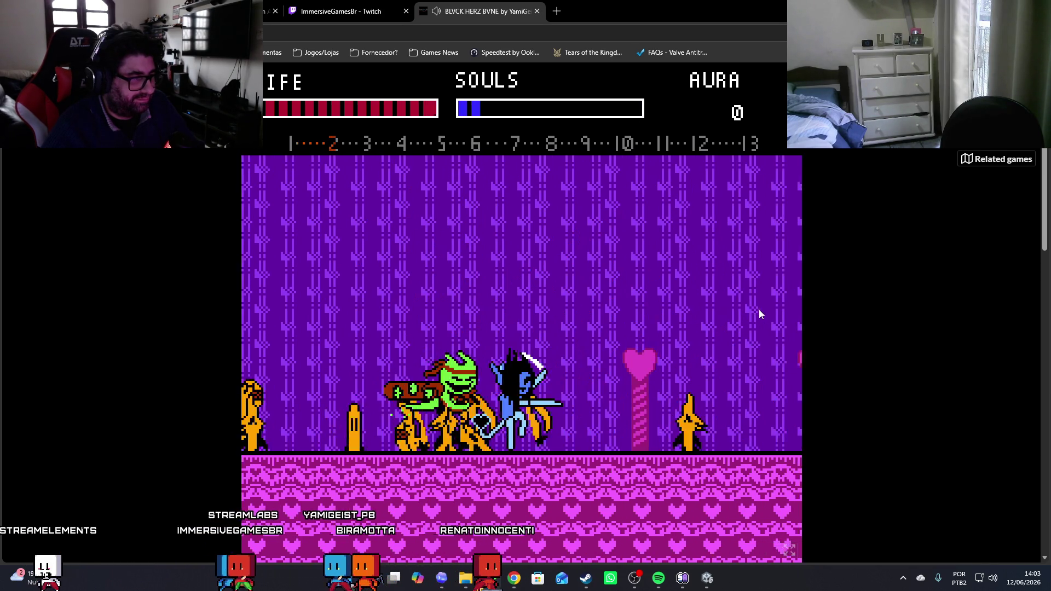
pyautogui.press('x')
pyautogui.press('x')
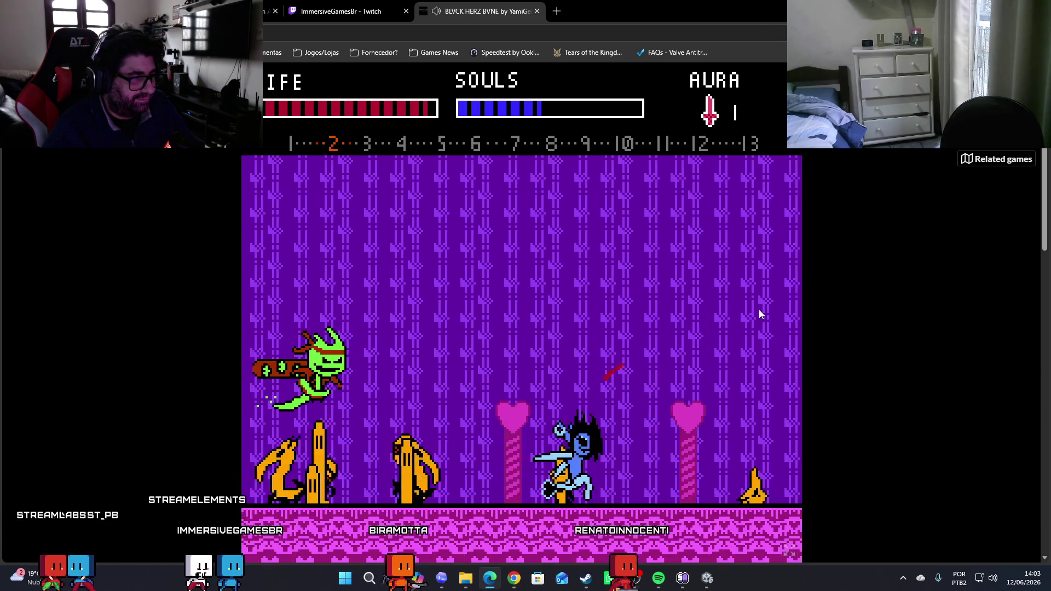
pyautogui.press('x')
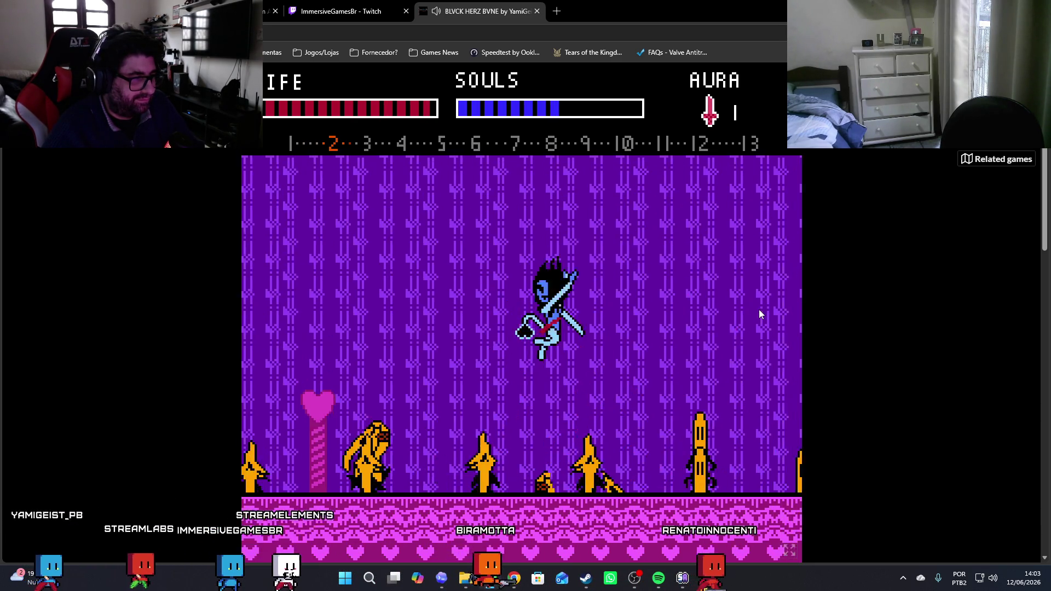
pyautogui.press('x')
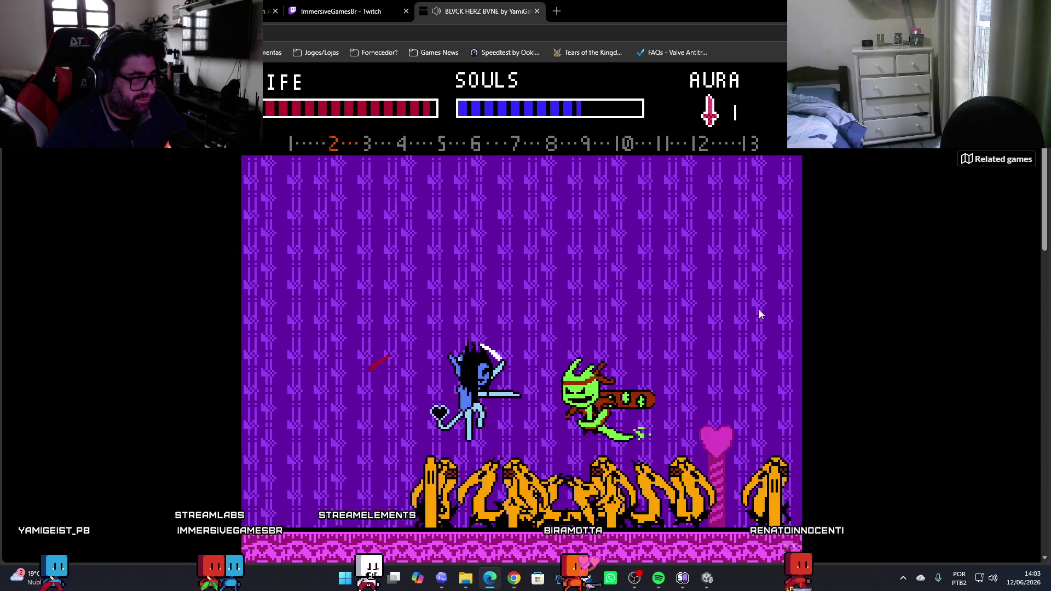
pyautogui.press('x')
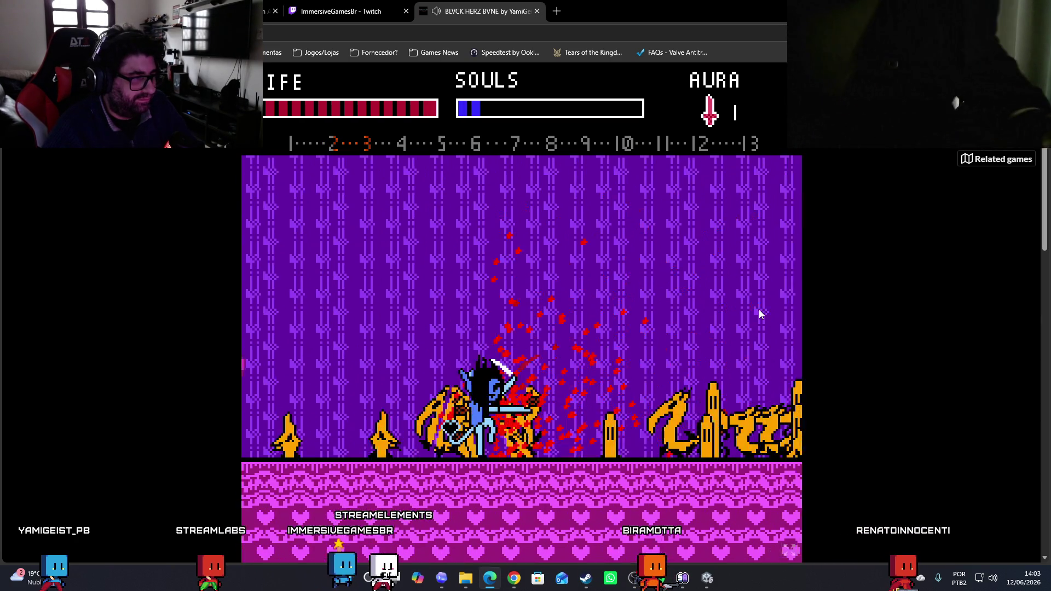
pyautogui.press('x')
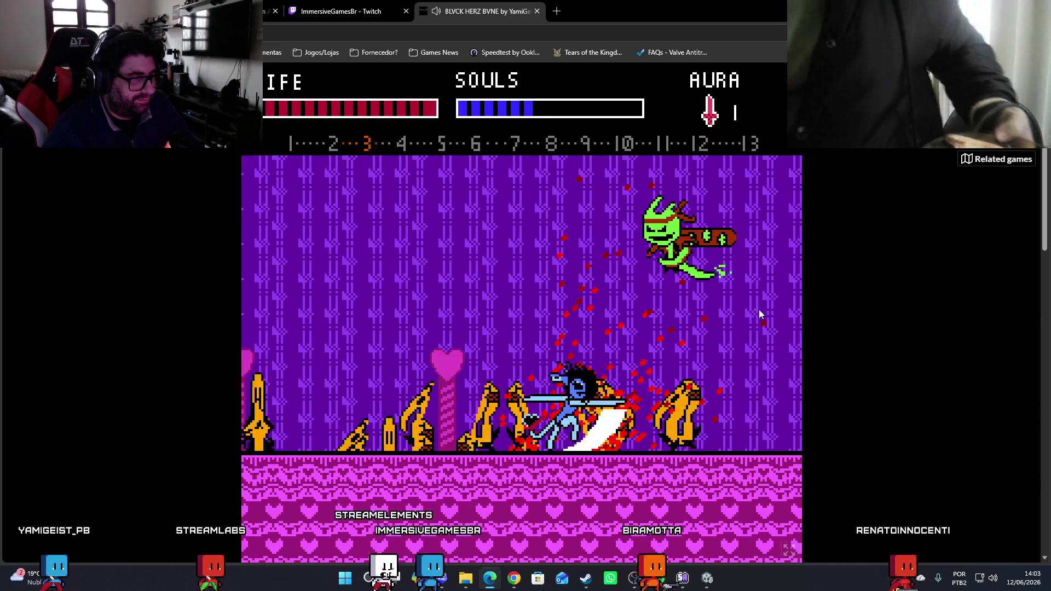
pyautogui.press('z')
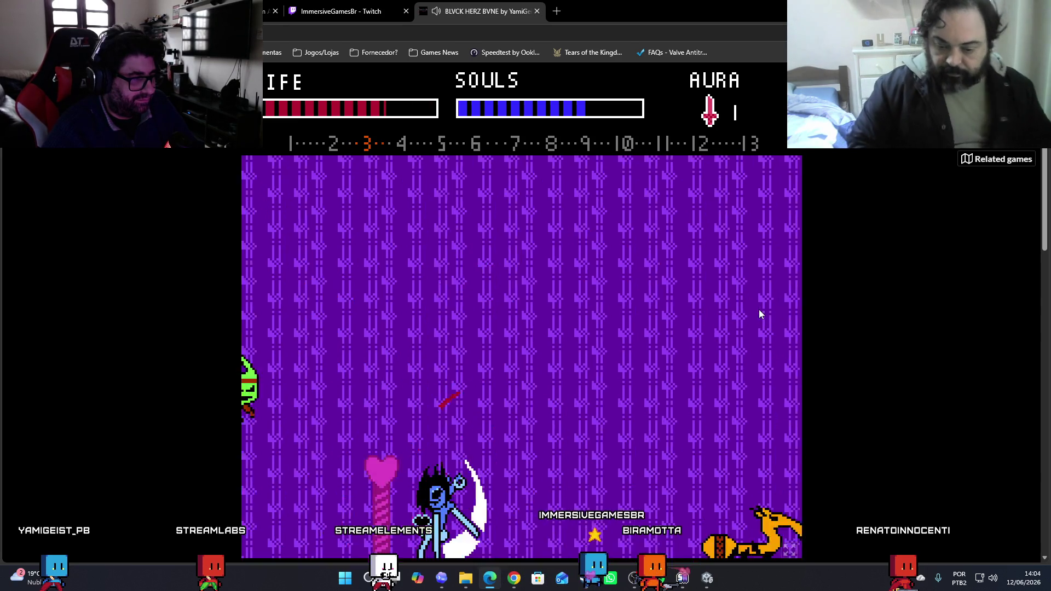
pyautogui.press('x')
pyautogui.press('z')
pyautogui.press('x')
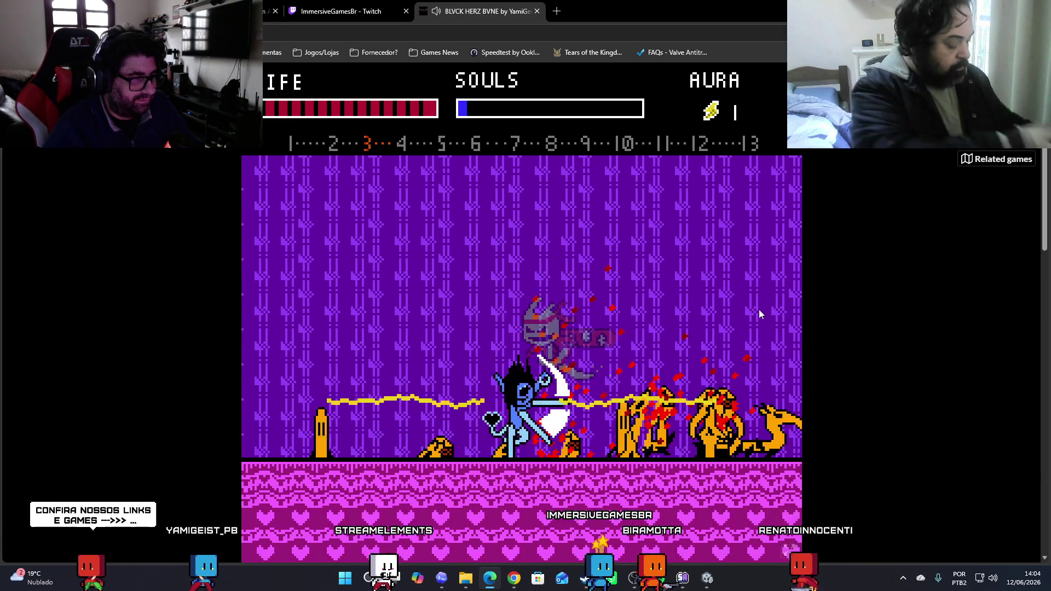
pyautogui.press('x')
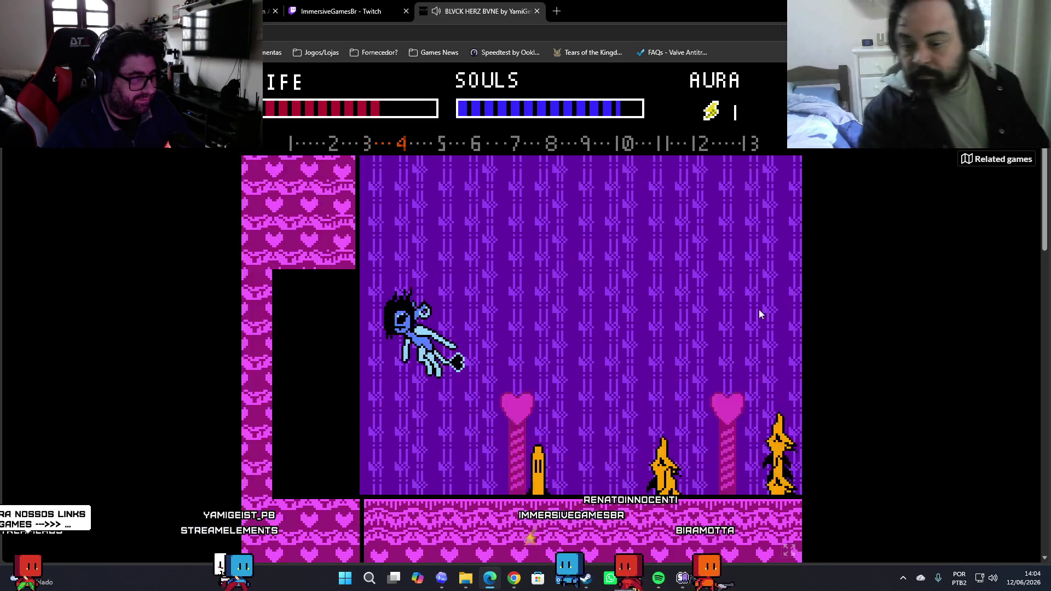
# Fight through the shafts down to the pink floor and push right into the next screen
pyautogui.press('x')
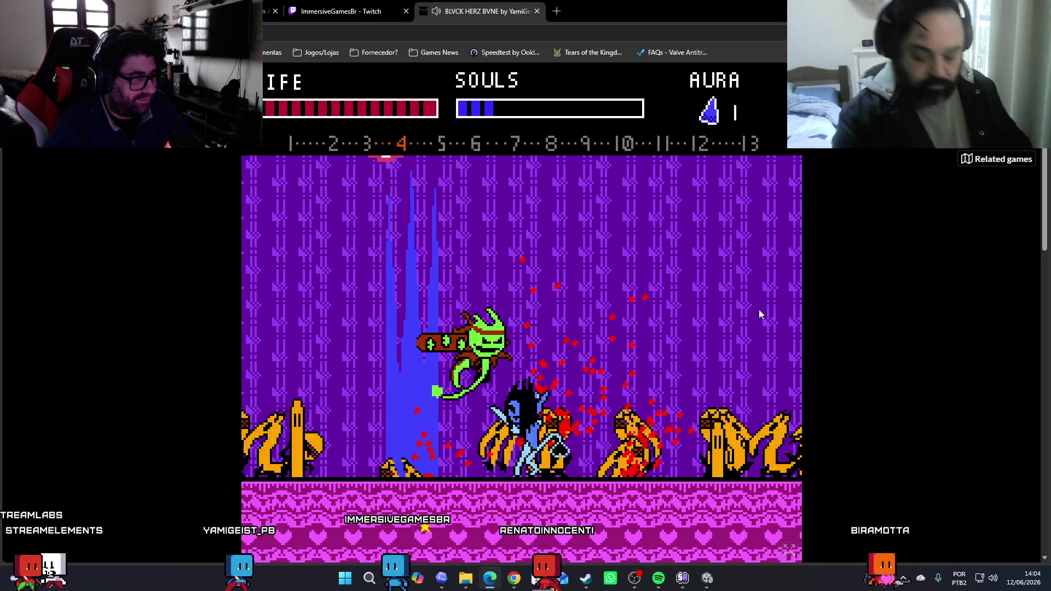
pyautogui.press('x')
pyautogui.press('x')
pyautogui.press('Right')
pyautogui.press('z')
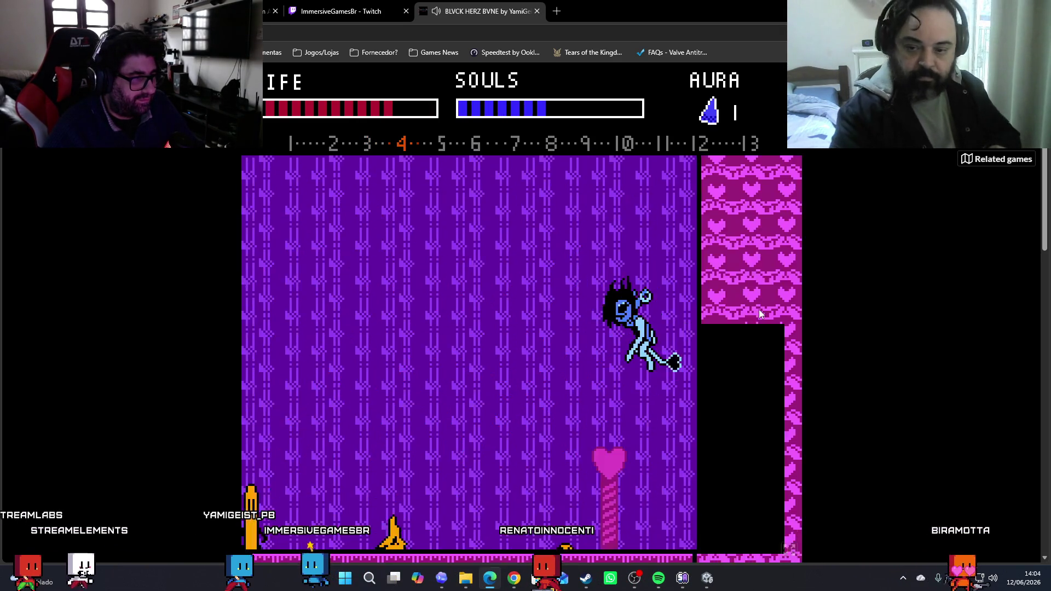
pyautogui.press('x')
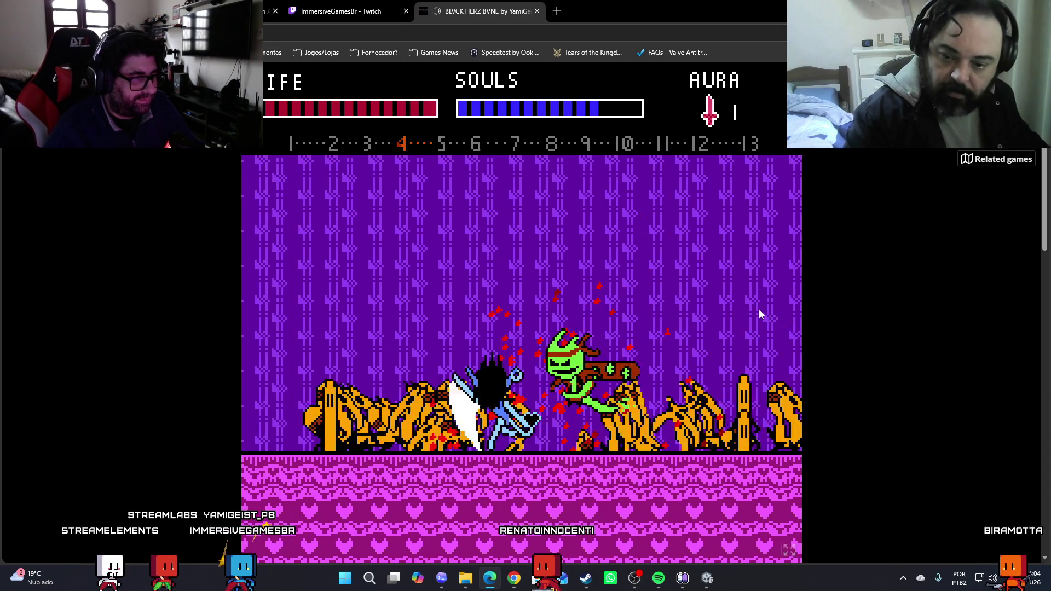
pyautogui.press('Left')
pyautogui.press('x')
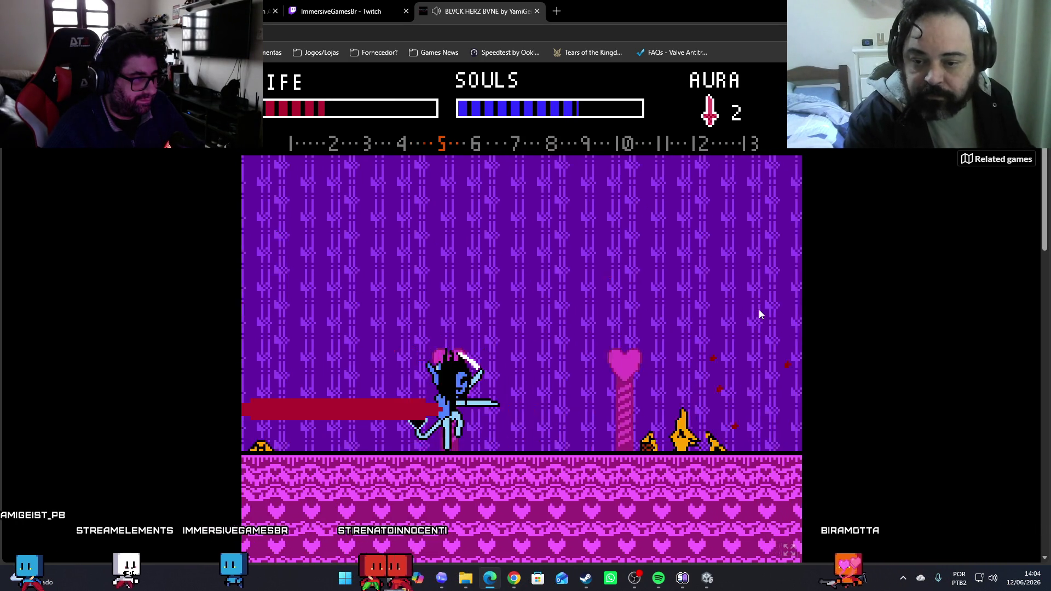
pyautogui.press('z')
pyautogui.press('x')
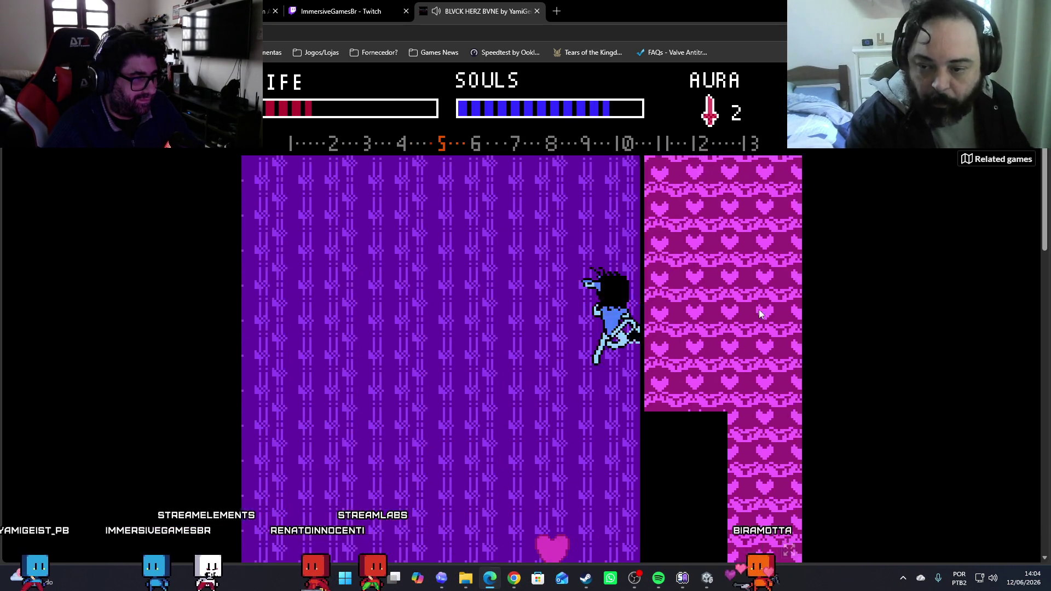
pyautogui.press('x')
pyautogui.press('Right')
pyautogui.press('c')
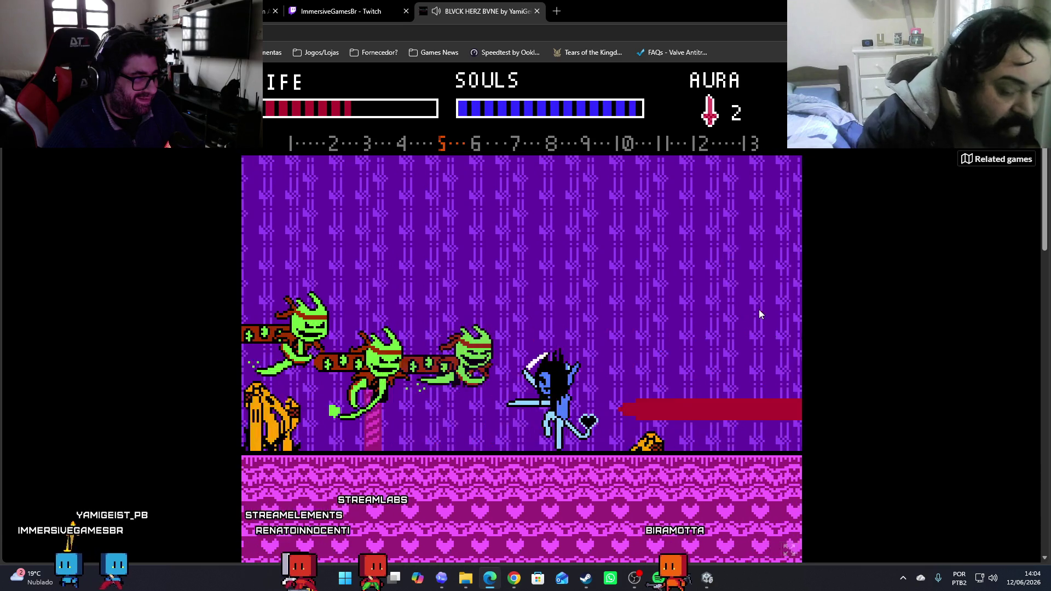
pyautogui.press('x')
pyautogui.press('Right')
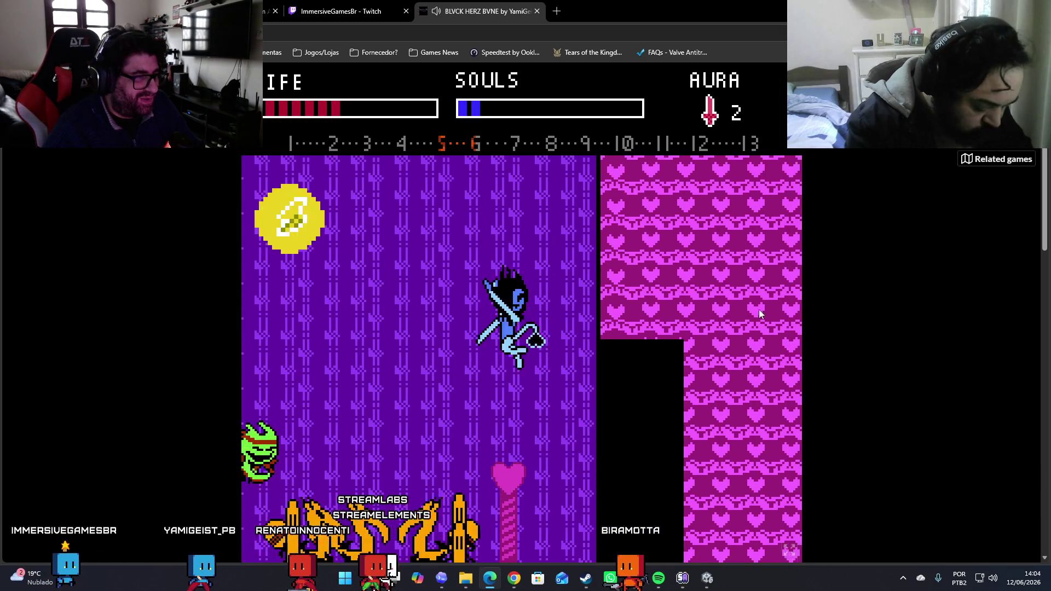
pyautogui.press('x')
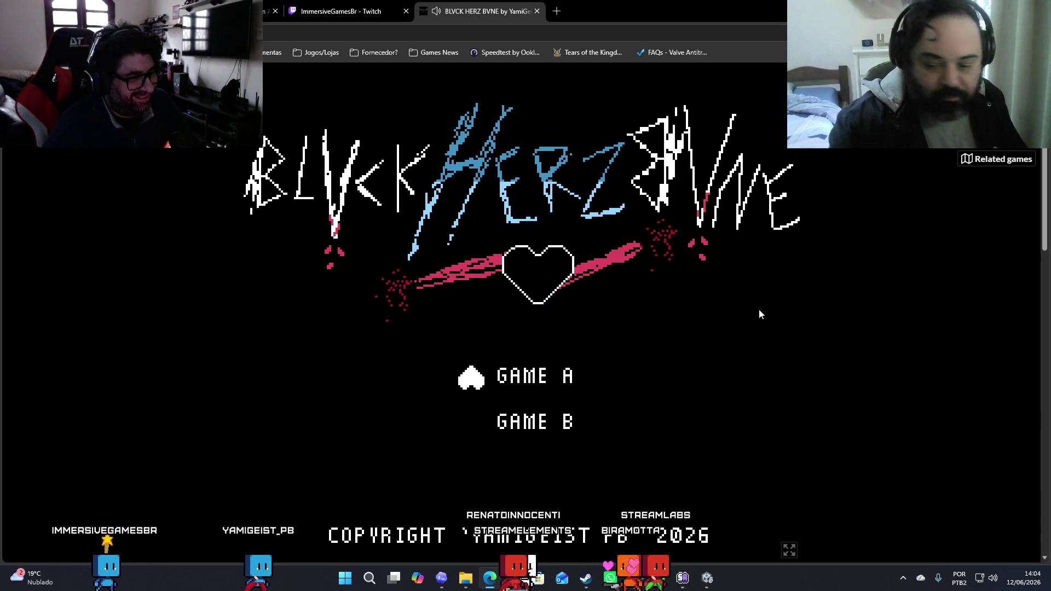
# Start Game A and fight through the orange creatures and the green boss
pyautogui.press('Return')
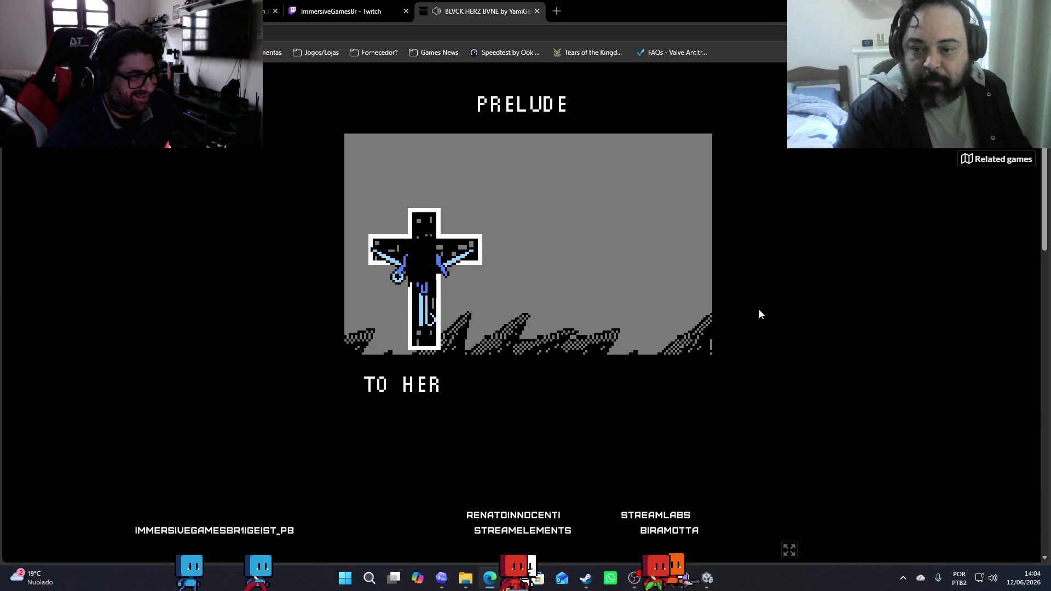
pyautogui.press('Right')
pyautogui.press('Right')
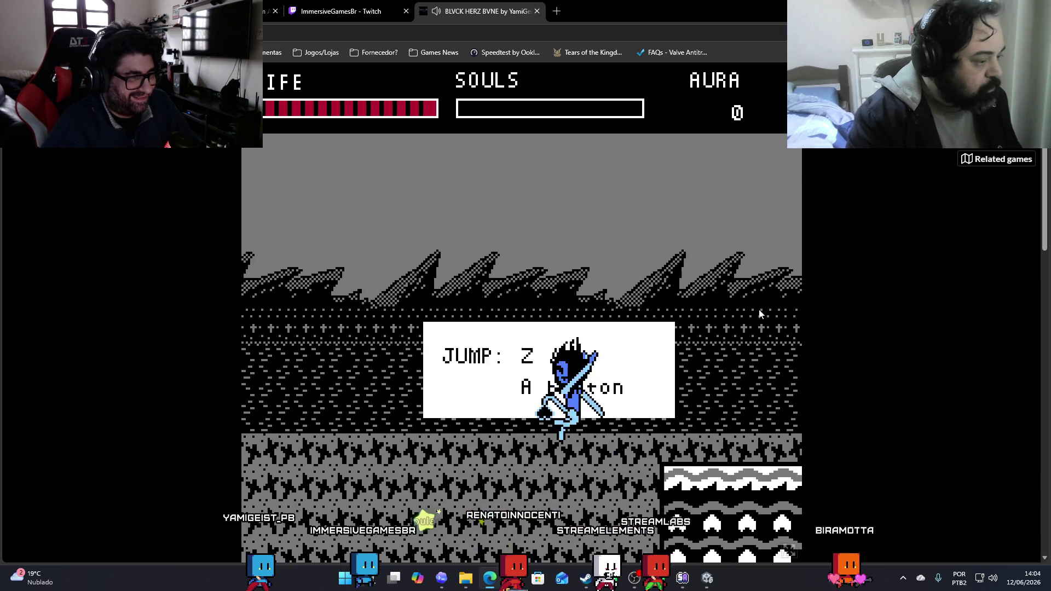
pyautogui.press('Right')
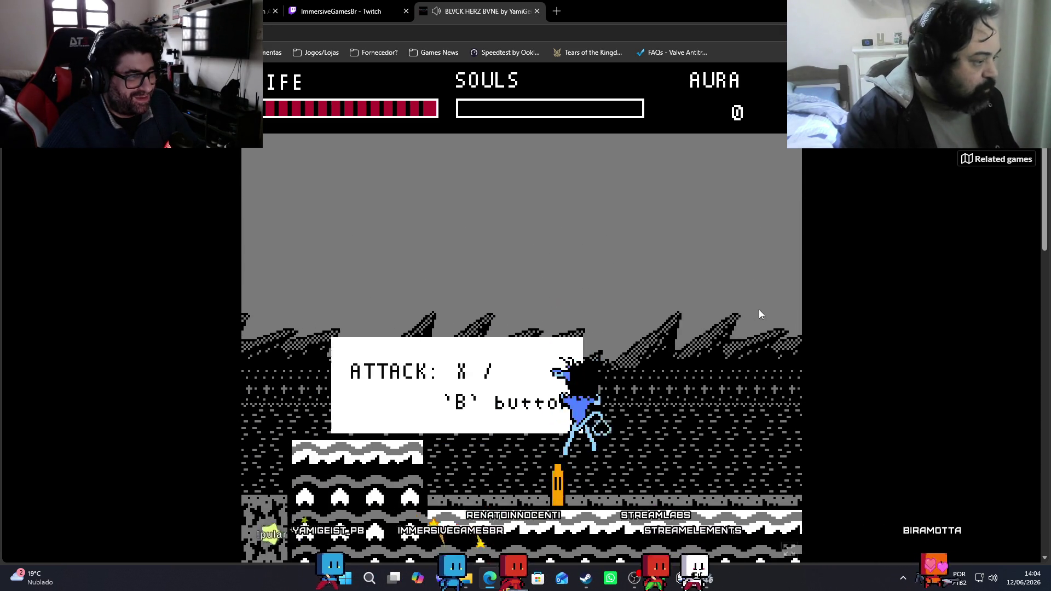
pyautogui.press('Right')
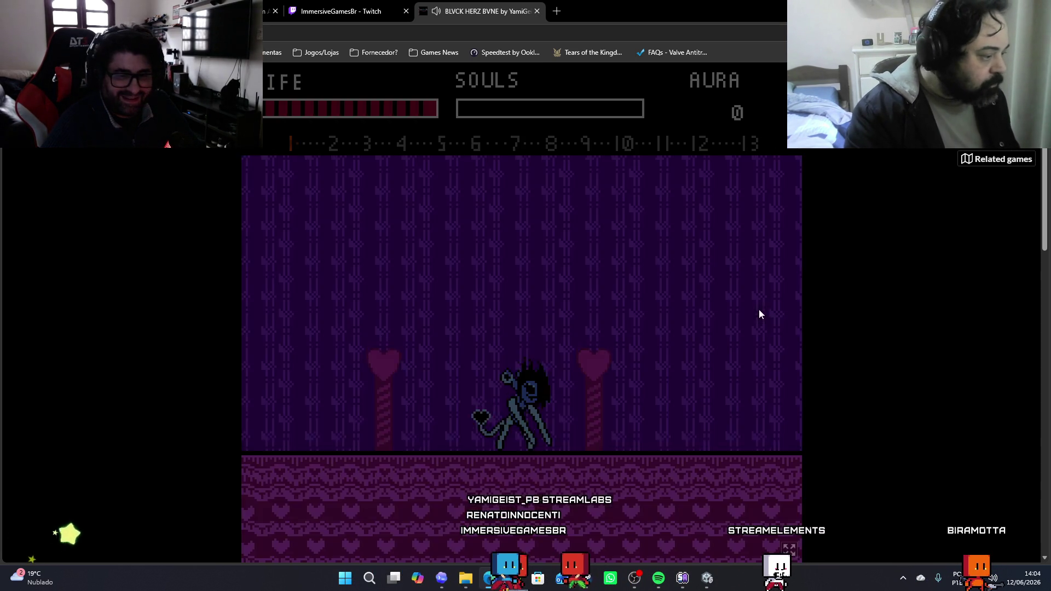
pyautogui.press('x')
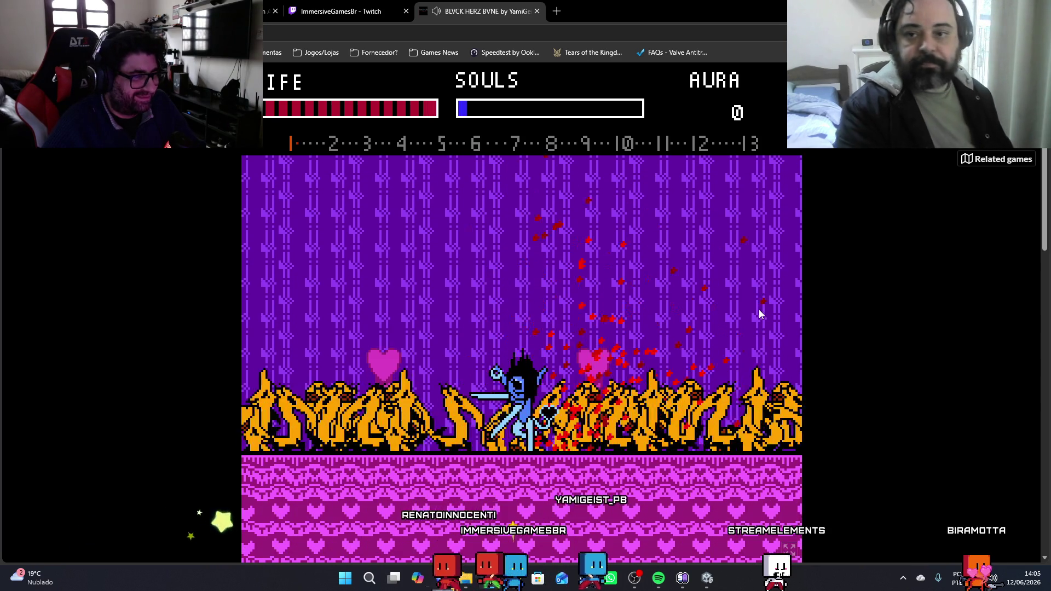
pyautogui.press('x')
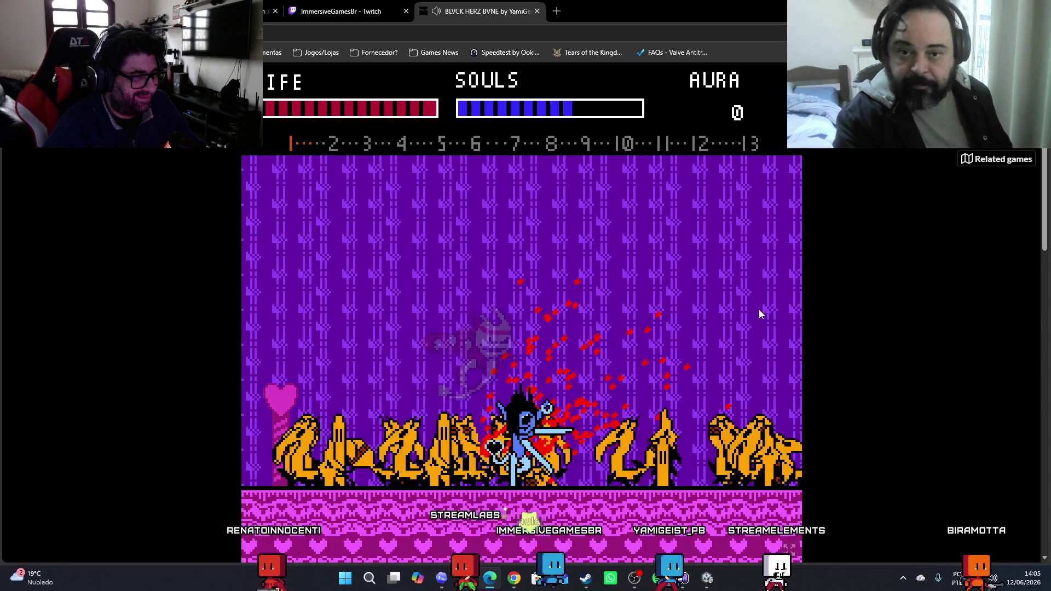
pyautogui.press('x')
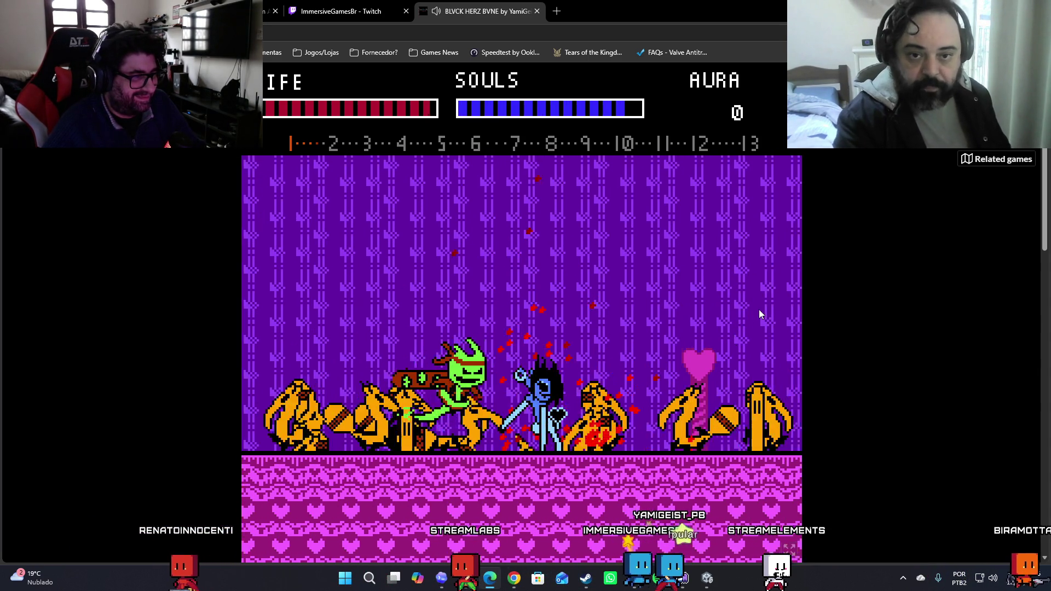
pyautogui.press('x')
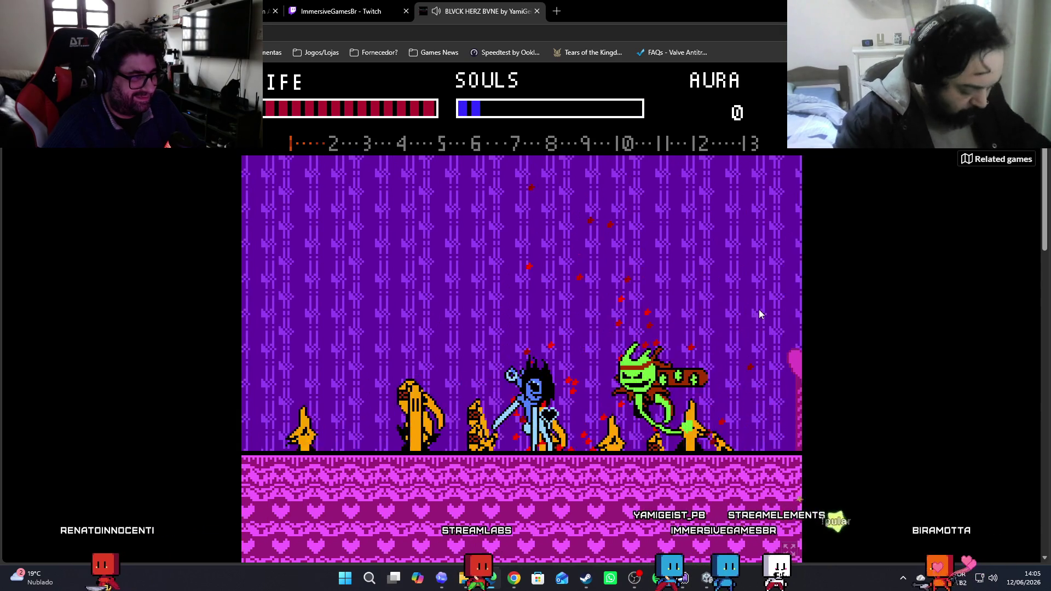
# Advance toward the heart-pattern wall, slashing enemy waves until Aura rises to 1
pyautogui.press('Right')
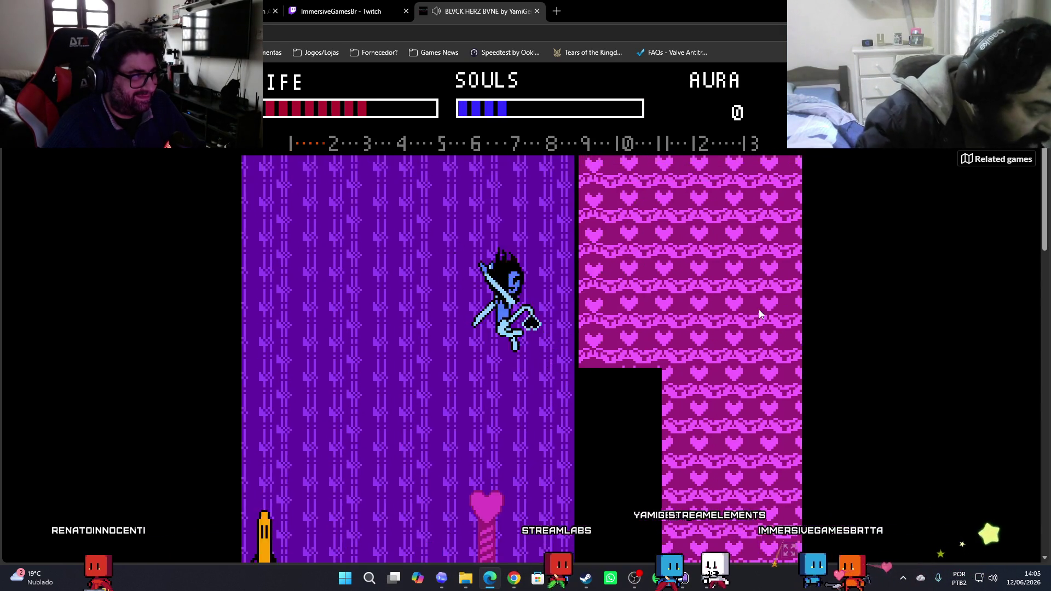
pyautogui.press('x')
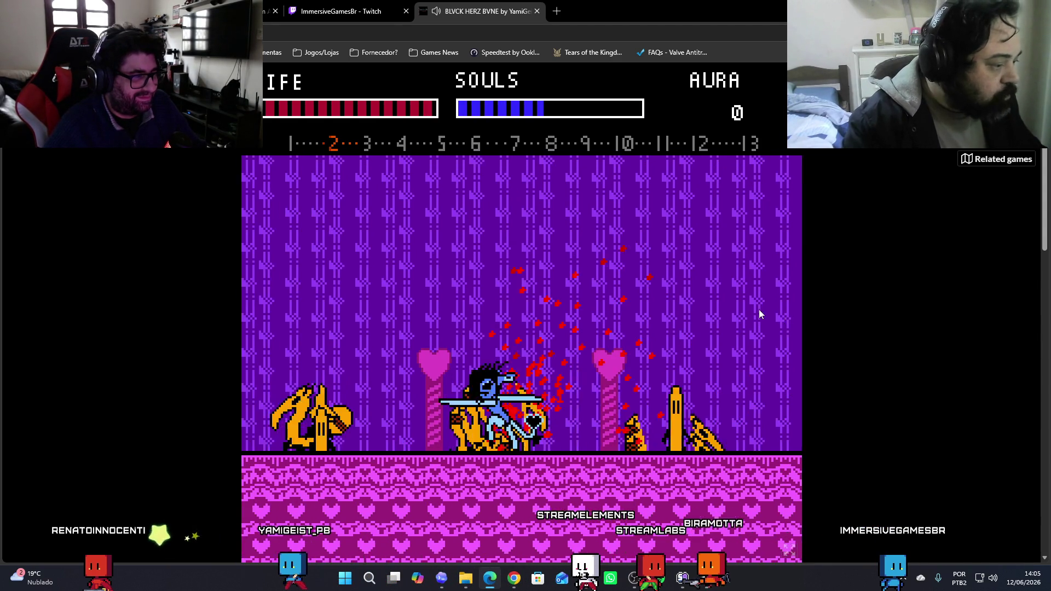
pyautogui.press('Right')
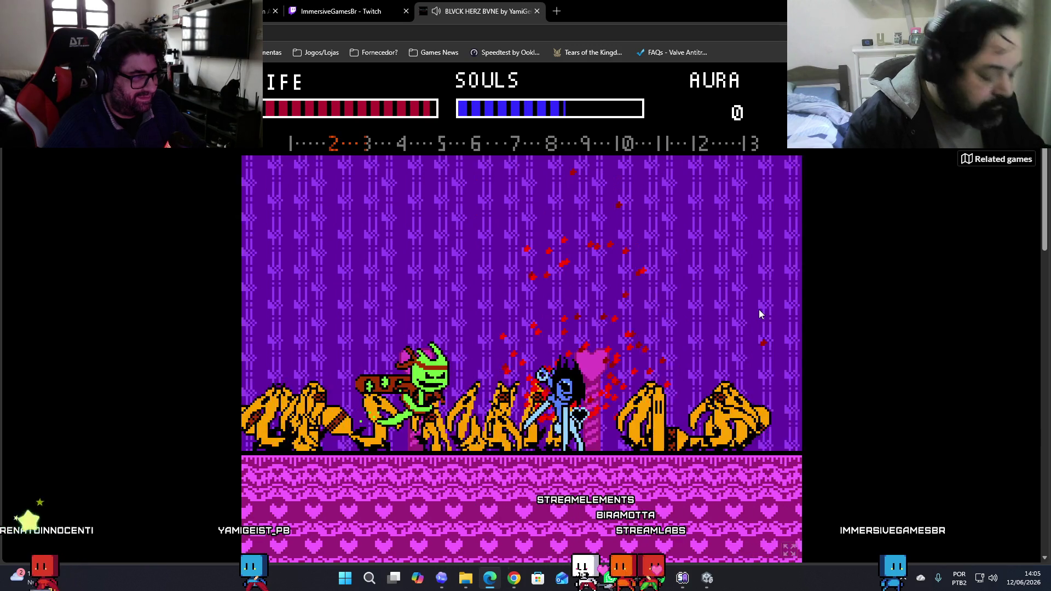
pyautogui.press('Right')
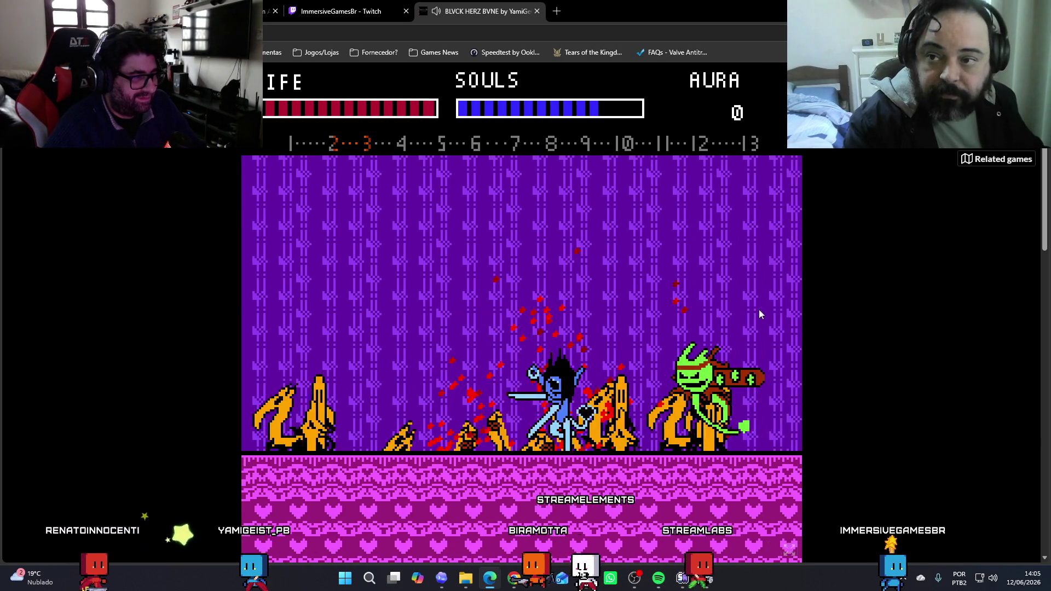
pyautogui.press('Right')
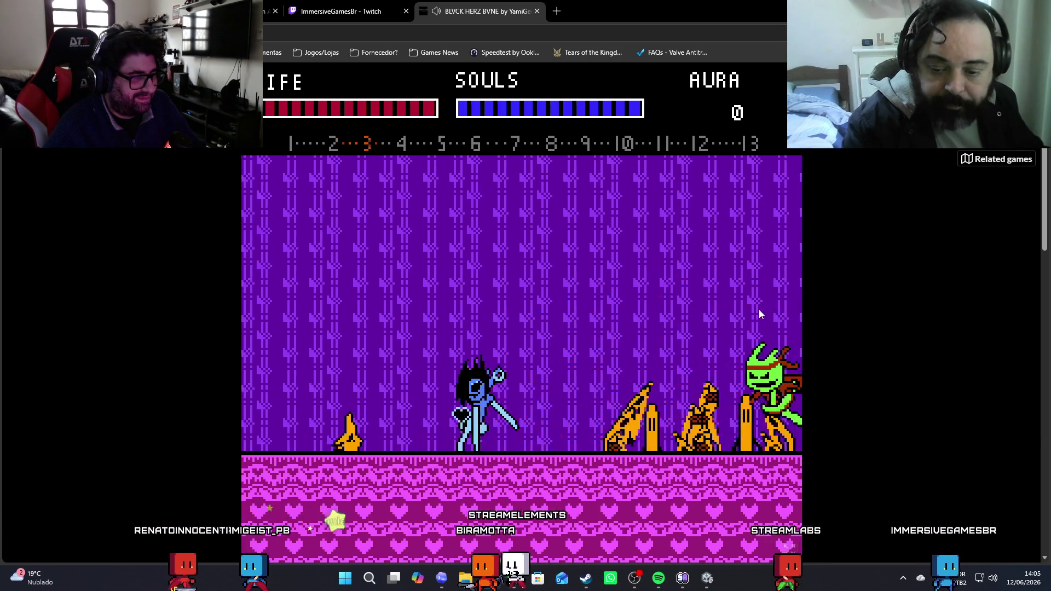
pyautogui.press('Right')
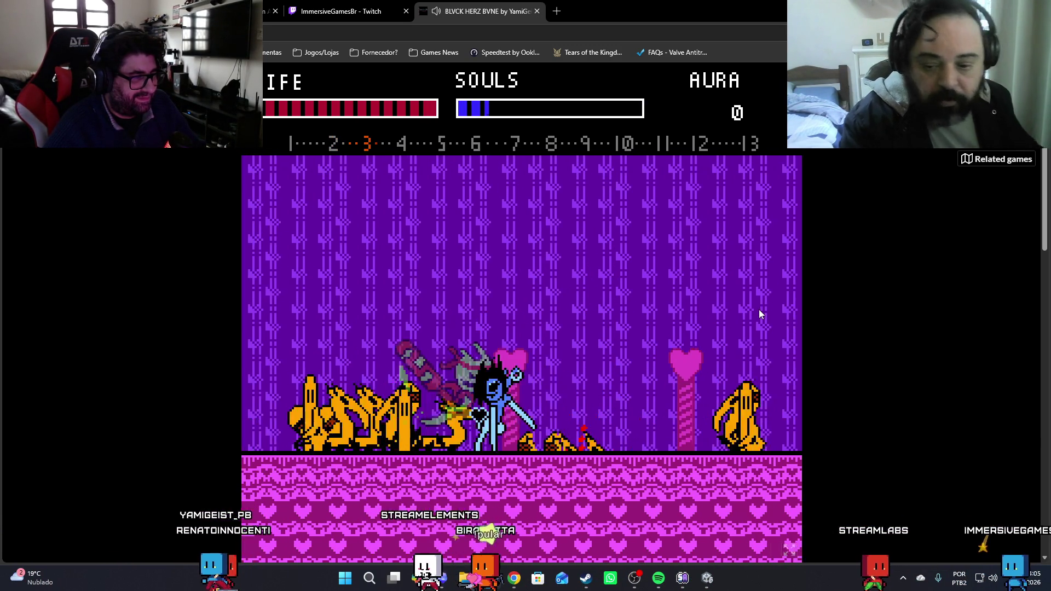
pyautogui.press('Left')
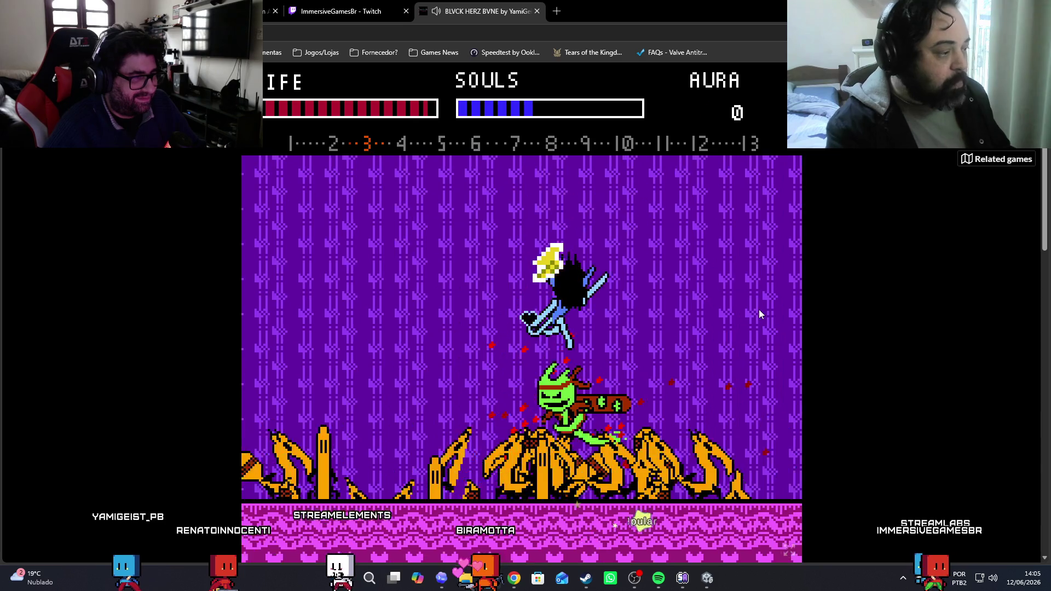
pyautogui.press('Right')
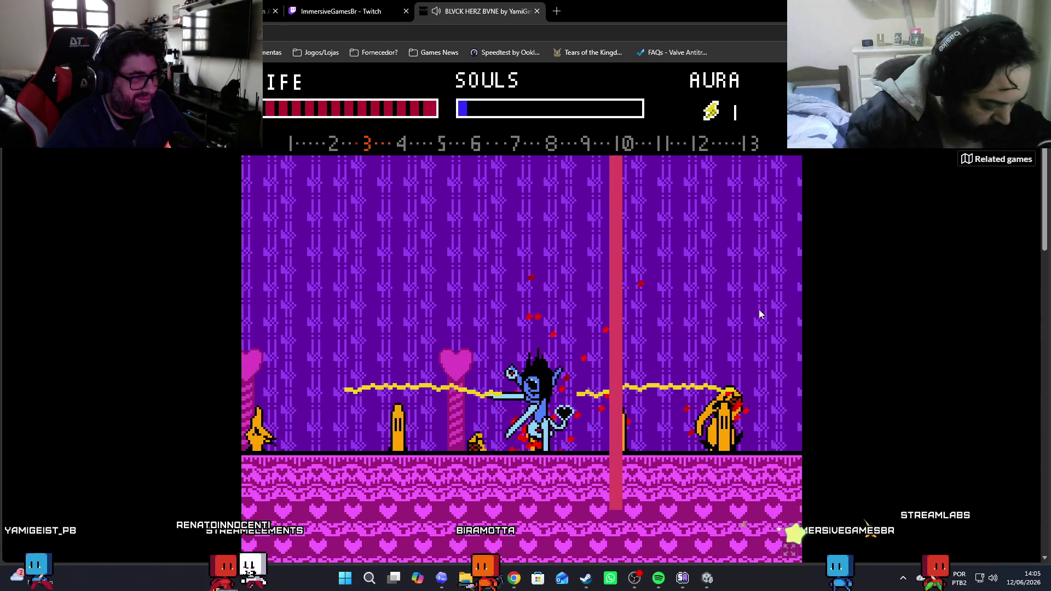
pyautogui.press('Right')
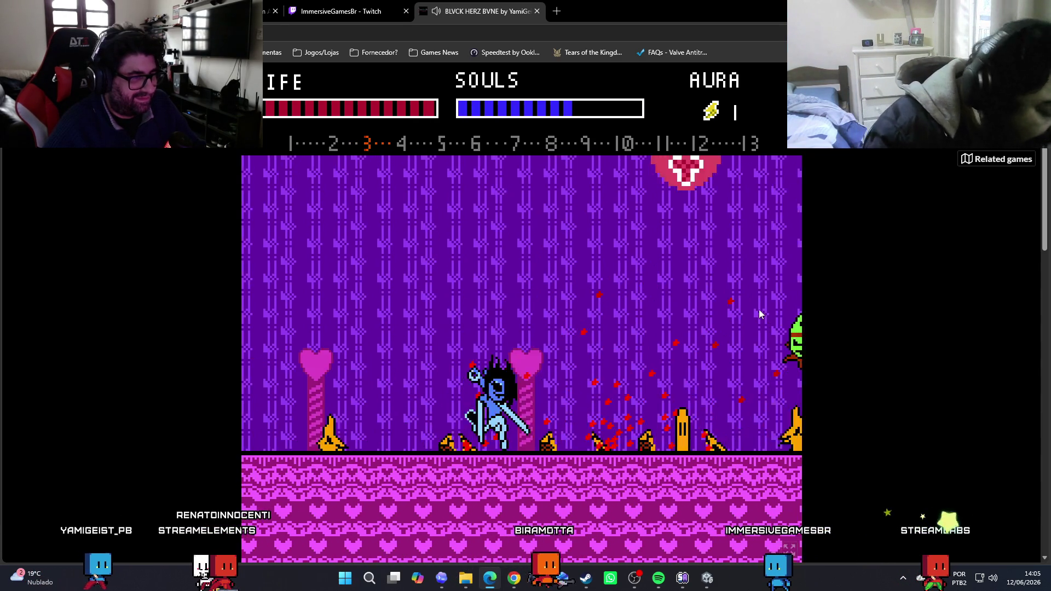
pyautogui.press('Left')
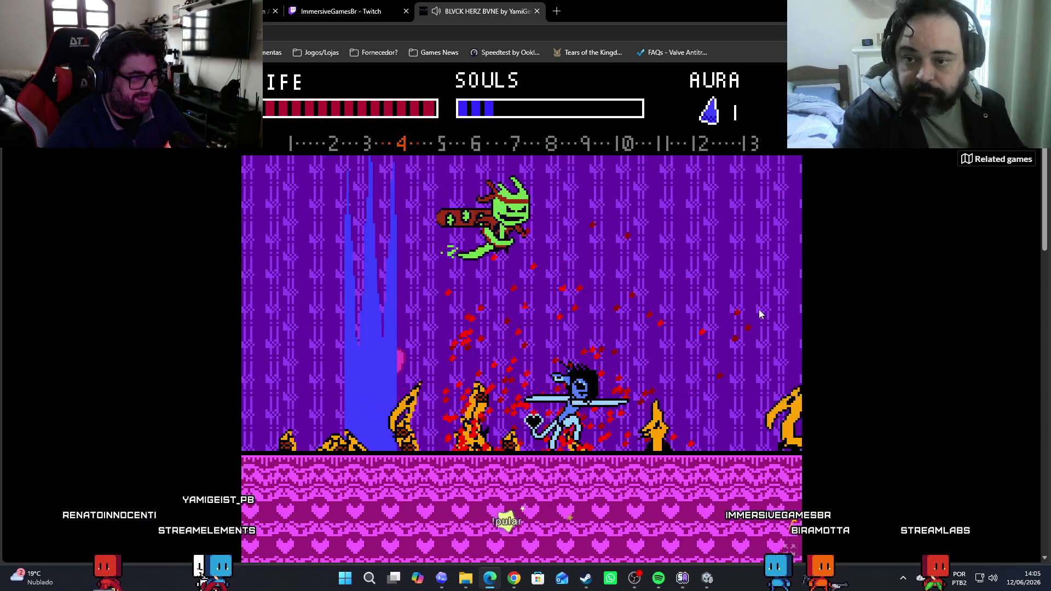
pyautogui.press('Right')
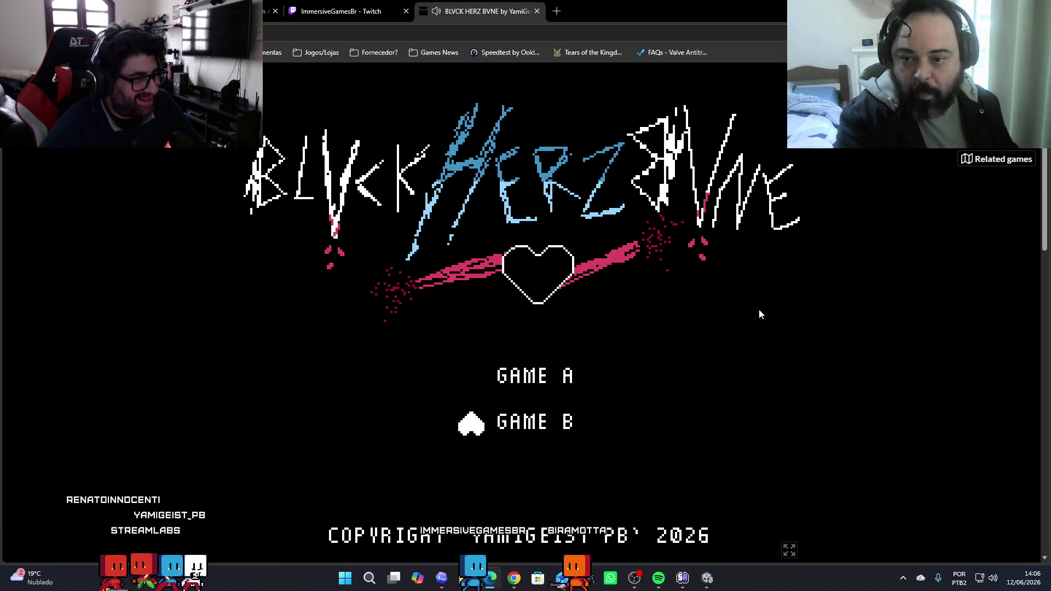
# Start a new BLVCK HERZ BVNE run, skip the prelude, and run right through the heart doorway
pyautogui.press('Return')
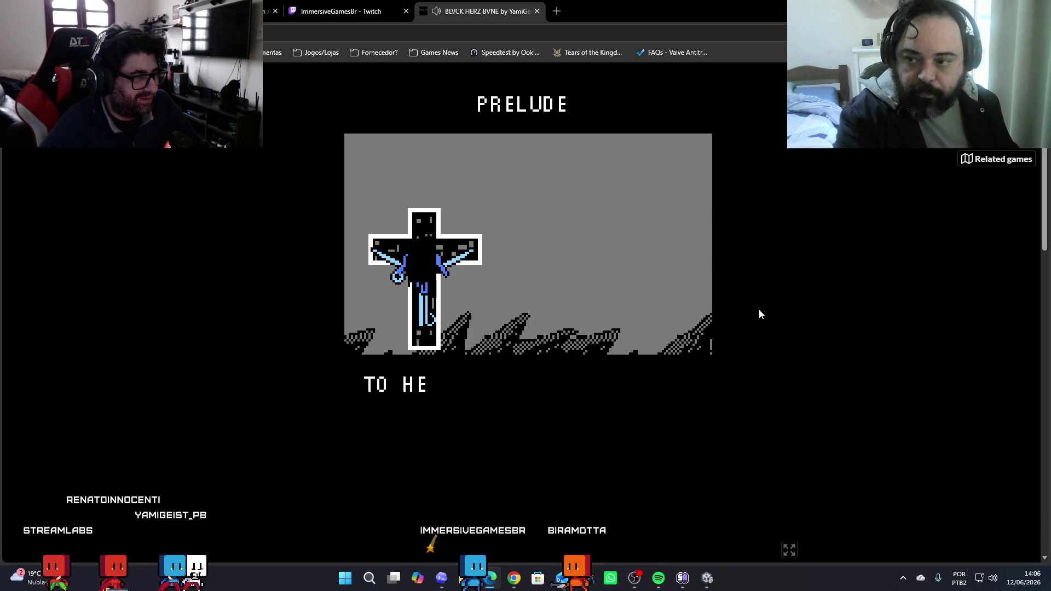
pyautogui.press('Return')
pyautogui.press('Right')
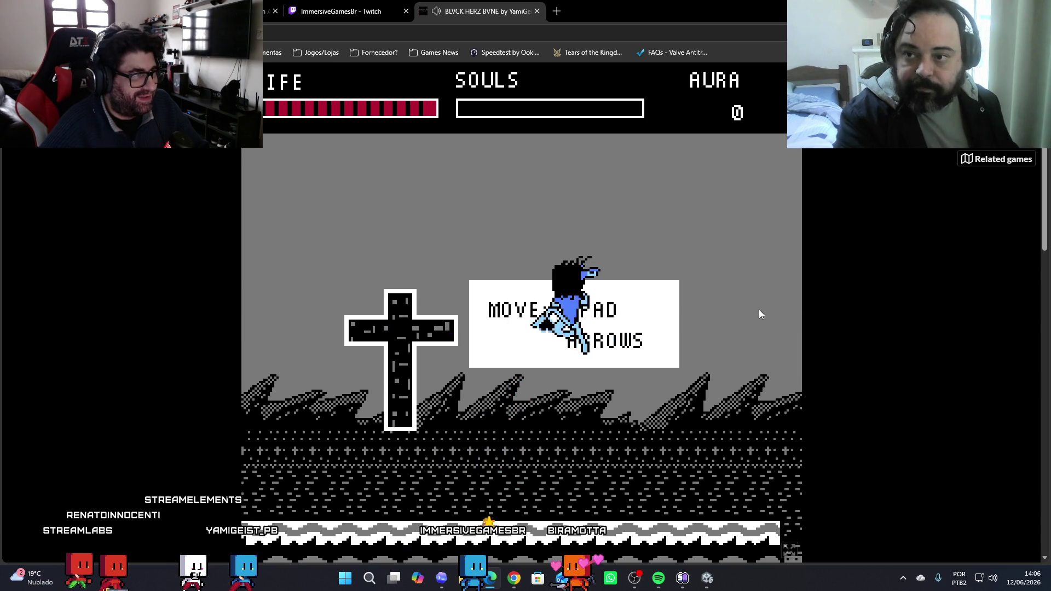
pyautogui.press('z')
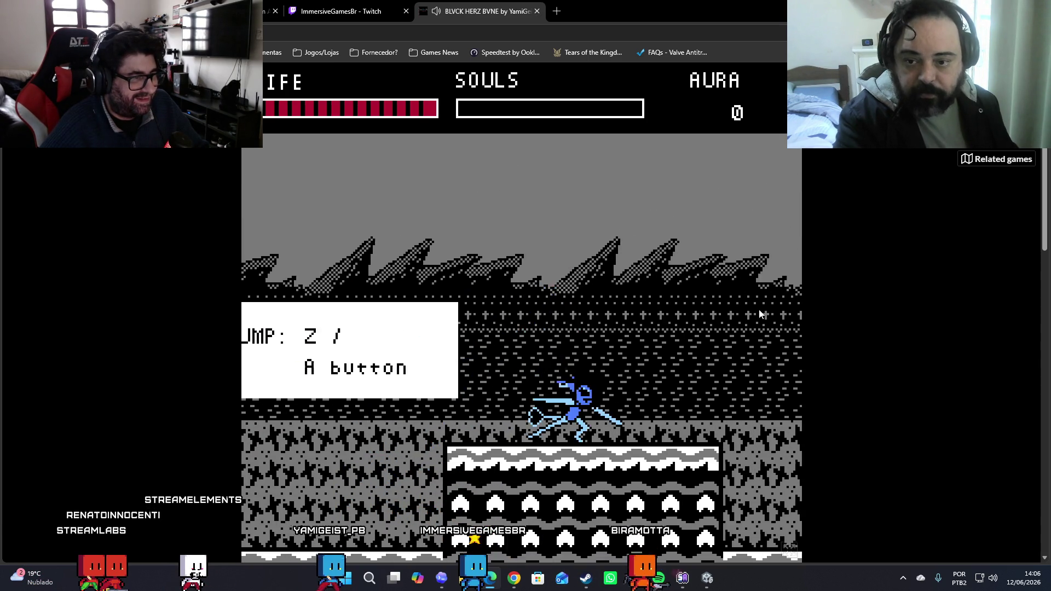
pyautogui.press('z')
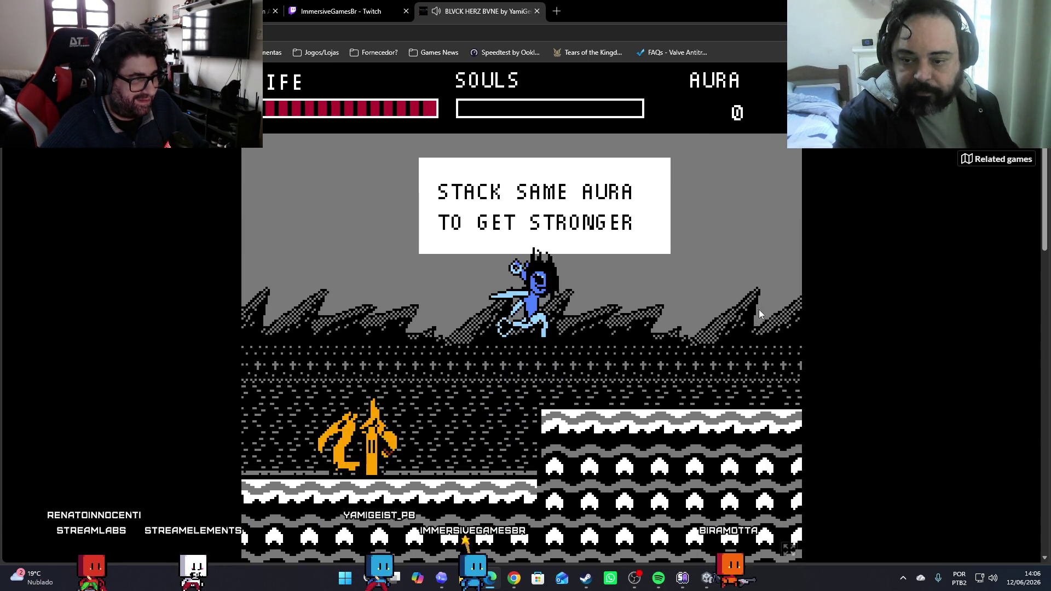
pyautogui.press('Up')
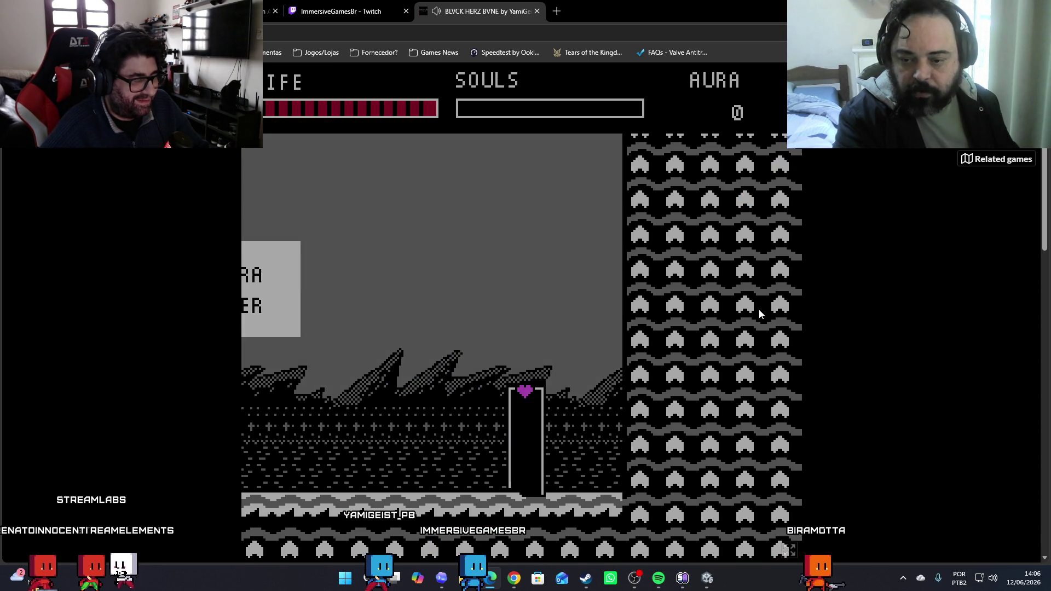
# Slash and jump over the golden enemies, attacking the green demon to build up souls
pyautogui.press('x')
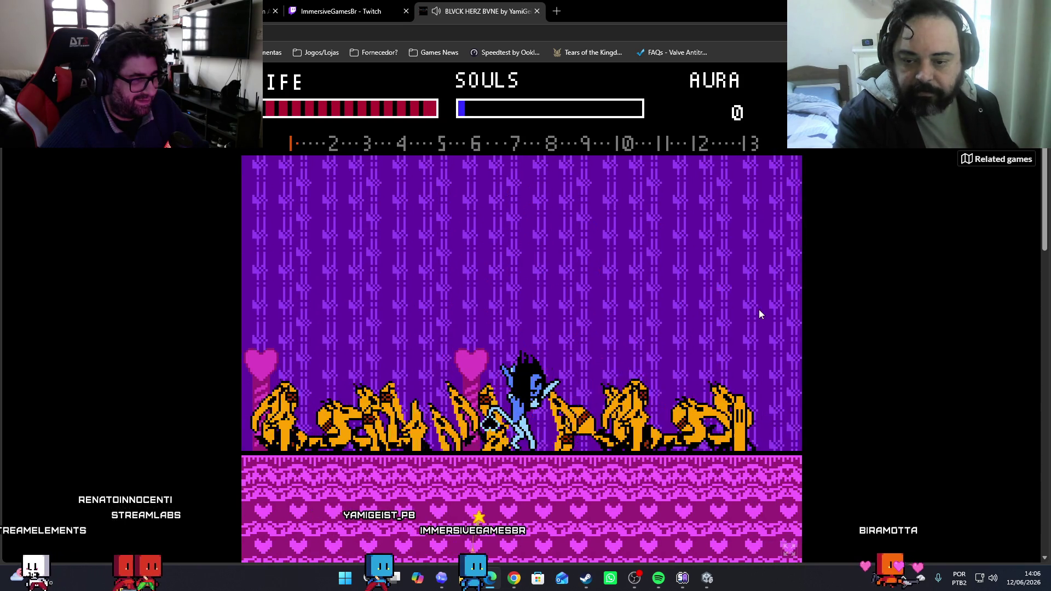
pyautogui.press('Left')
pyautogui.press('x')
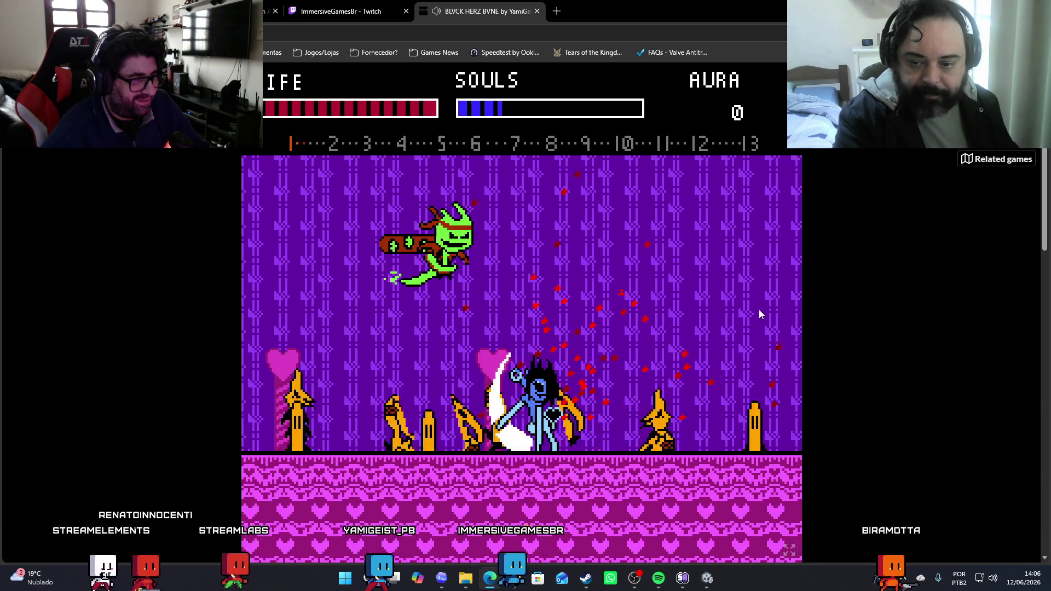
pyautogui.press('x')
pyautogui.press('z')
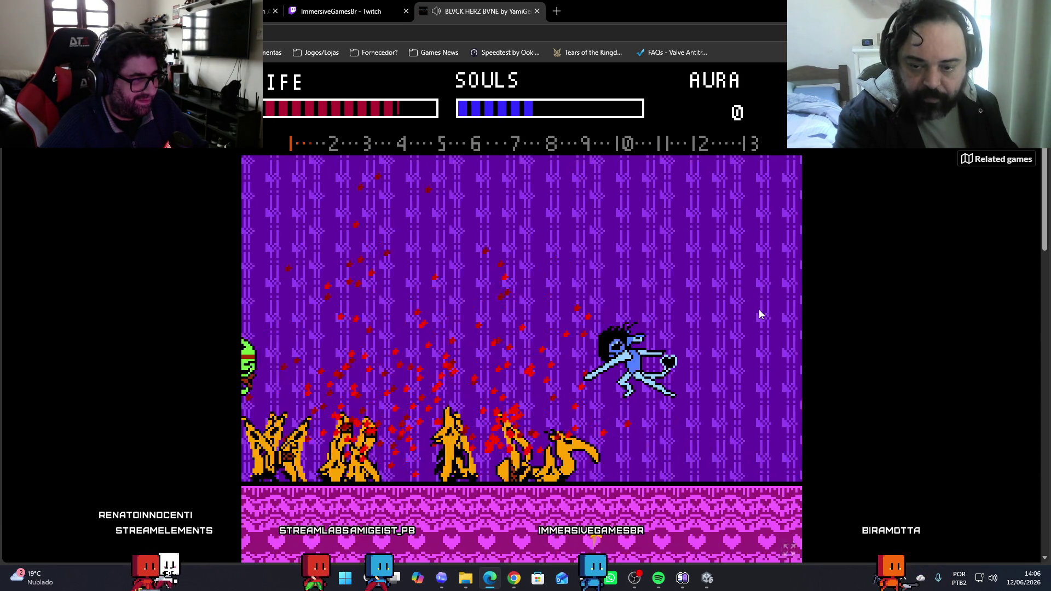
pyautogui.press('x')
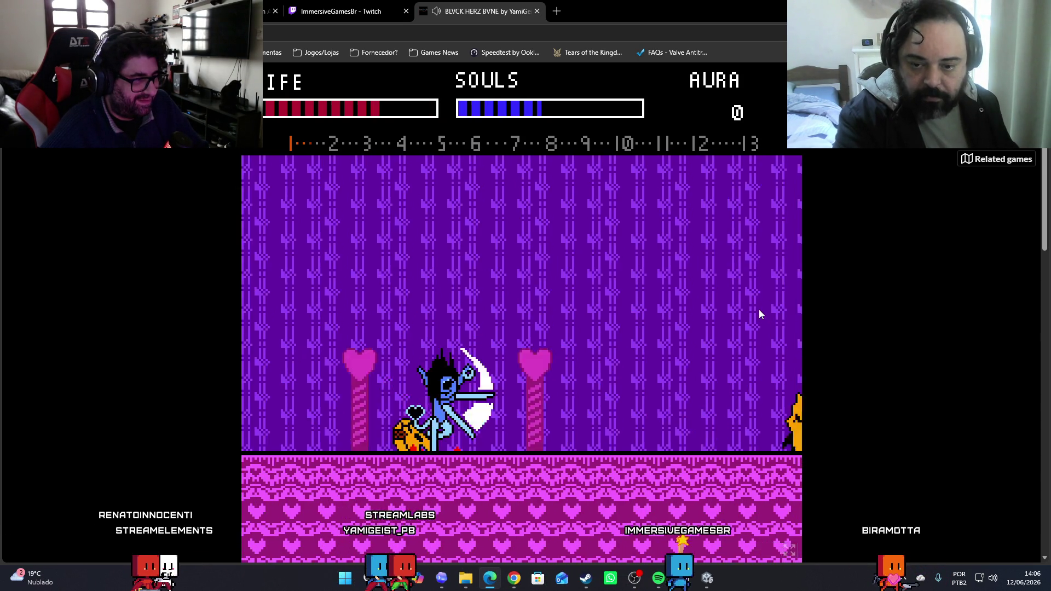
pyautogui.press('Right')
pyautogui.press('x')
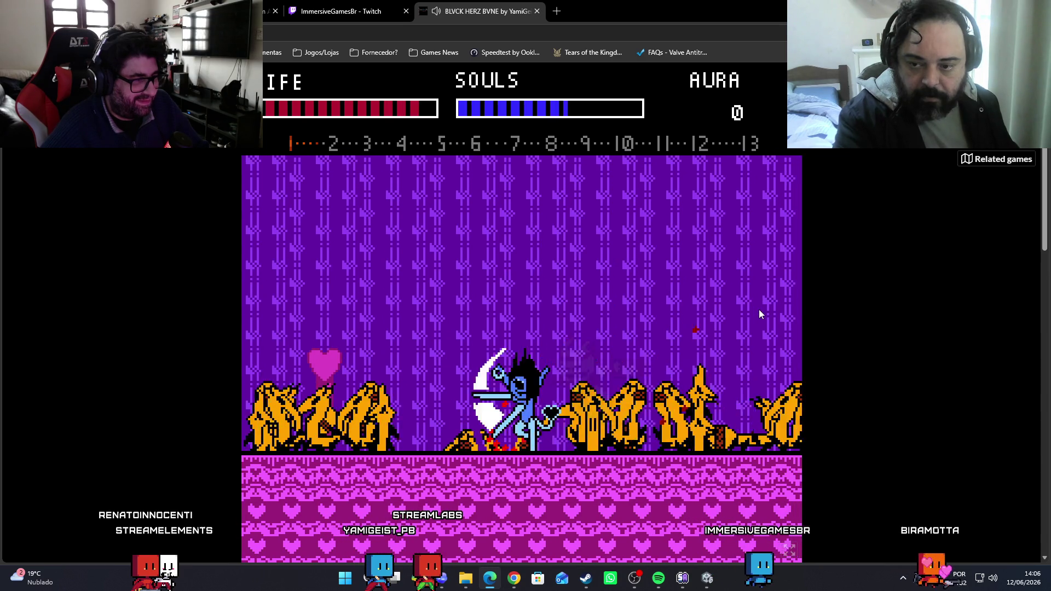
pyautogui.press('x')
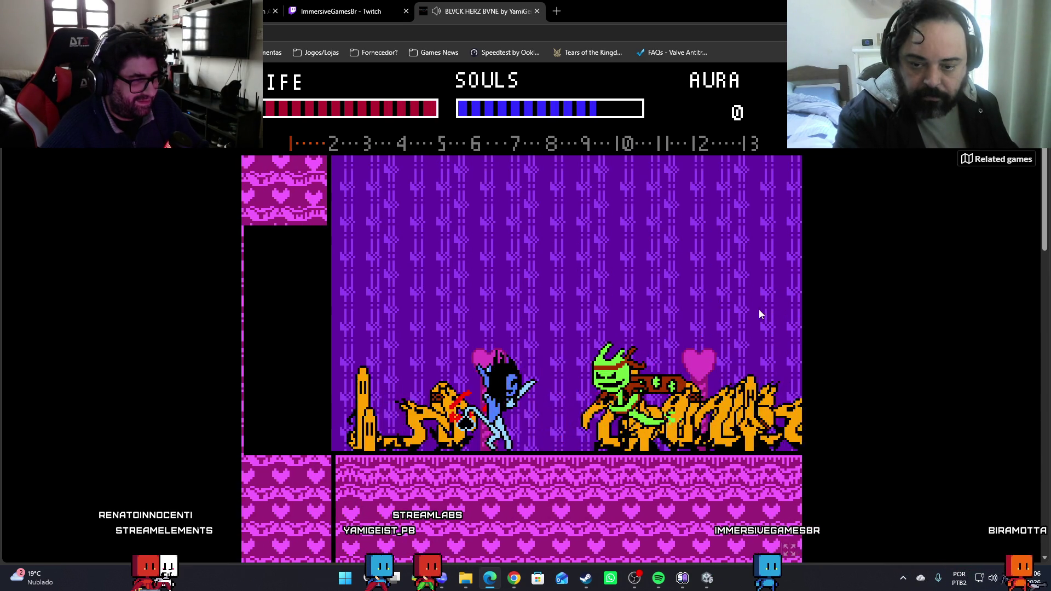
# Keep fighting the green demon by the pink wall and heart pillar to refill souls
pyautogui.press('Right')
pyautogui.press('x')
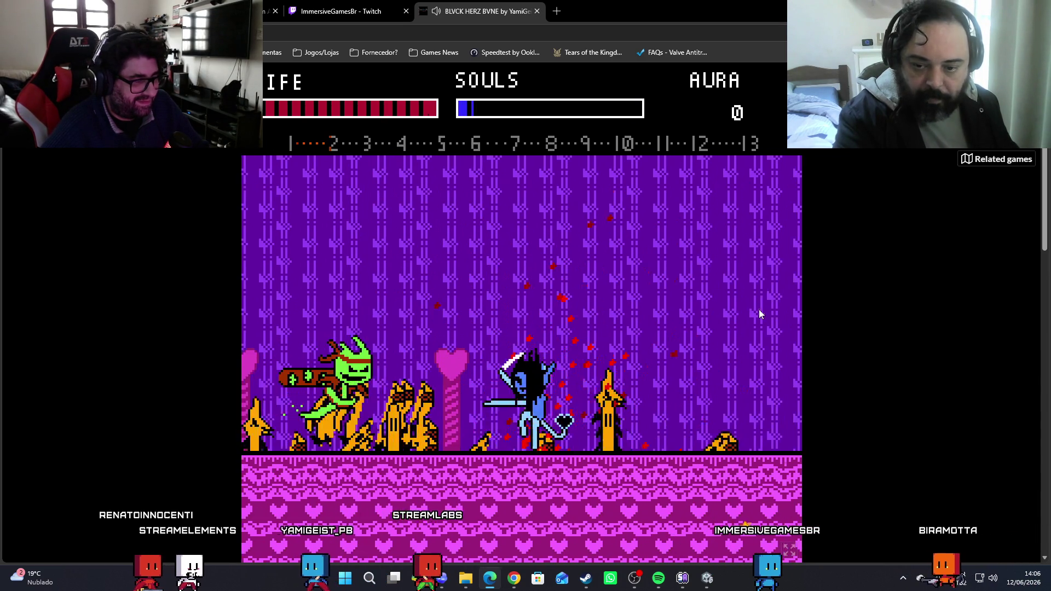
pyautogui.press('x')
pyautogui.press('Left')
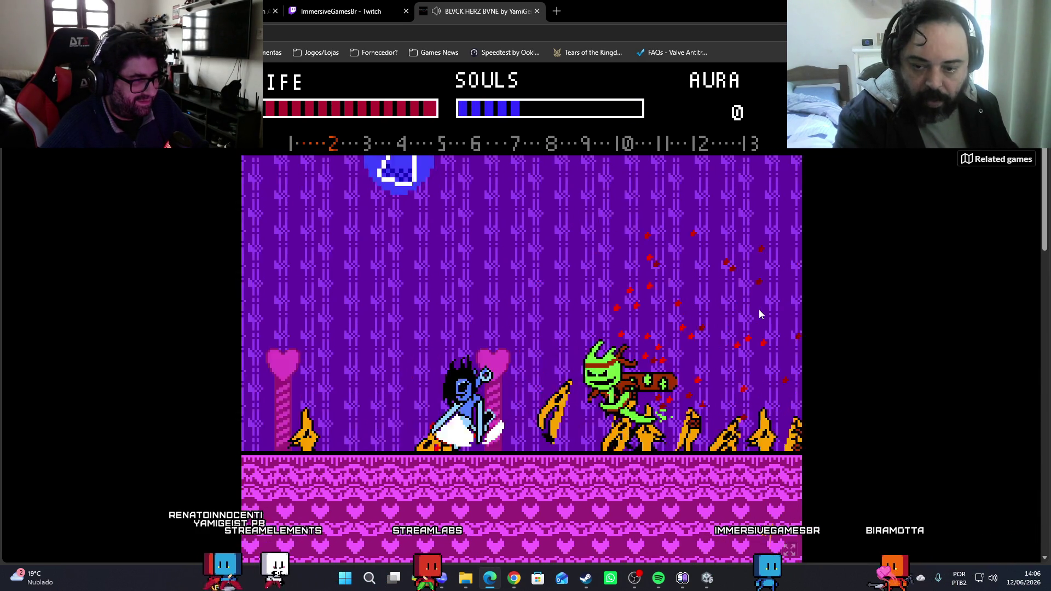
pyautogui.press('x')
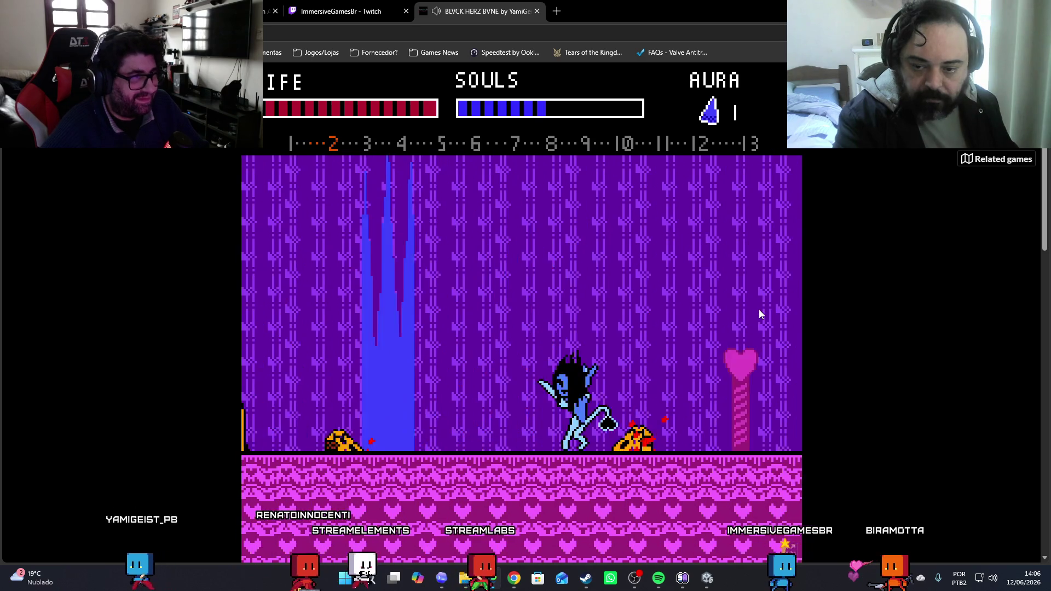
pyautogui.press('Right')
pyautogui.press('x')
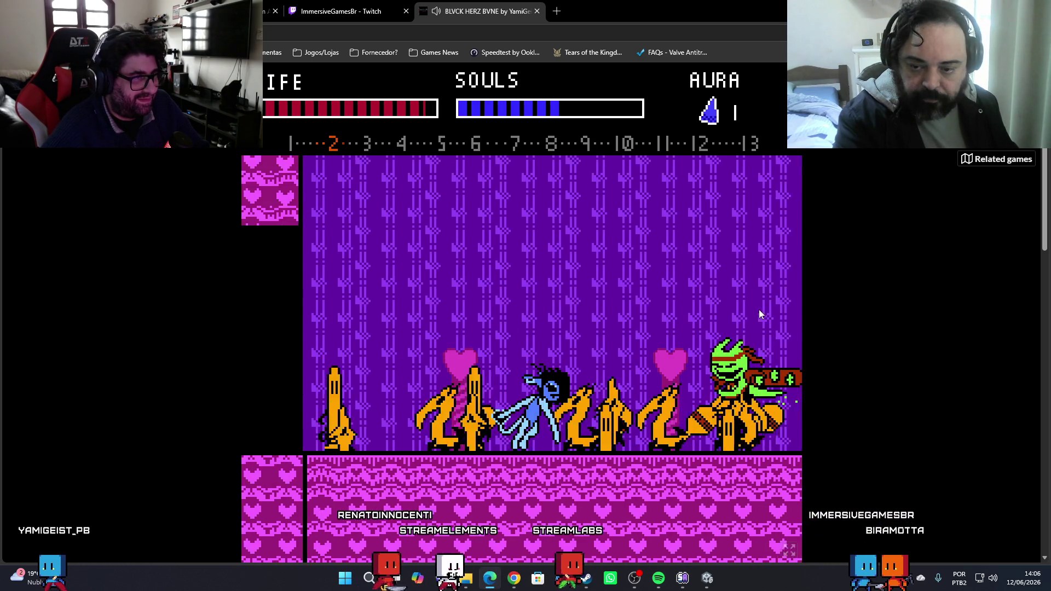
pyautogui.press('x')
pyautogui.press('Left')
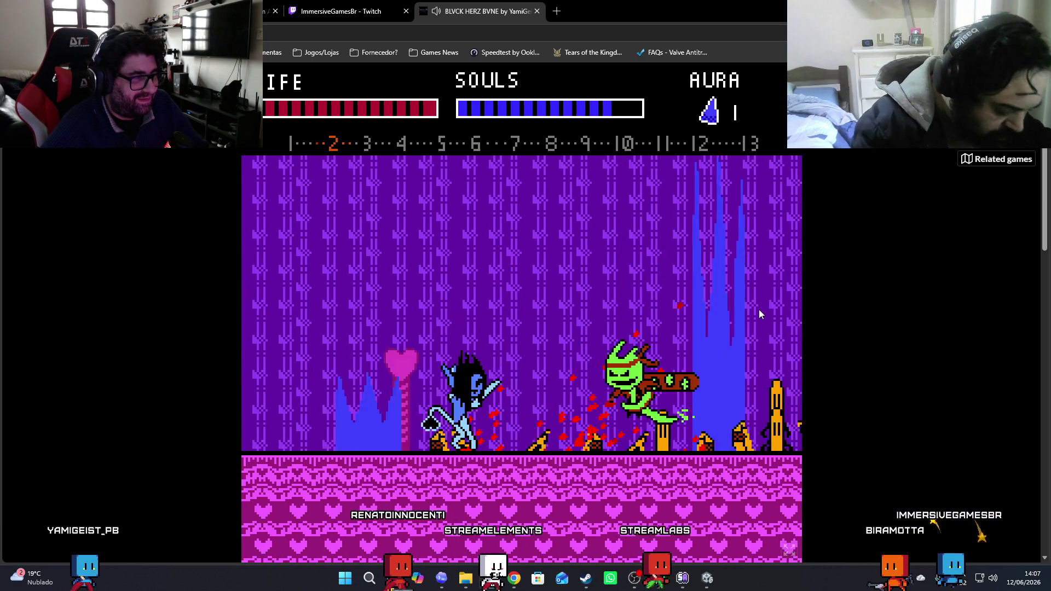
# Unleash soul attacks with C on the enemies while advancing right
pyautogui.press('Right')
pyautogui.press('c')
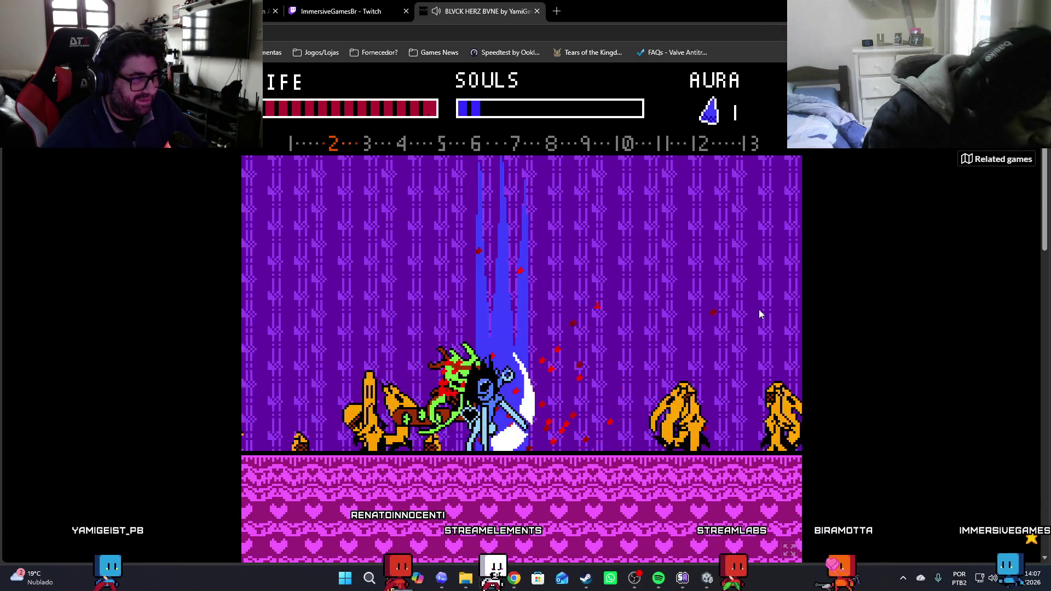
pyautogui.press('x')
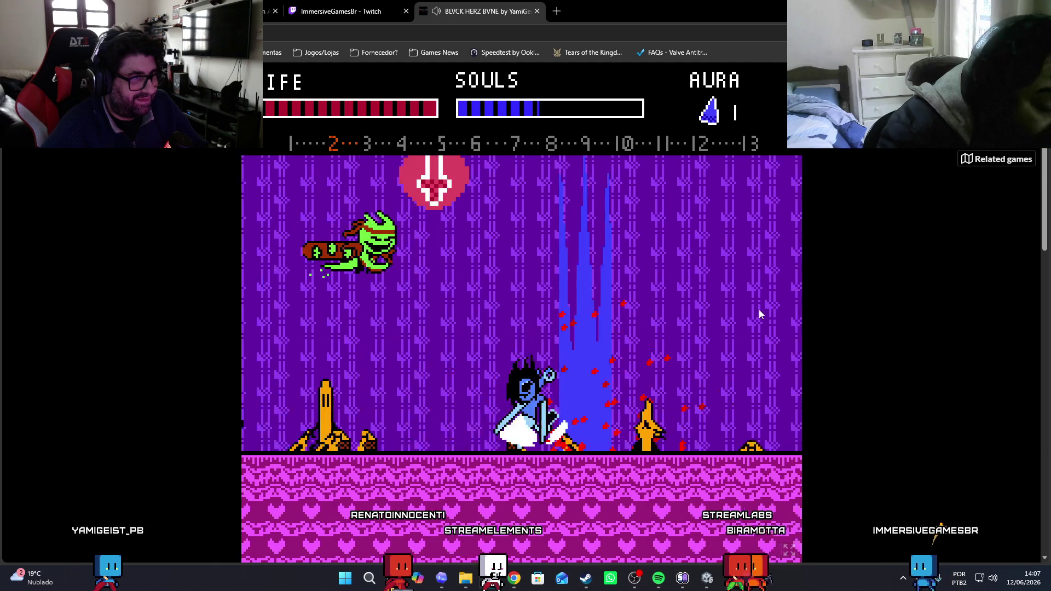
pyautogui.press('Right')
pyautogui.press('x')
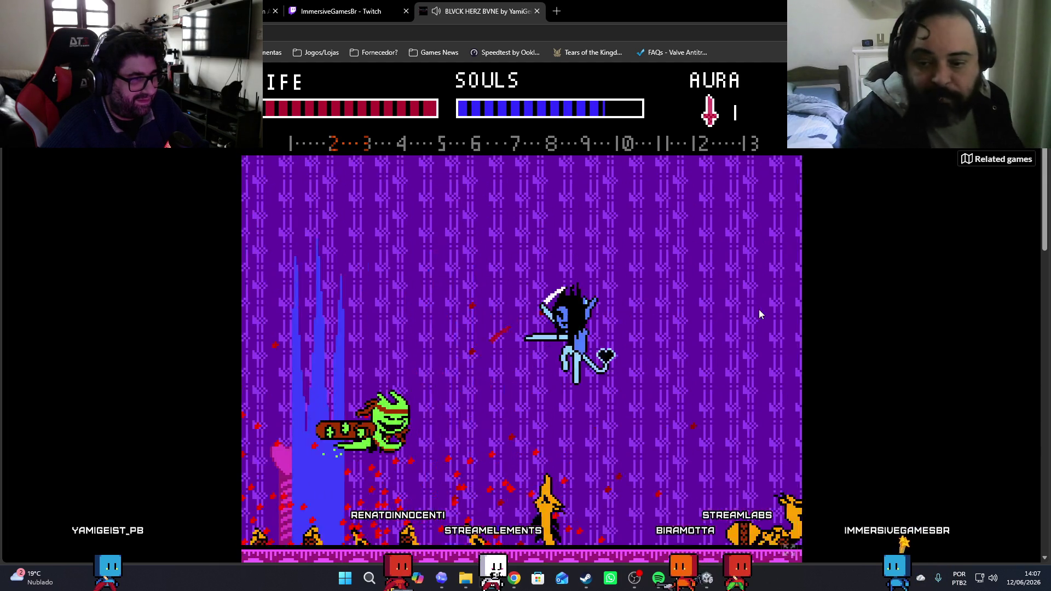
pyautogui.press('Right')
pyautogui.press('c')
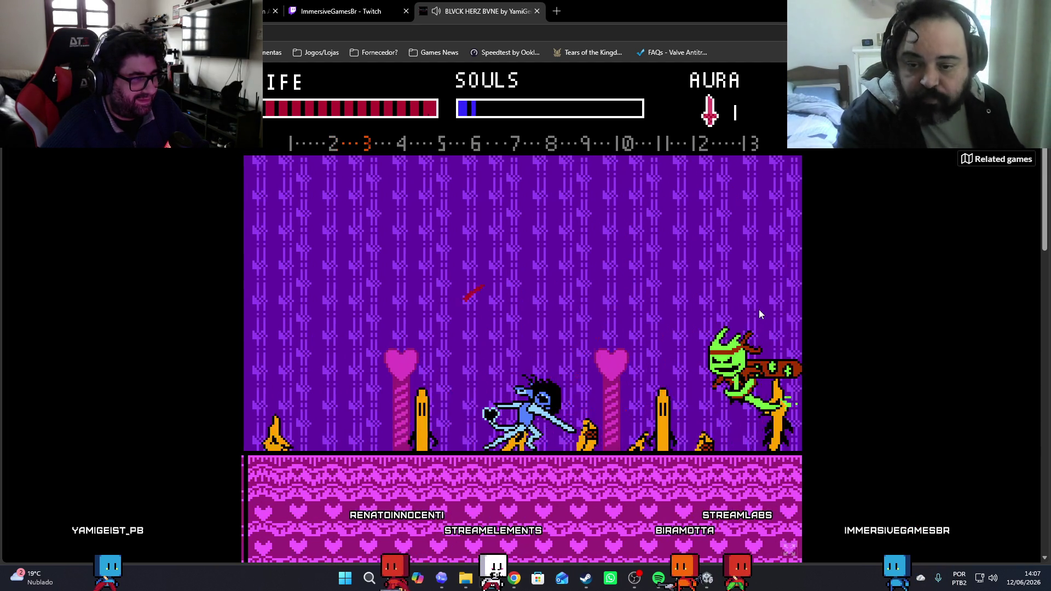
# Strike the green enemy repeatedly for souls, then spend them on a blue pillar attack
pyautogui.press('Right')
pyautogui.press('x')
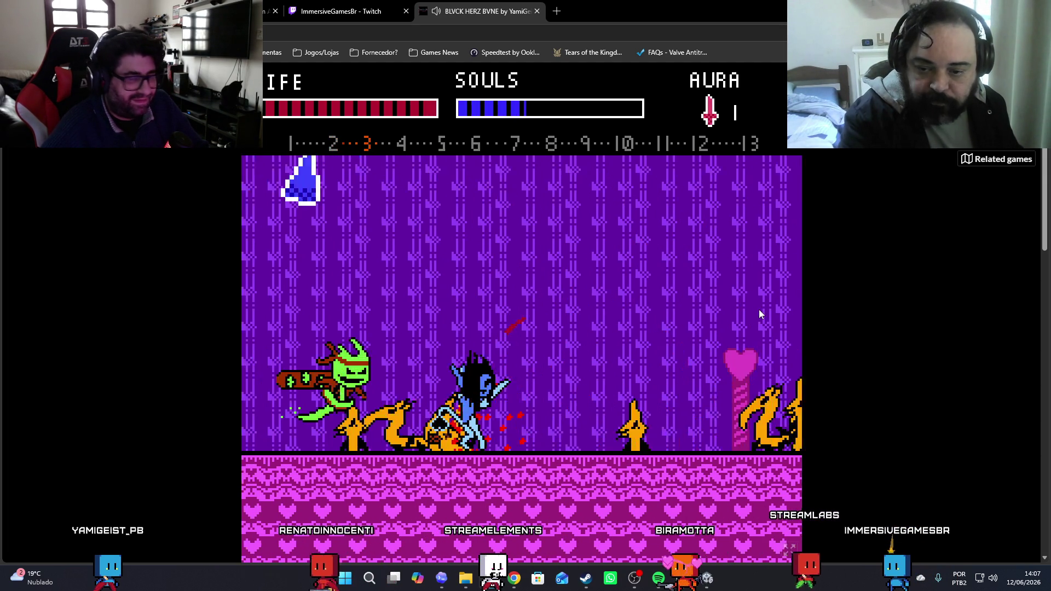
pyautogui.press('Right')
pyautogui.press('Left')
pyautogui.press('x')
pyautogui.press('Left')
pyautogui.press('x')
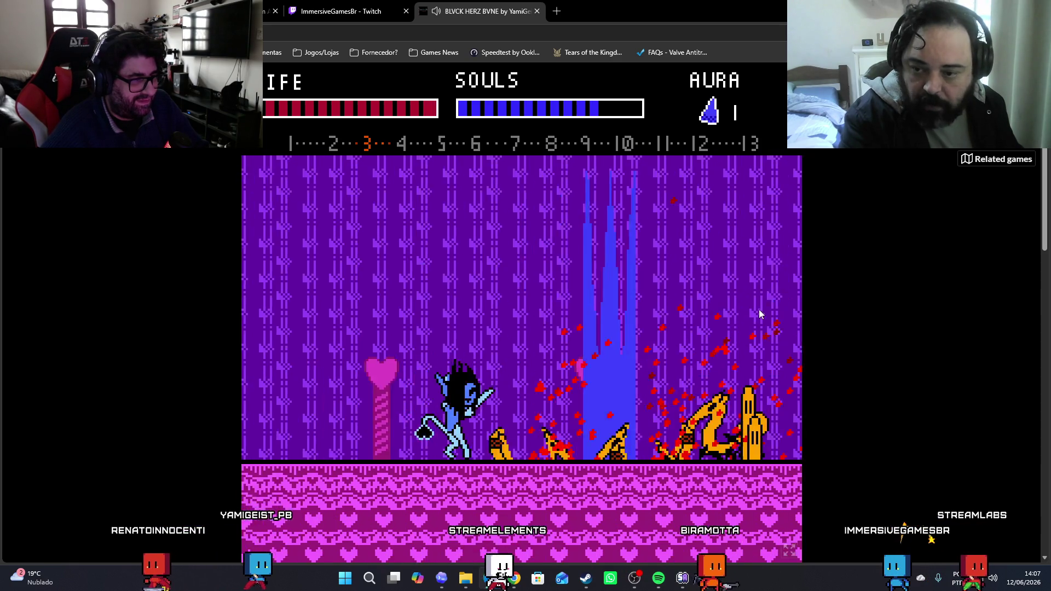
pyautogui.press('Left')
pyautogui.press('x')
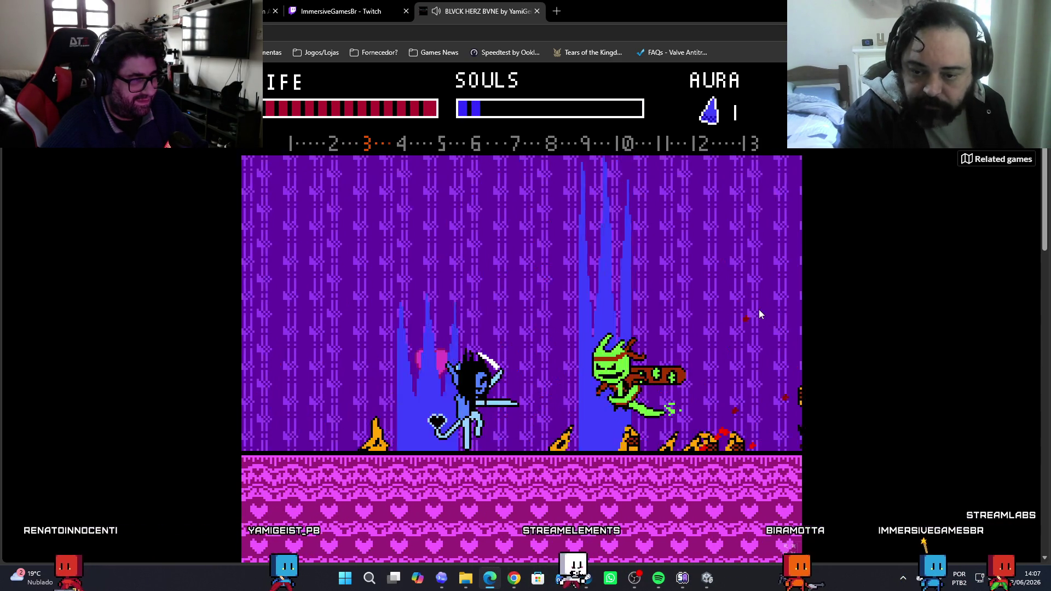
# Slash enemies past the wall and blue pillar, spending souls on spear strikes
pyautogui.press('Left')
pyautogui.press('x')
pyautogui.press('Right')
pyautogui.press('x')
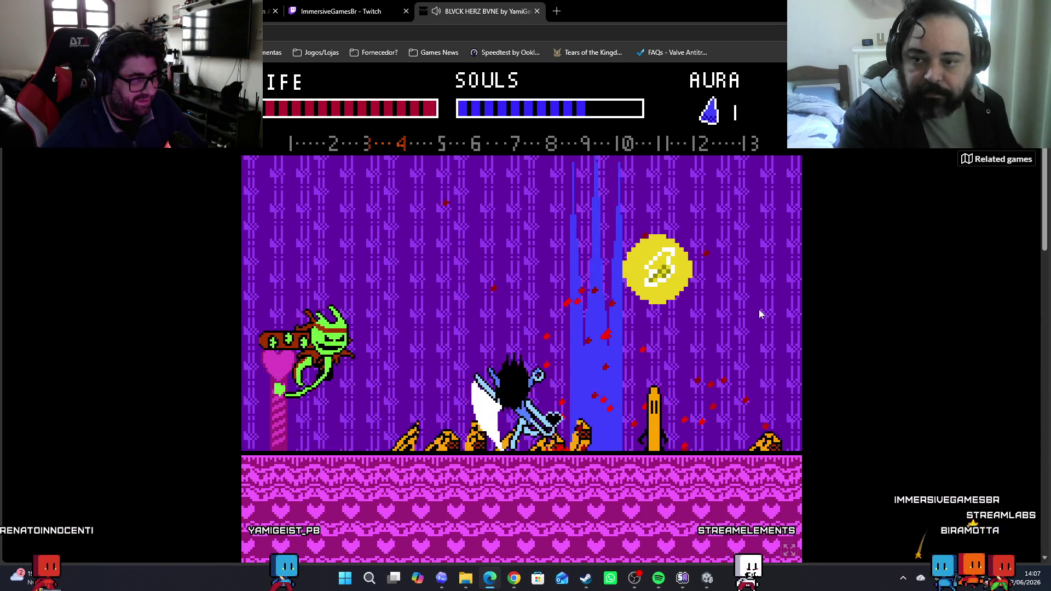
pyautogui.press('x')
pyautogui.press('Left')
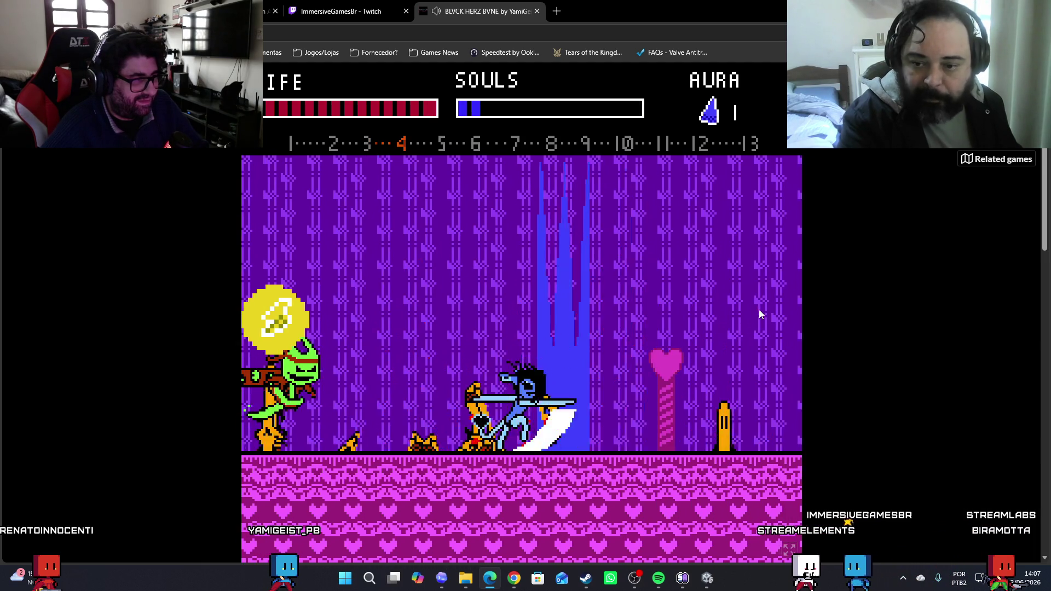
pyautogui.press('Left')
pyautogui.press('x')
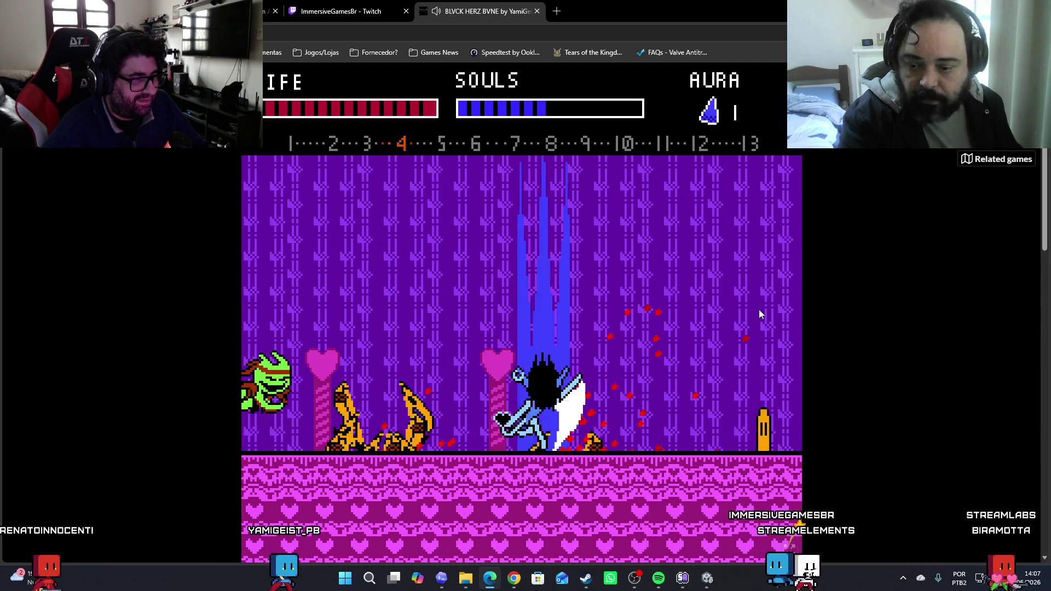
pyautogui.press('x')
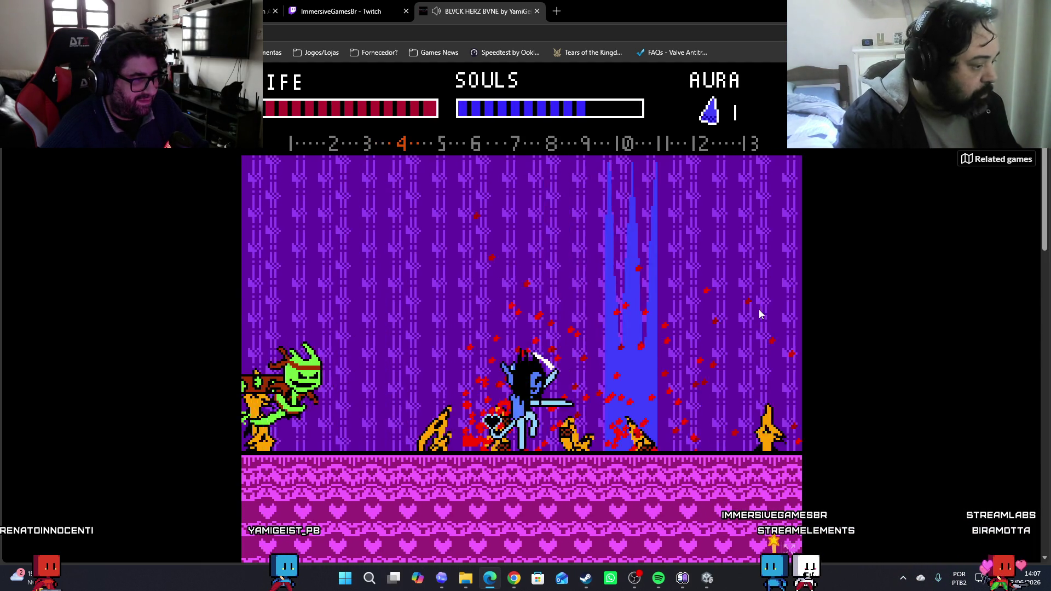
pyautogui.press('x')
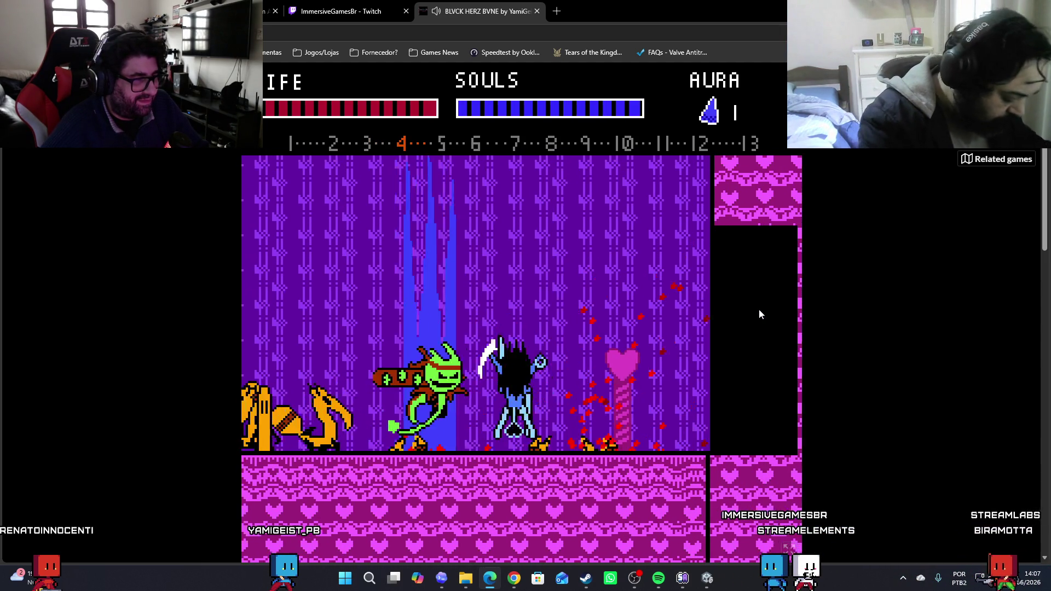
# Advance right through the next rooms into stage 5, slashing enemies
pyautogui.press('Right')
pyautogui.press('x')
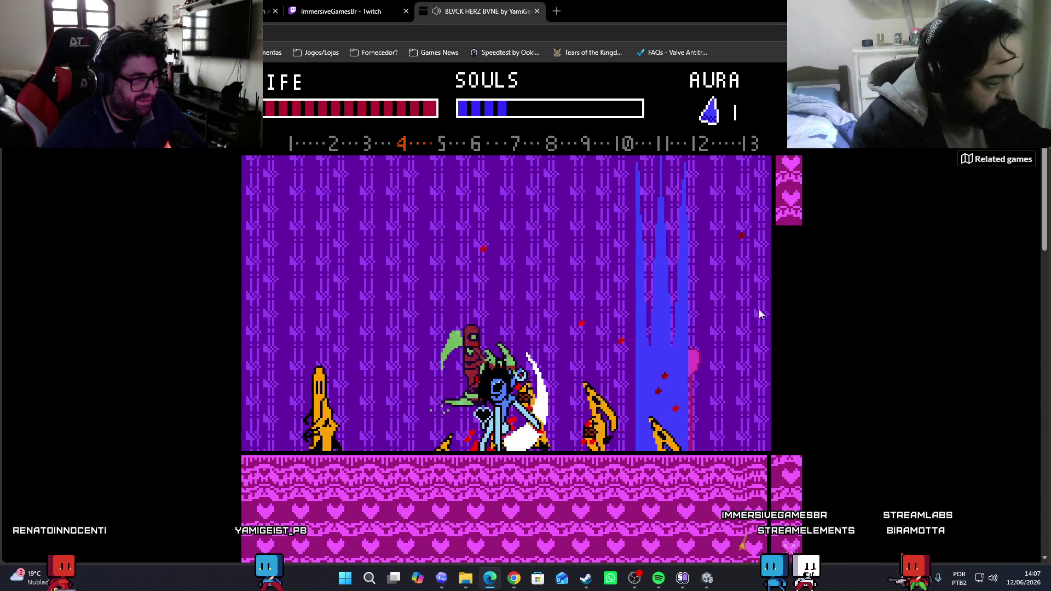
pyautogui.press('Right')
pyautogui.press('x')
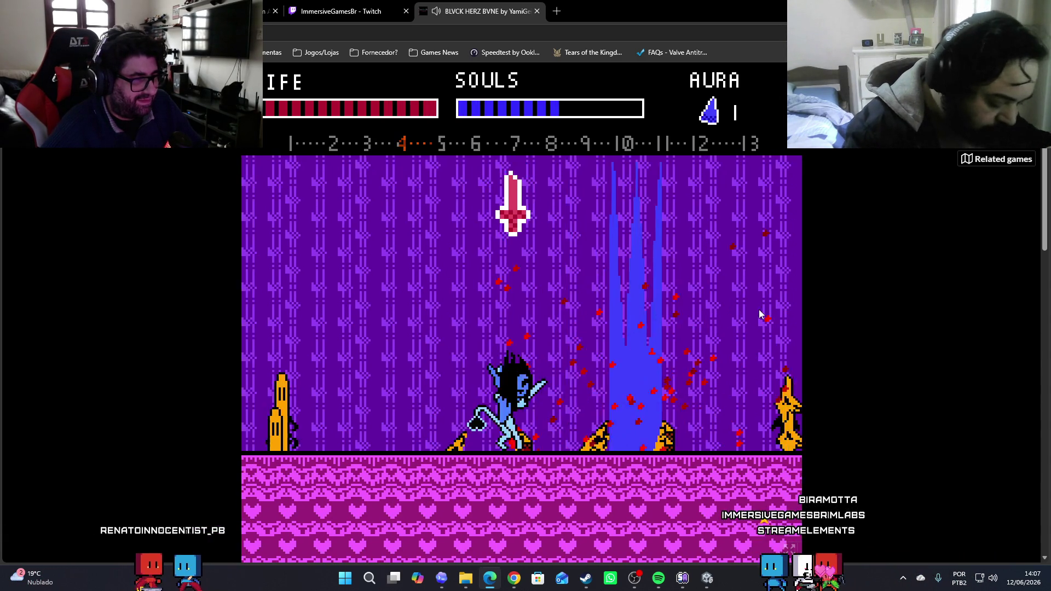
pyautogui.press('Right')
pyautogui.press('x')
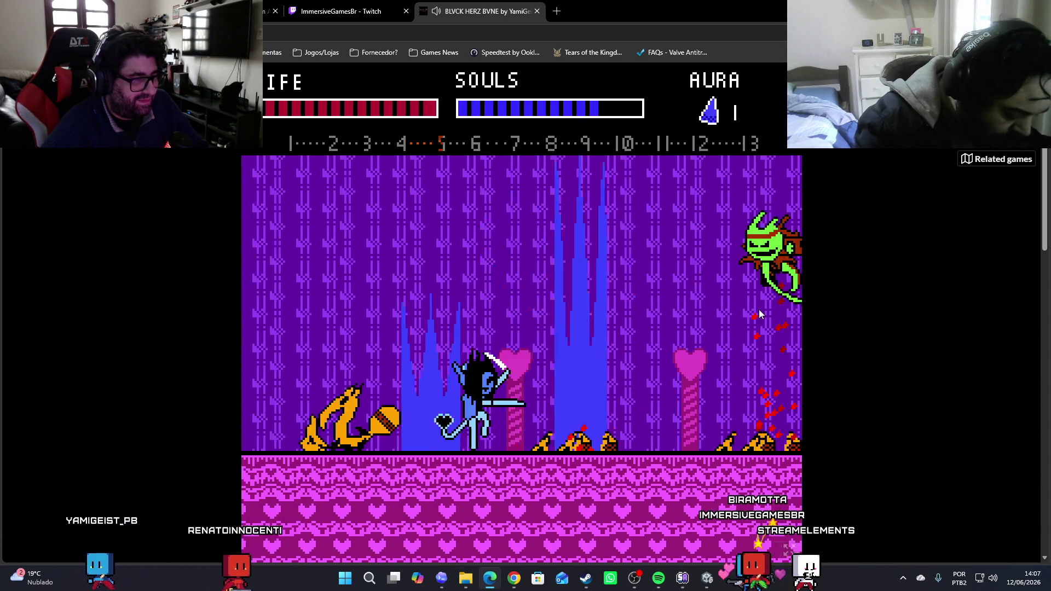
pyautogui.press('Right')
pyautogui.press('x')
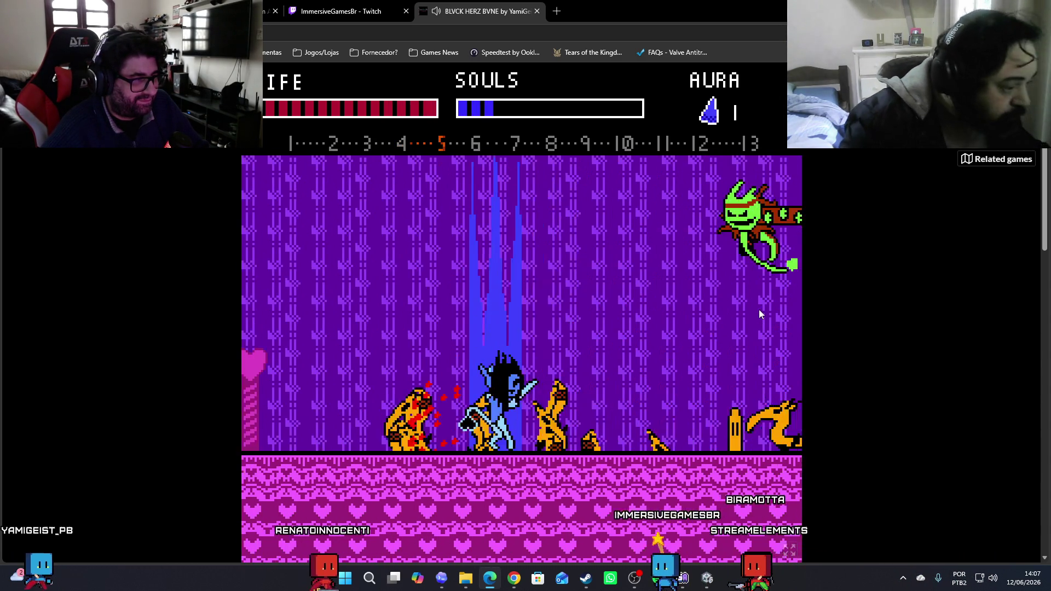
# Fight the bear and goblins, drop to the lower room and clear waves to reach stage 6
pyautogui.press('Left')
pyautogui.press('x')
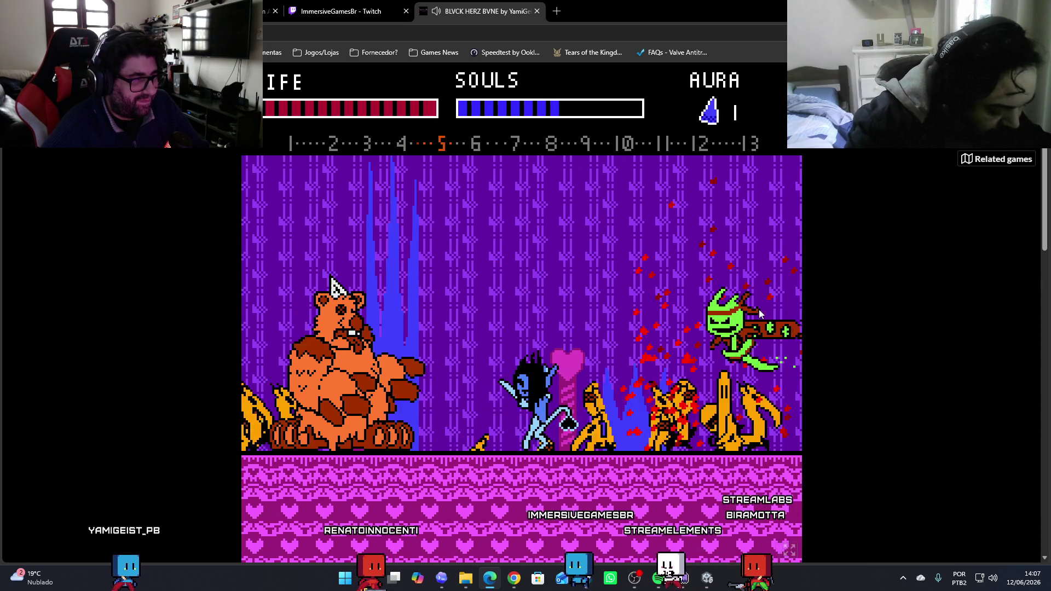
pyautogui.press('Right')
pyautogui.press('x')
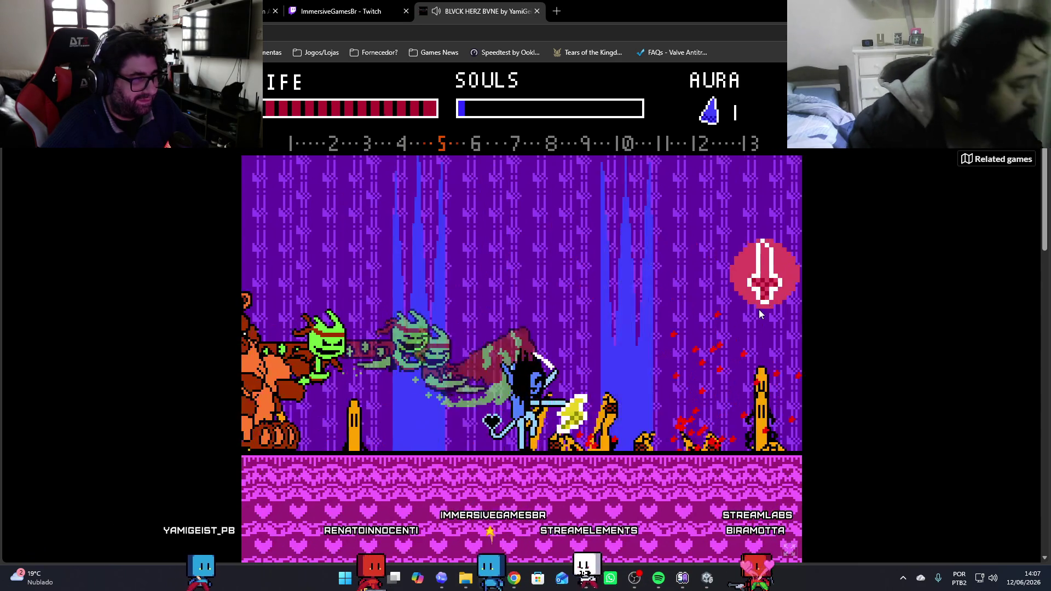
pyautogui.press('Right')
pyautogui.press('x')
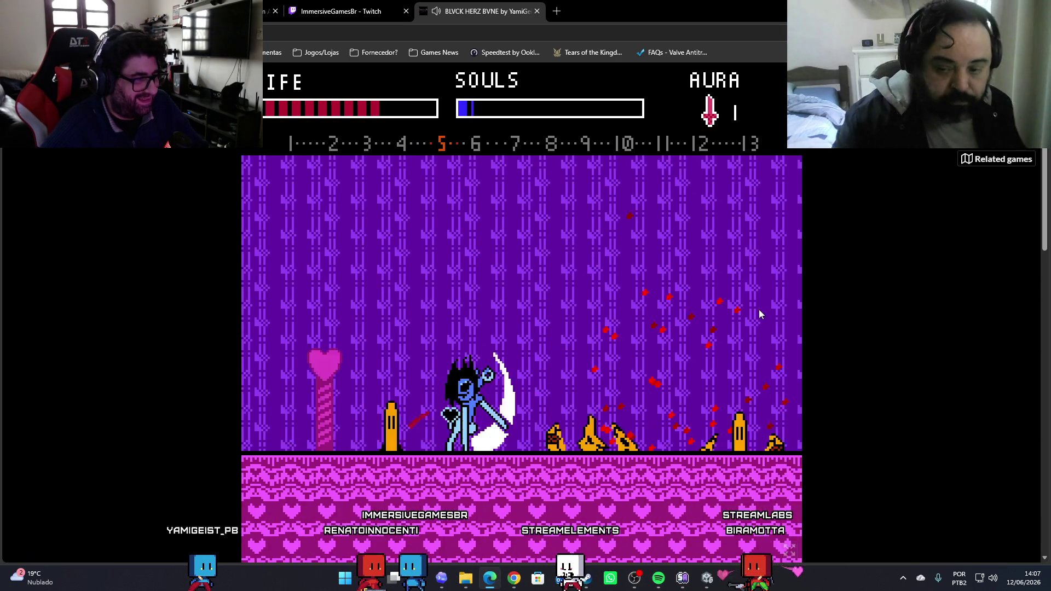
pyautogui.press('x')
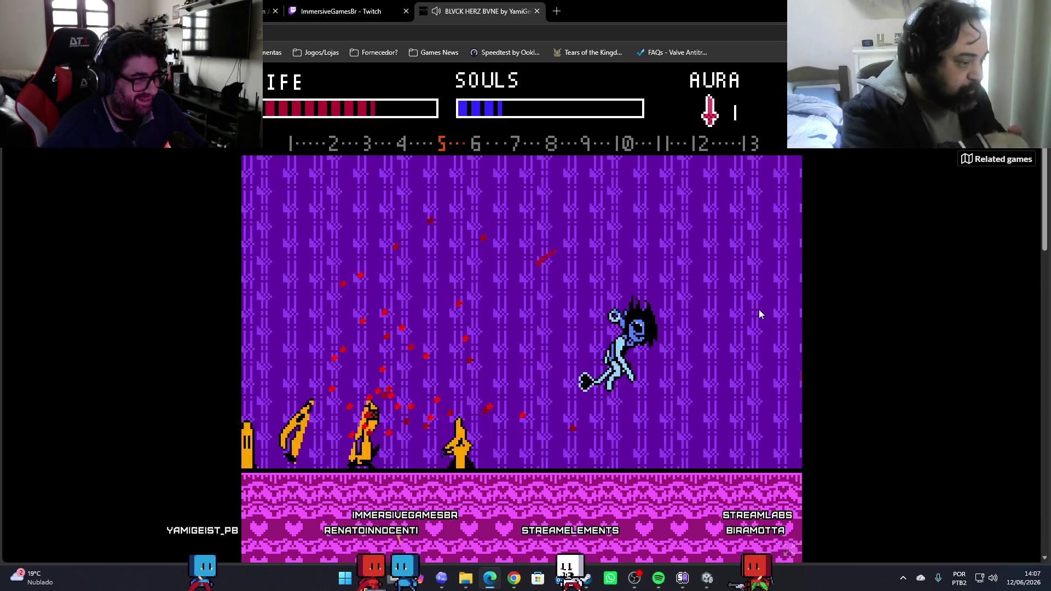
pyautogui.press('Left')
pyautogui.press('x')
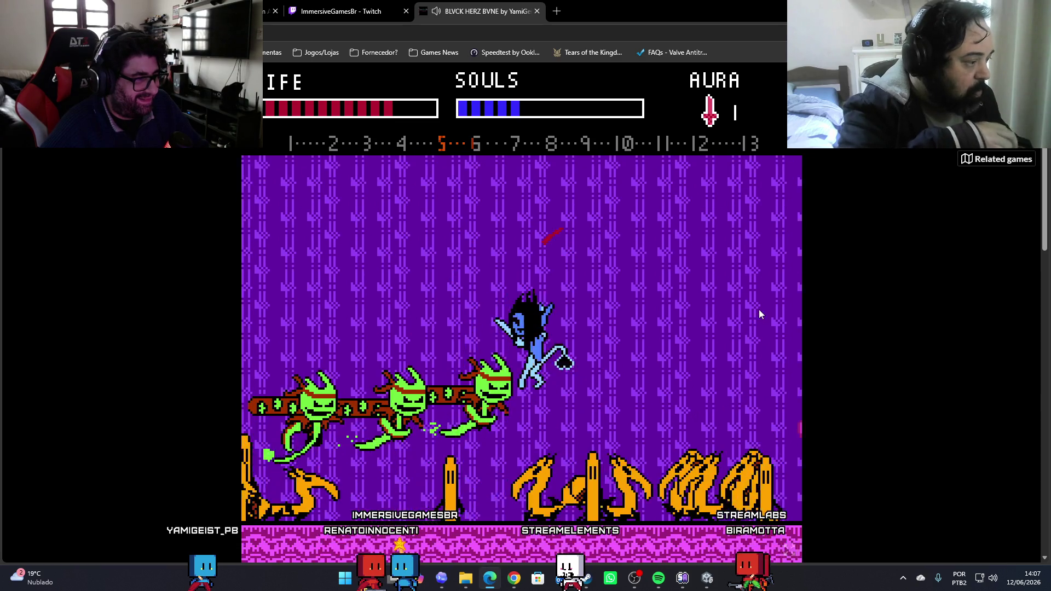
pyautogui.press('Left')
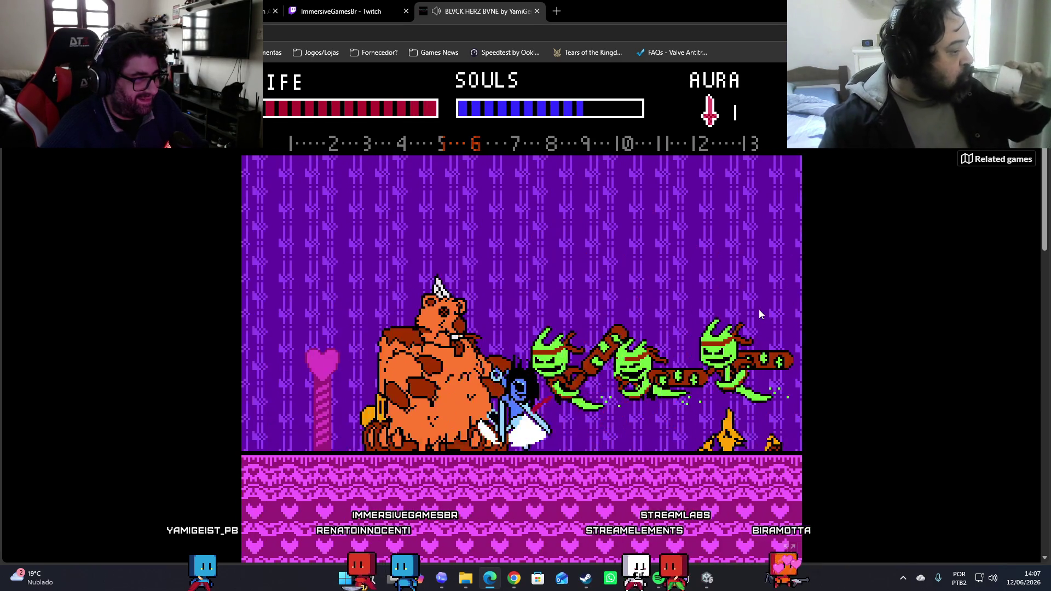
pyautogui.press('x')
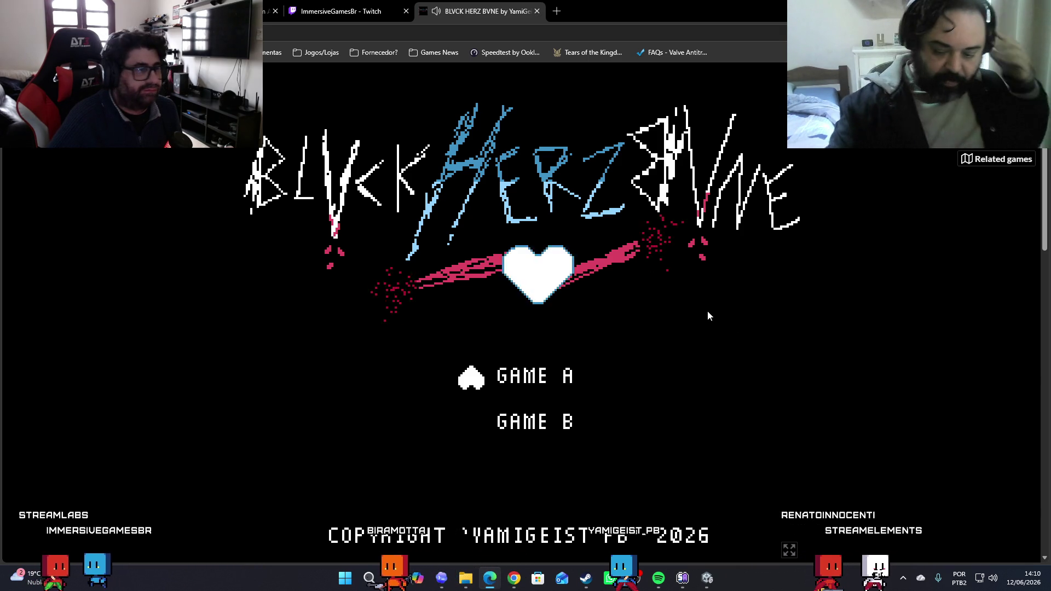
# Mute the BLVCK HERZ BVNE game tab's audio
pyautogui.click(336, 19)
pyautogui.click(477, 11)
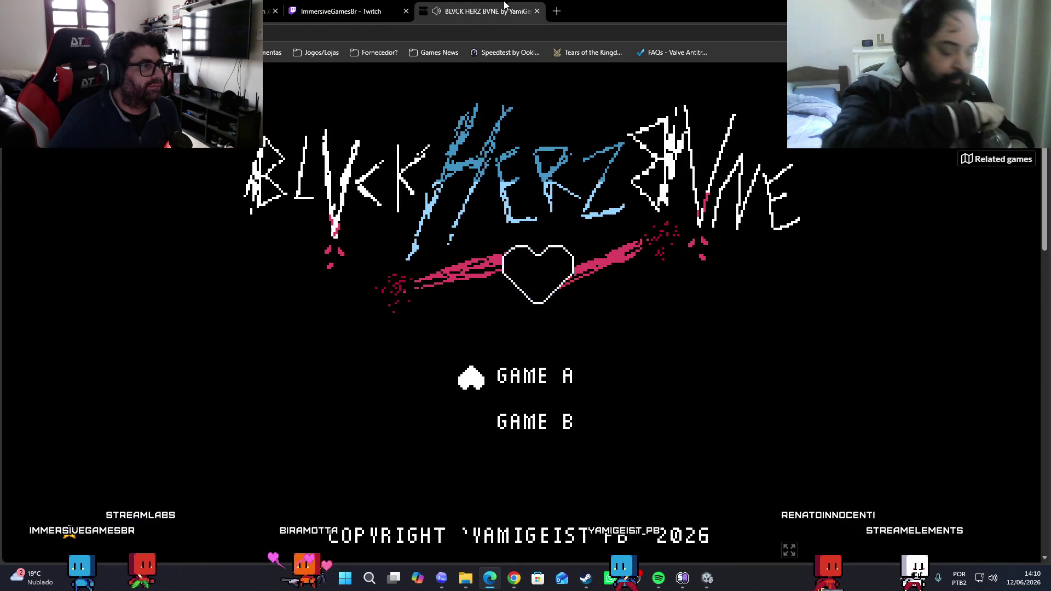
pyautogui.click(437, 11)
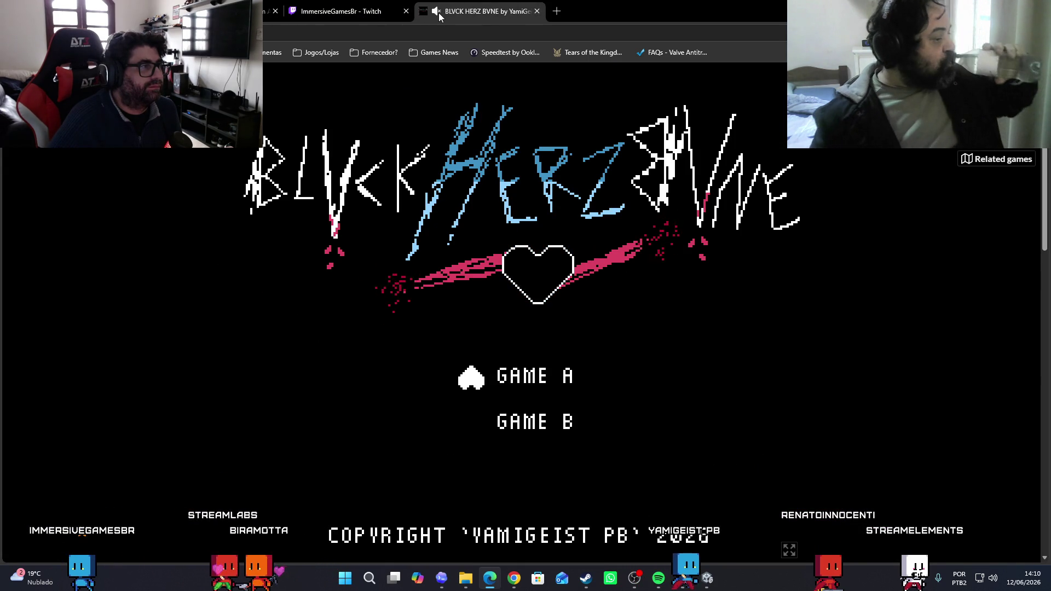
# Glance at the Twitch stream and ChatGPT FaceSystem chat, then switch to Unity
pyautogui.click(347, 12)
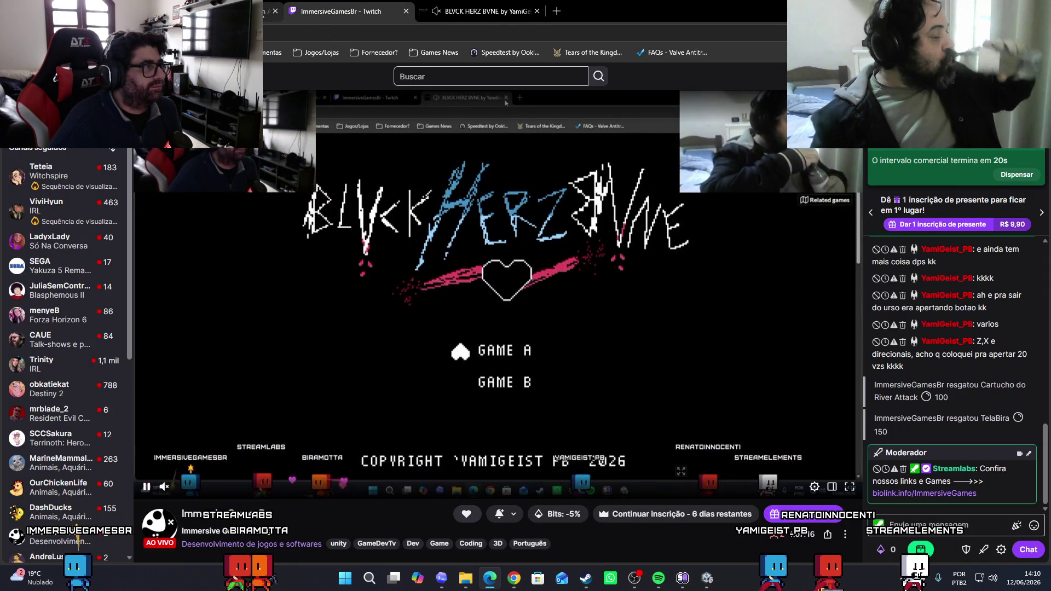
pyautogui.click(241, 11)
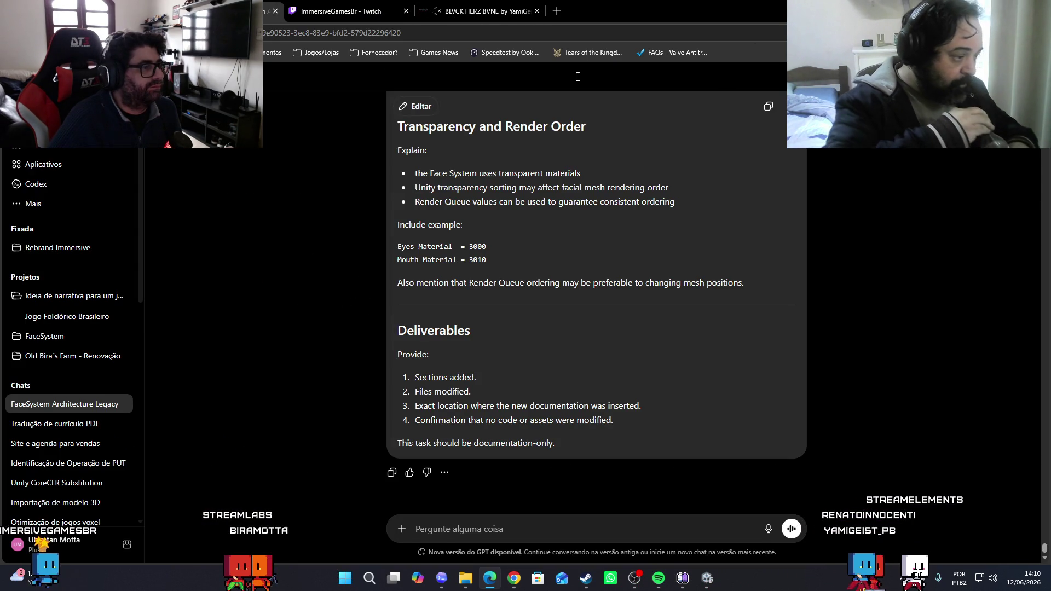
pyautogui.click(707, 578)
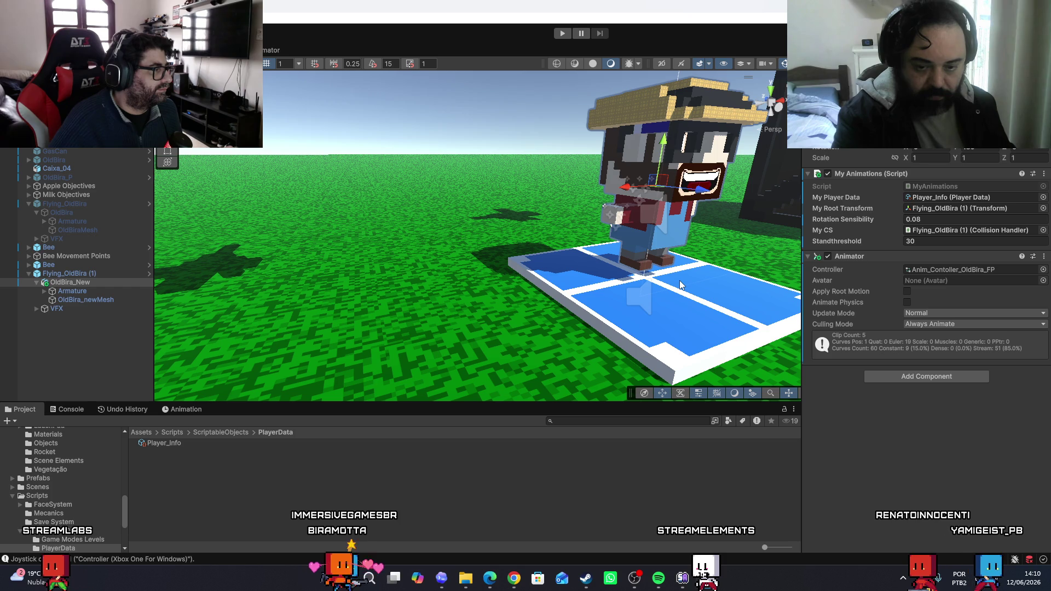
pyautogui.scroll(3, 68, 491)
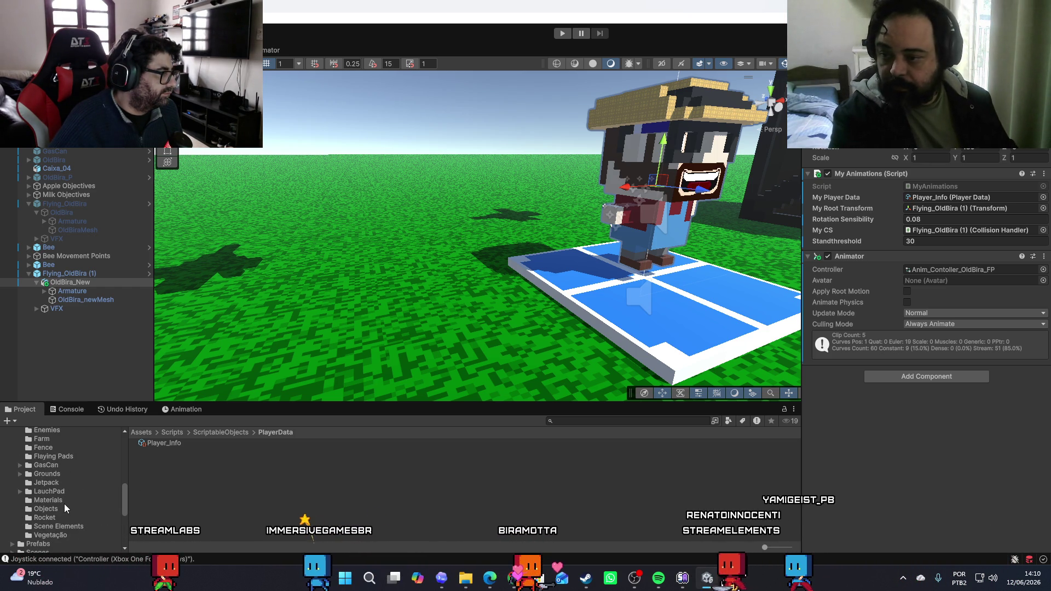
pyautogui.scroll(2, 64, 508)
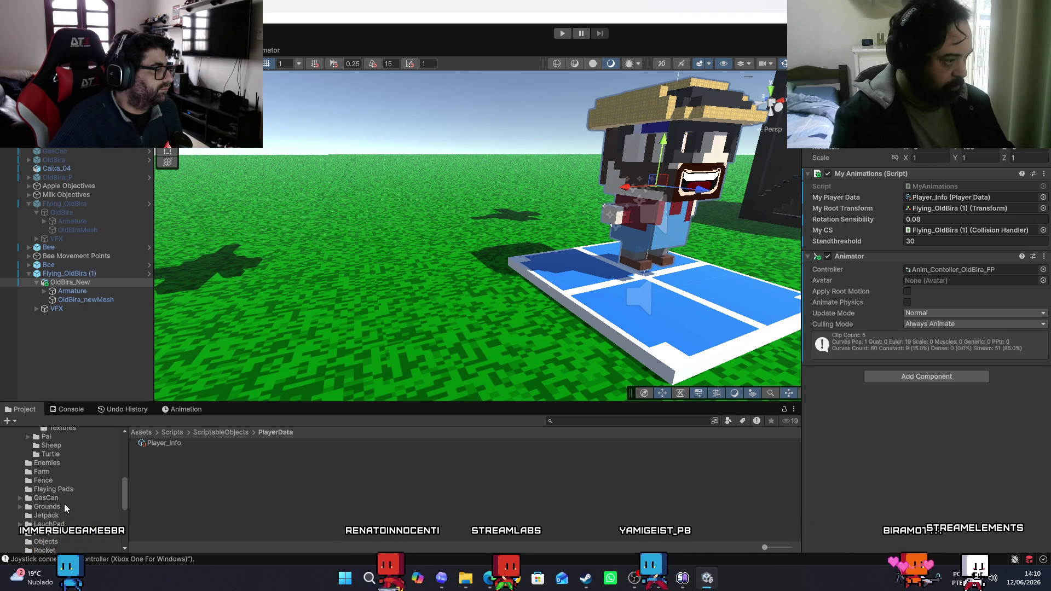
pyautogui.scroll(3, 64, 506)
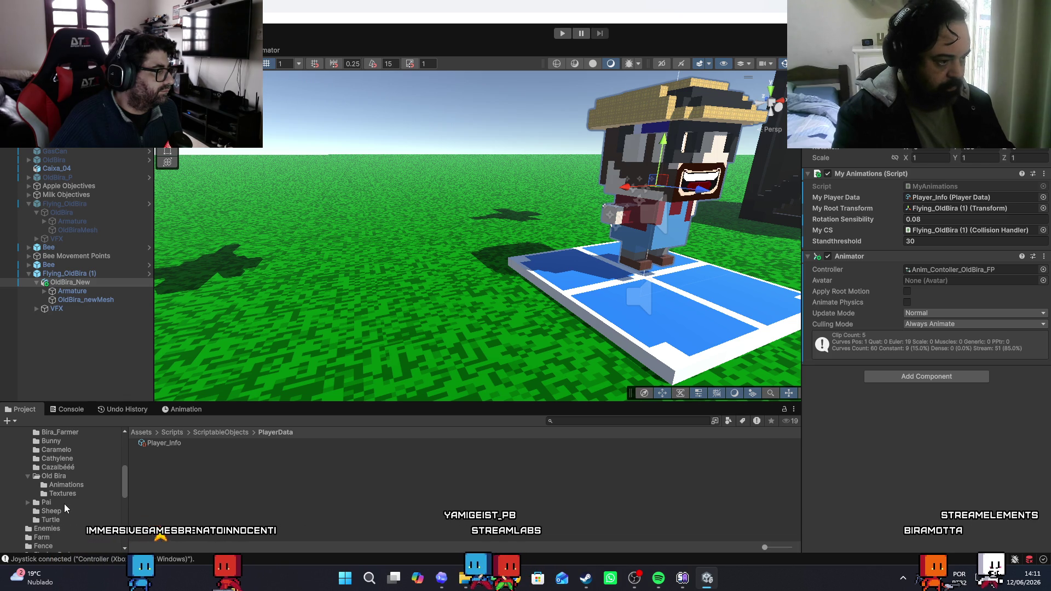
pyautogui.scroll(2, 65, 505)
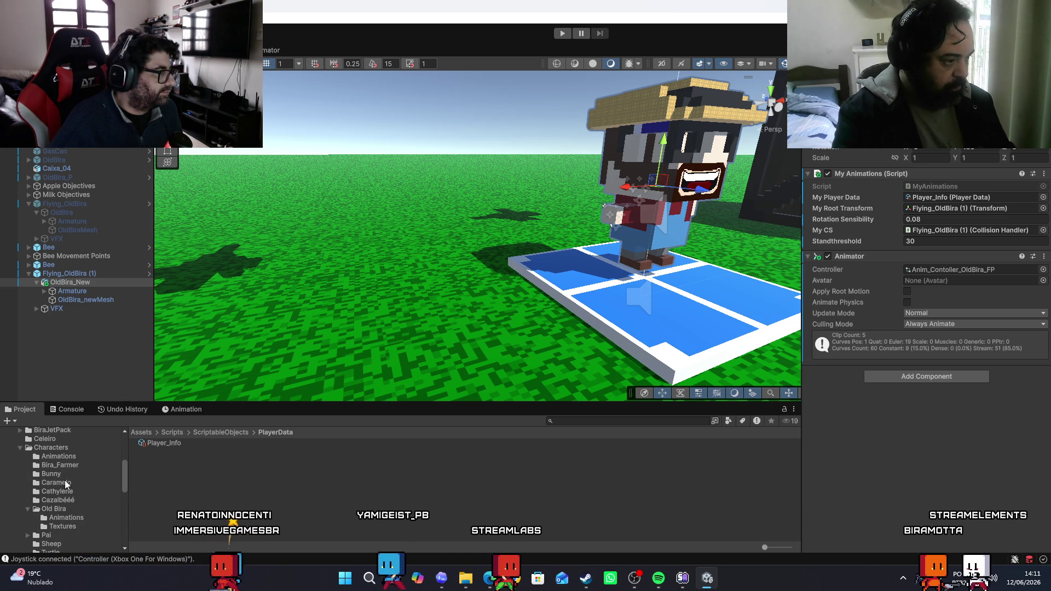
# Select OldBira_newMesh and review its eye, mouth and body materials in the Inspector
pyautogui.click(83, 297)
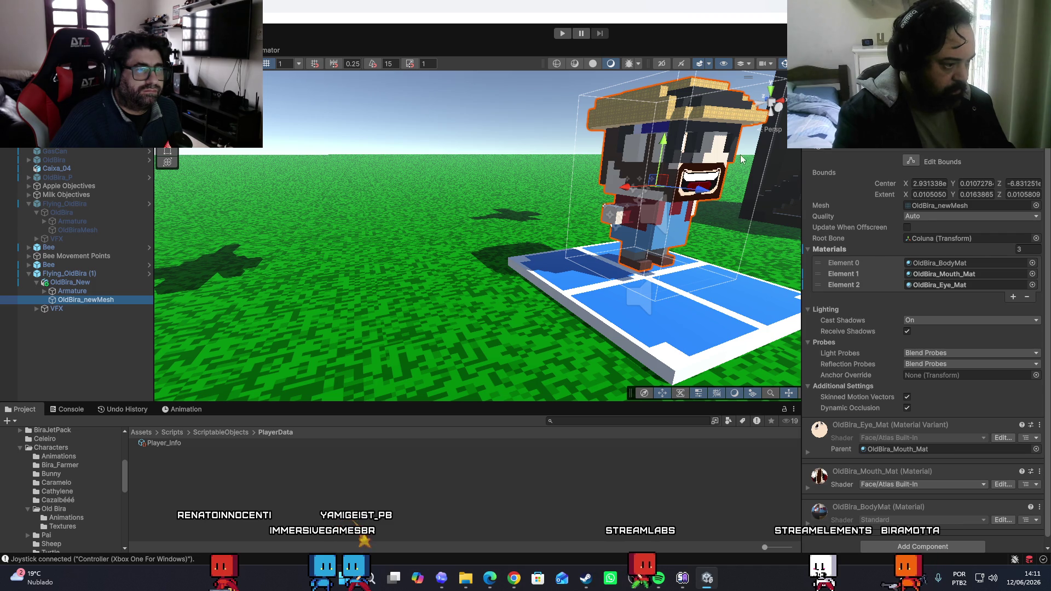
pyautogui.scroll(-5, 813, 224)
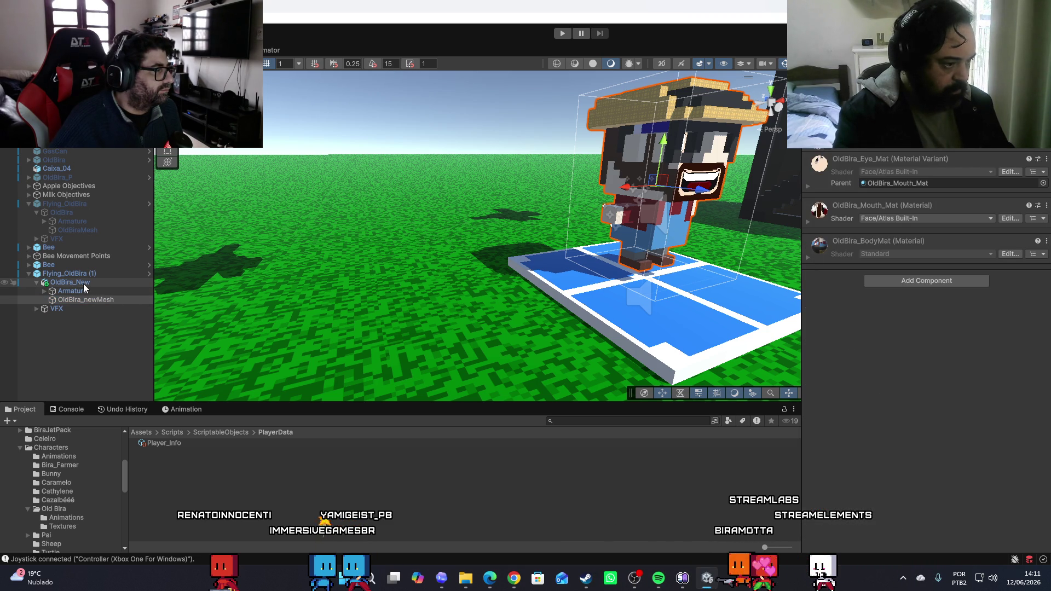
pyautogui.scroll(-5, 38, 514)
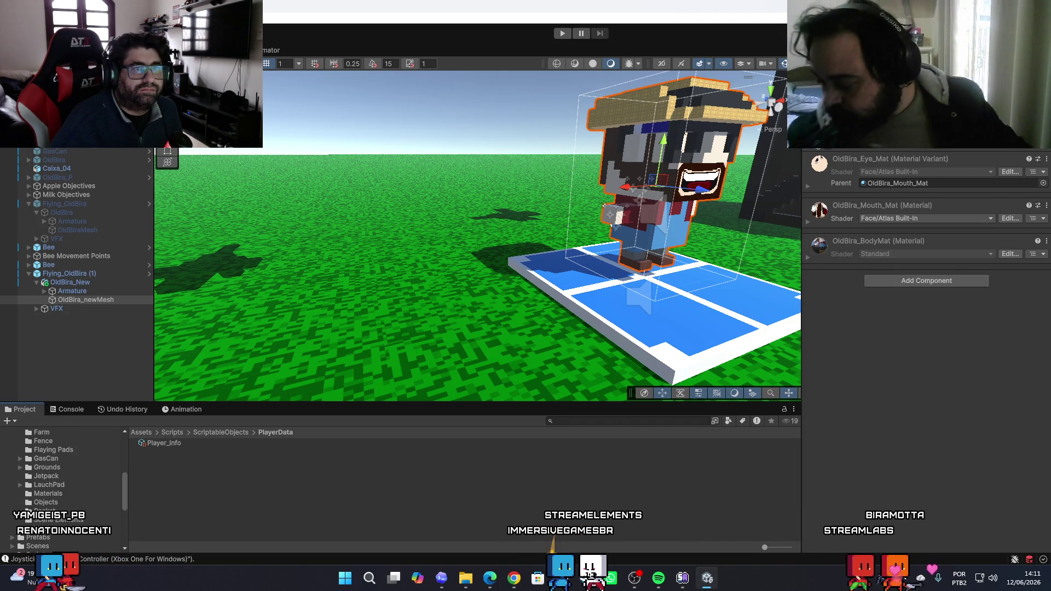
pyautogui.hotkey('alt', 'Tab')
pyautogui.press('super+d')
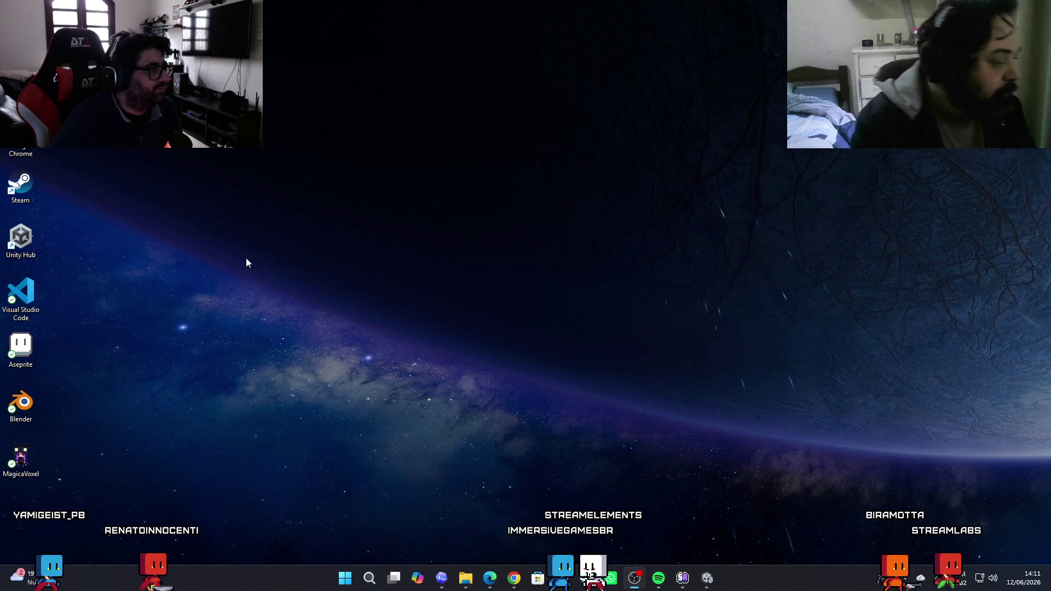
pyautogui.click(707, 580)
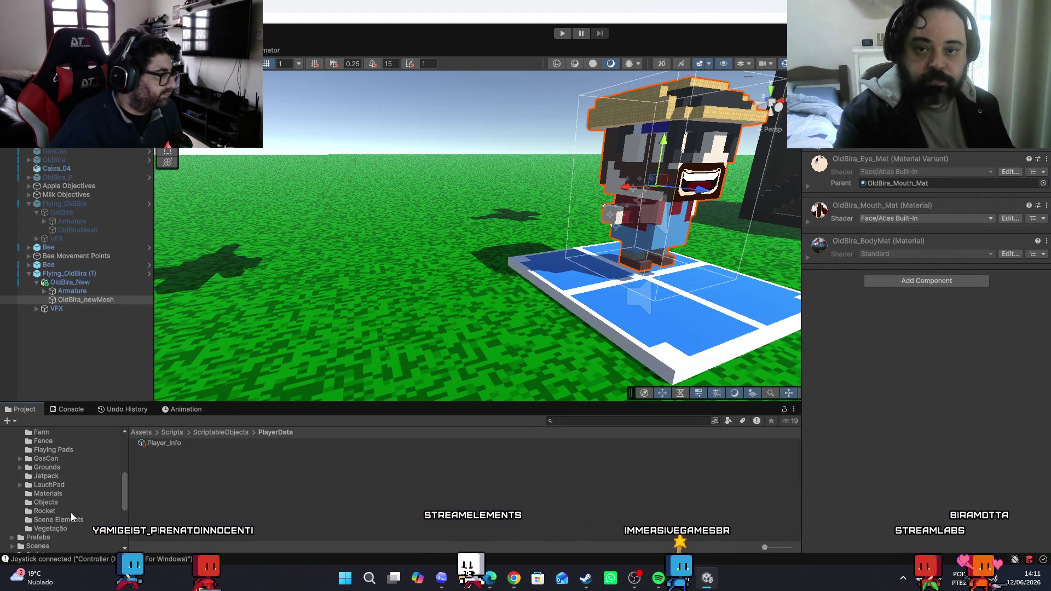
# Open the Scripts > FaceSystem folder and view the FacePart script's source
pyautogui.scroll(-3, 55, 514)
pyautogui.click(61, 499)
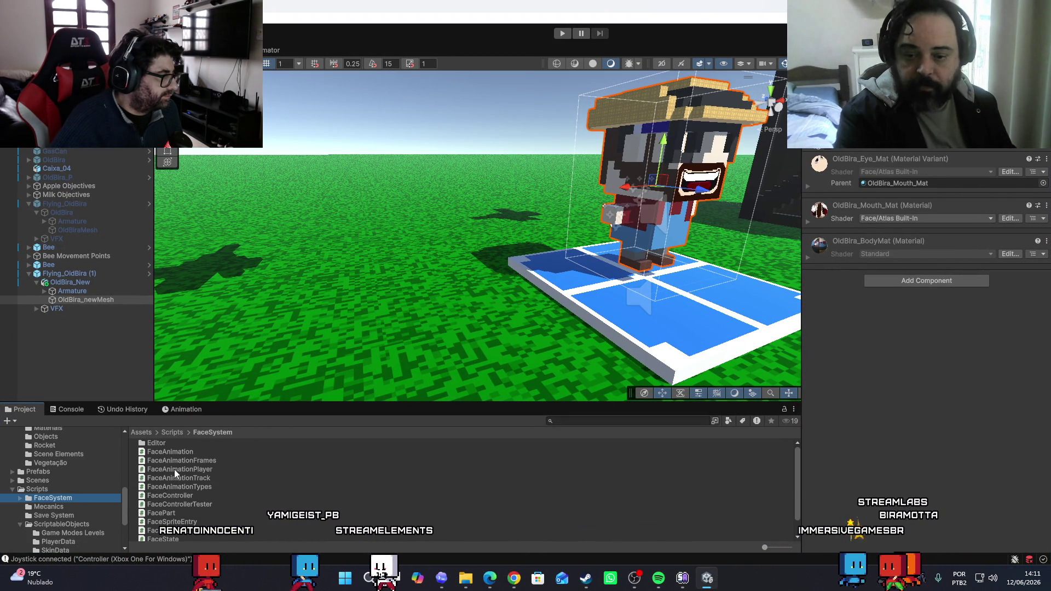
pyautogui.scroll(-1, 228, 468)
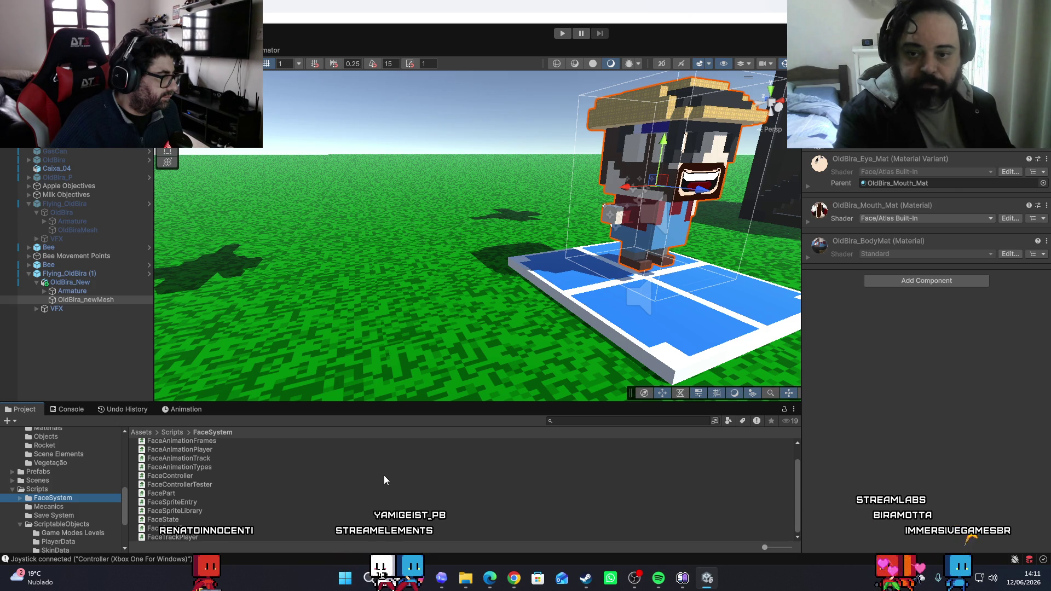
pyautogui.click(176, 494)
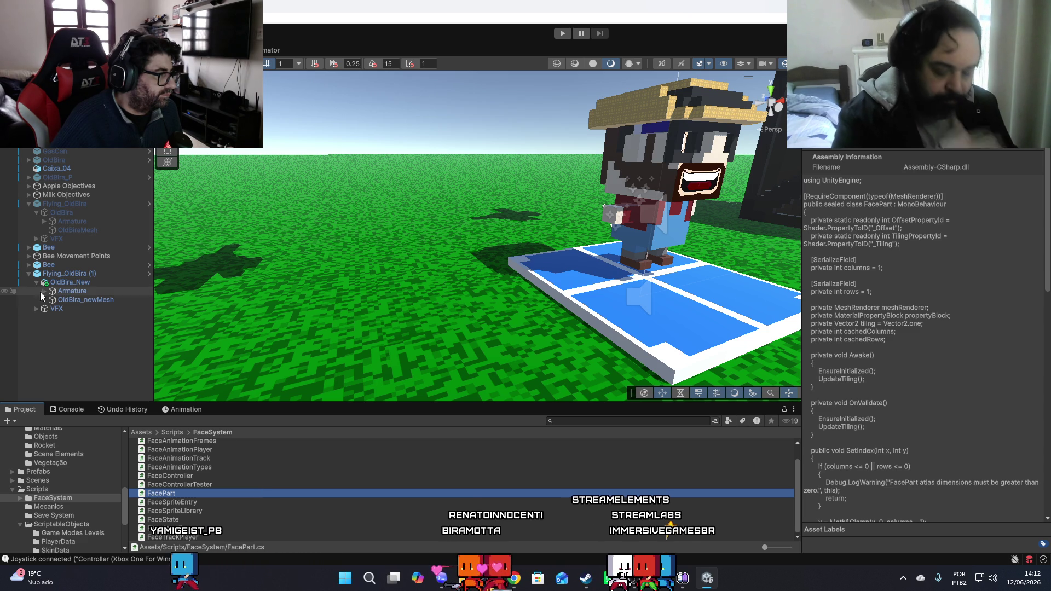
pyautogui.click(77, 282)
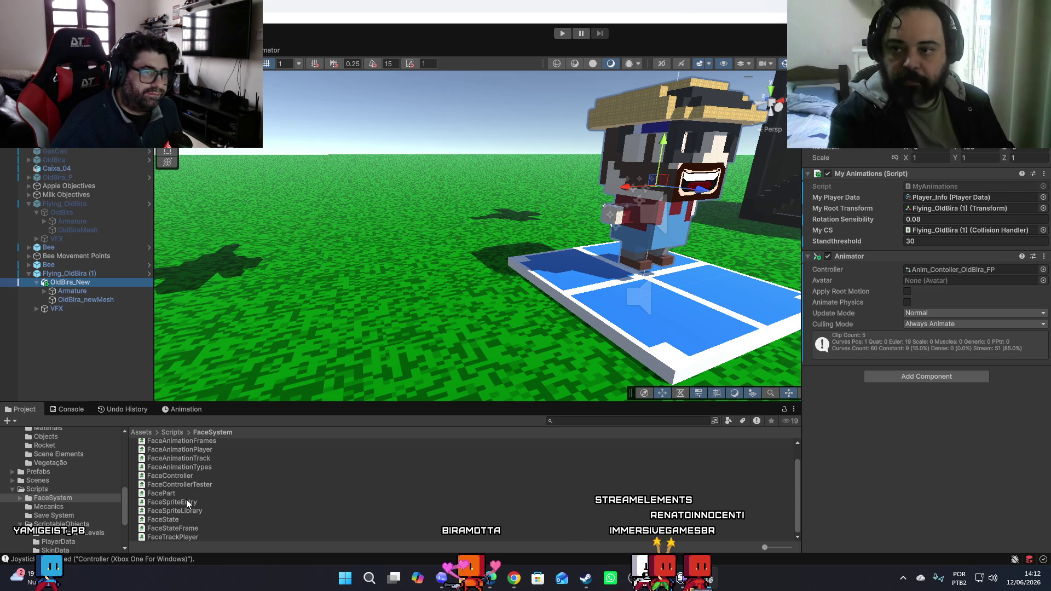
pyautogui.scroll(1, 172, 498)
pyautogui.moveTo(168, 494)
pyautogui.mouseDown()
pyautogui.moveTo(96, 333)
pyautogui.moveTo(89, 283)
pyautogui.mouseUp()
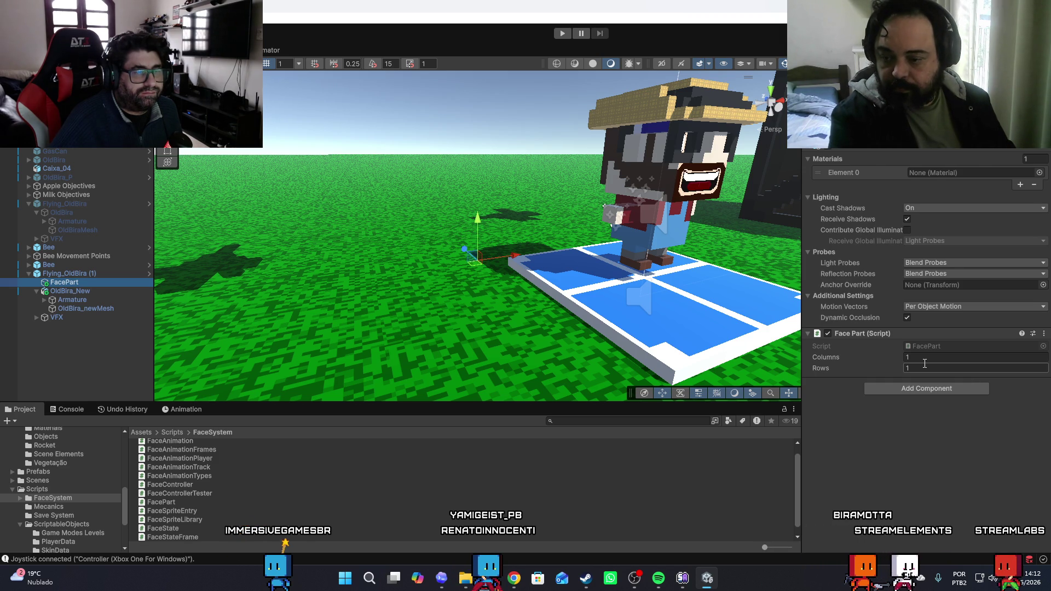
pyautogui.click(87, 356)
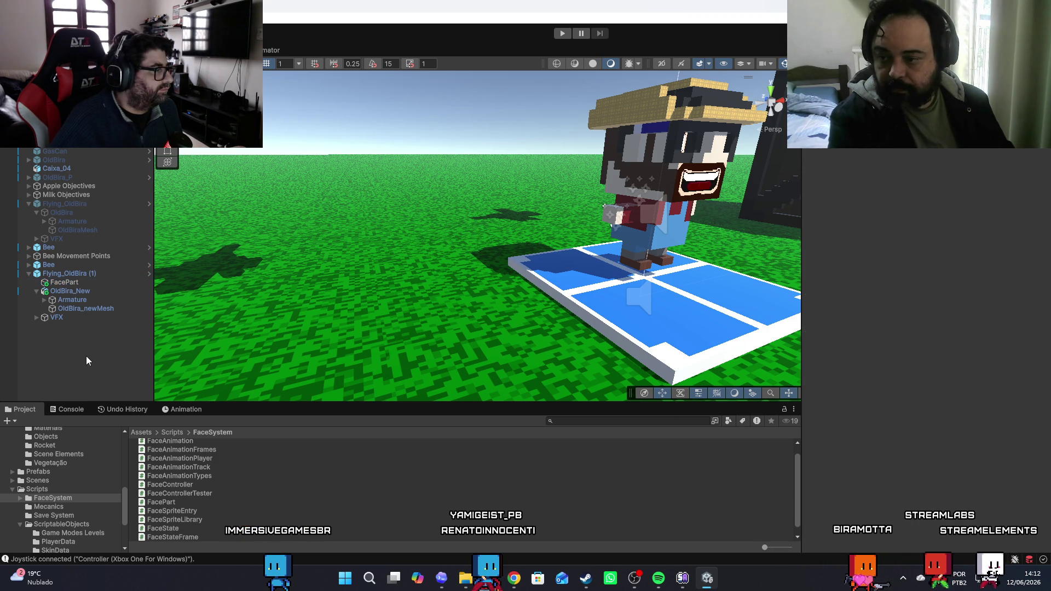
pyautogui.click(73, 283)
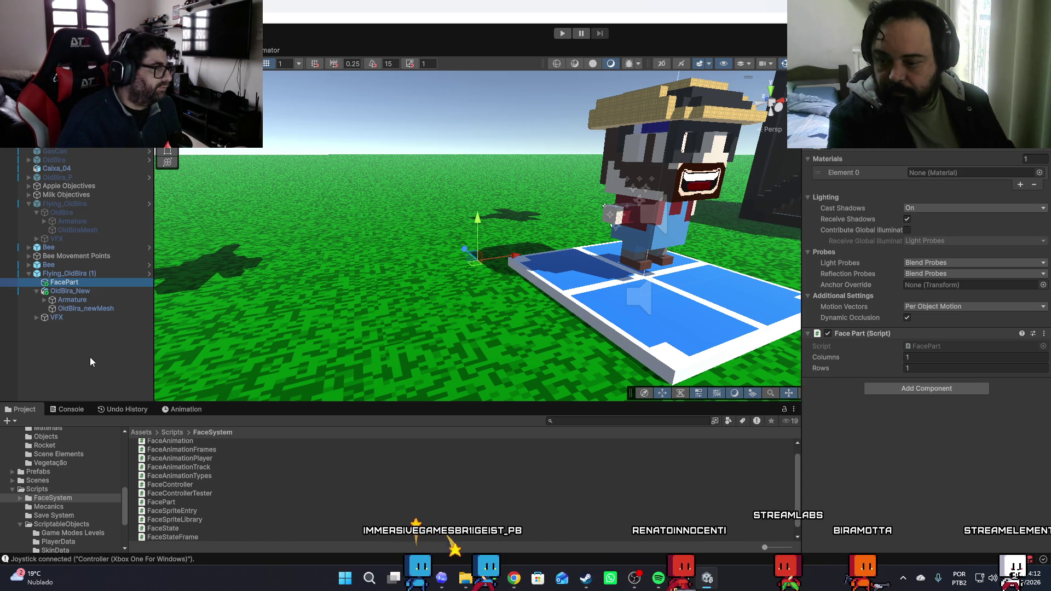
pyautogui.press('Delete')
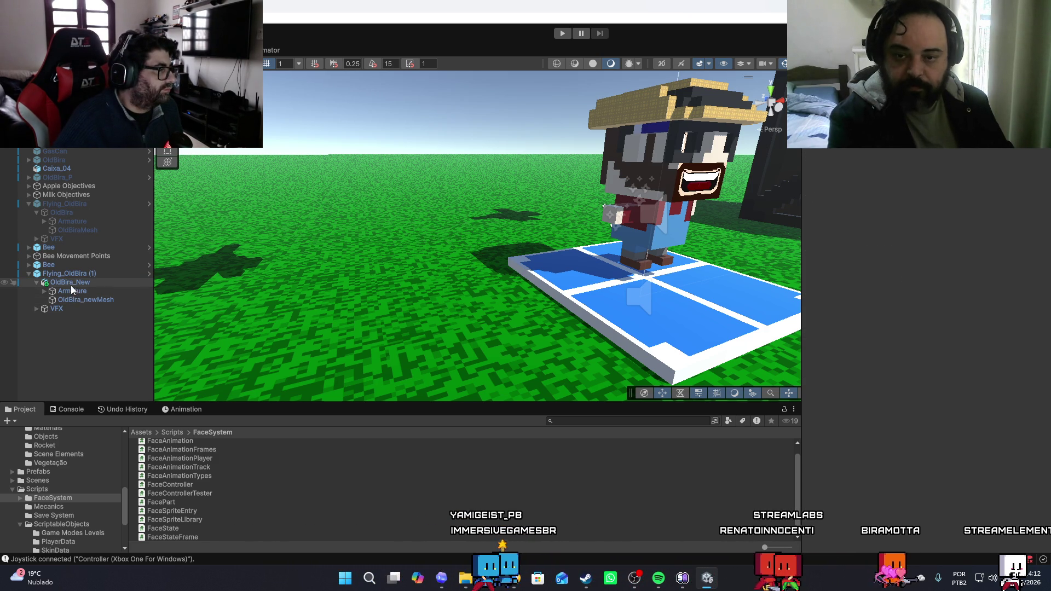
pyautogui.click(70, 285)
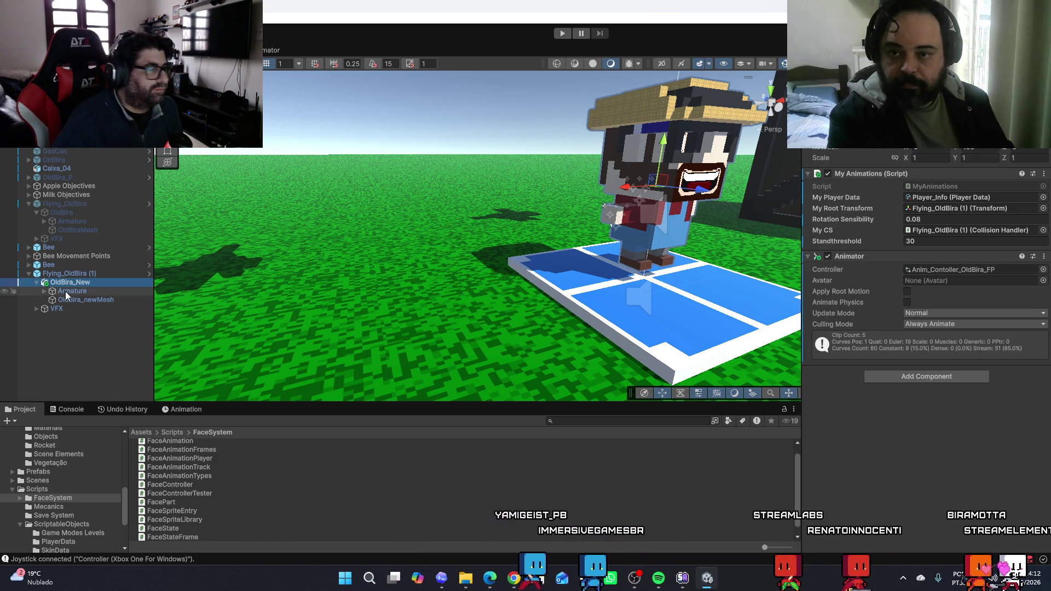
pyautogui.click(80, 291)
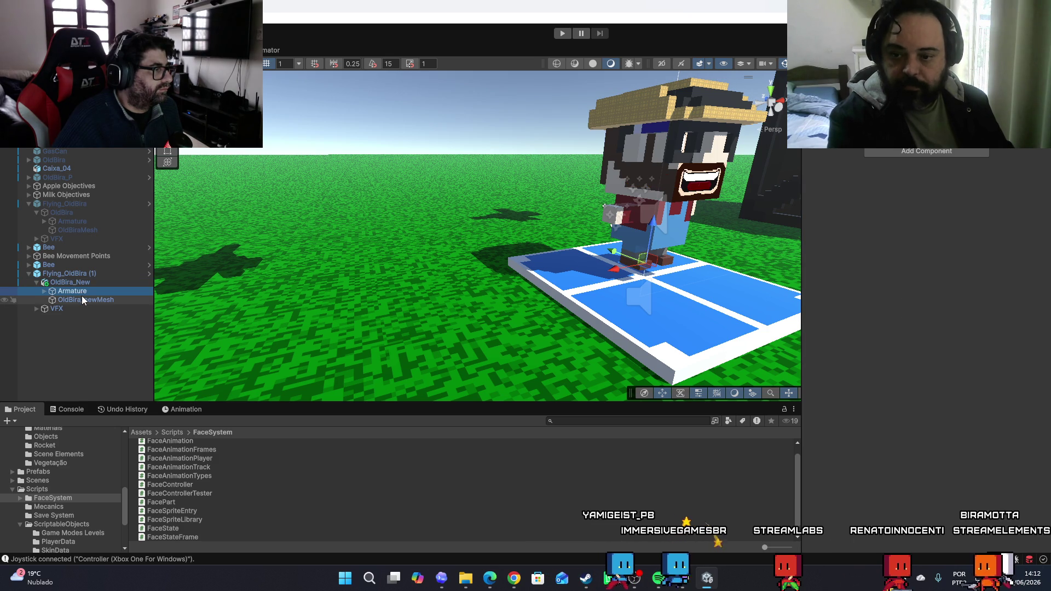
pyautogui.click(82, 300)
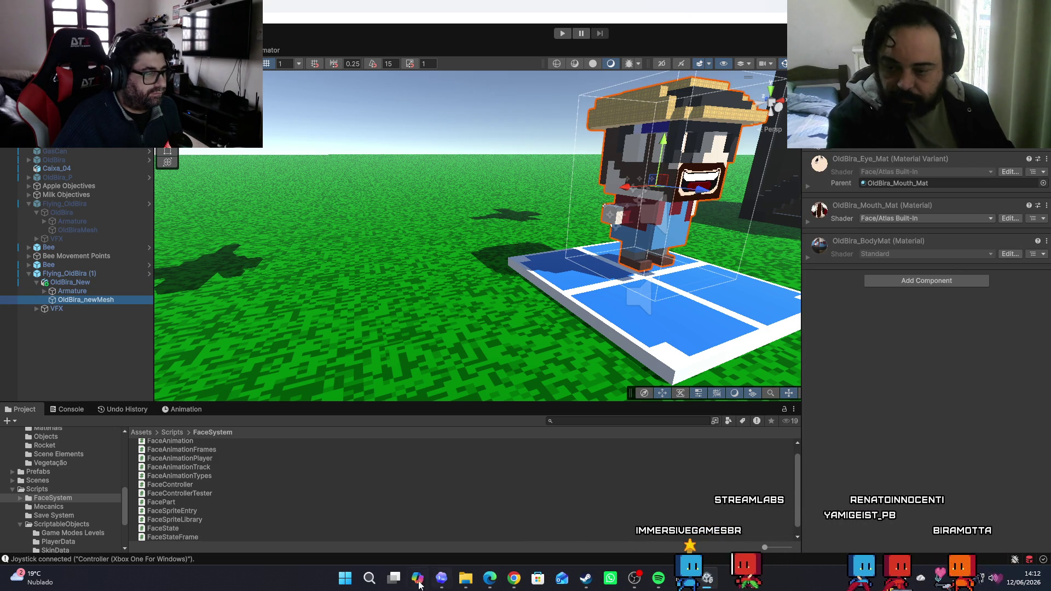
pyautogui.press('super+d')
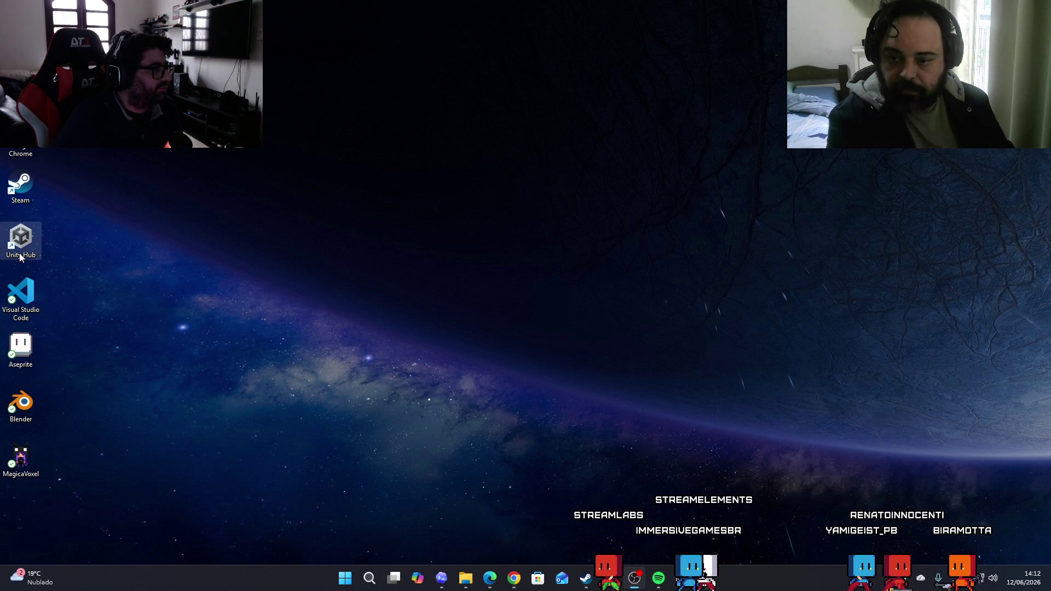
# Launch Blender from the desktop and open OldBira.blend from the splash screen
pyautogui.moveTo(706, 585)
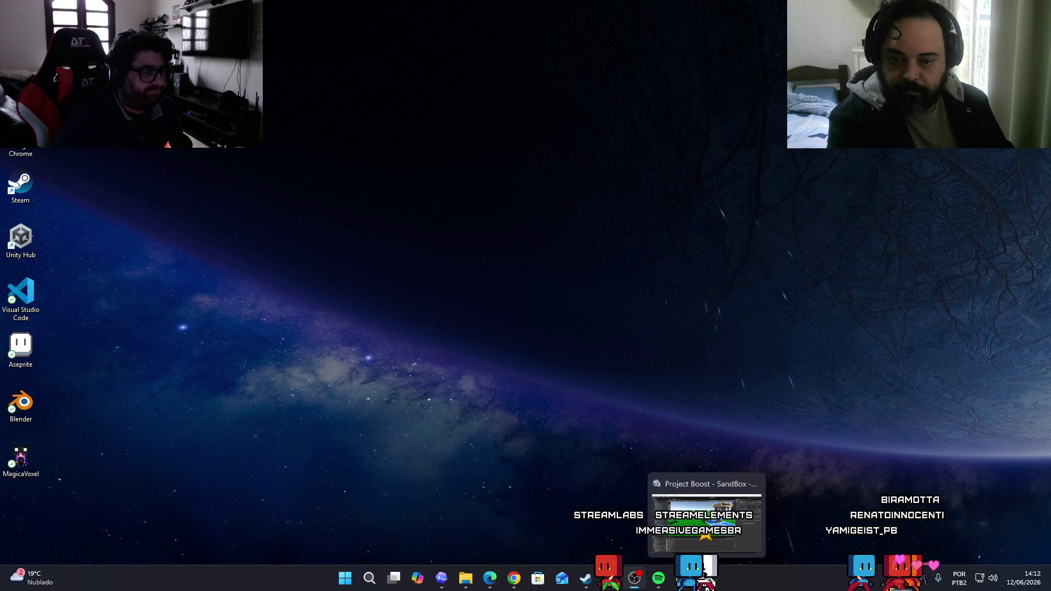
pyautogui.doubleClick(21, 404)
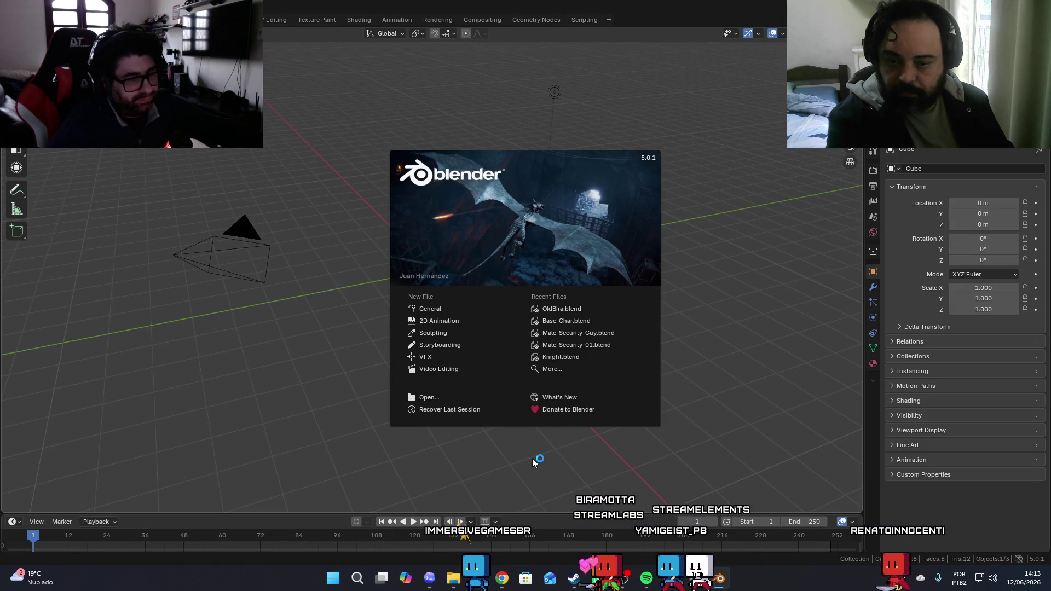
pyautogui.click(556, 309)
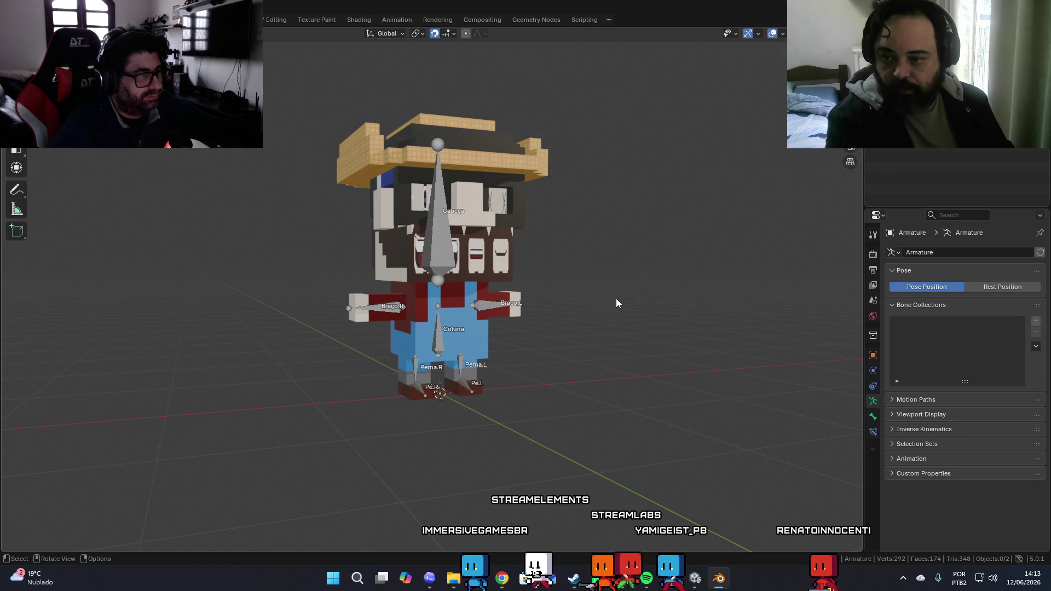
# Select the body mesh in Edit Mode and separate the mouth faces into their own object
pyautogui.click(508, 245)
pyautogui.press('Tab')
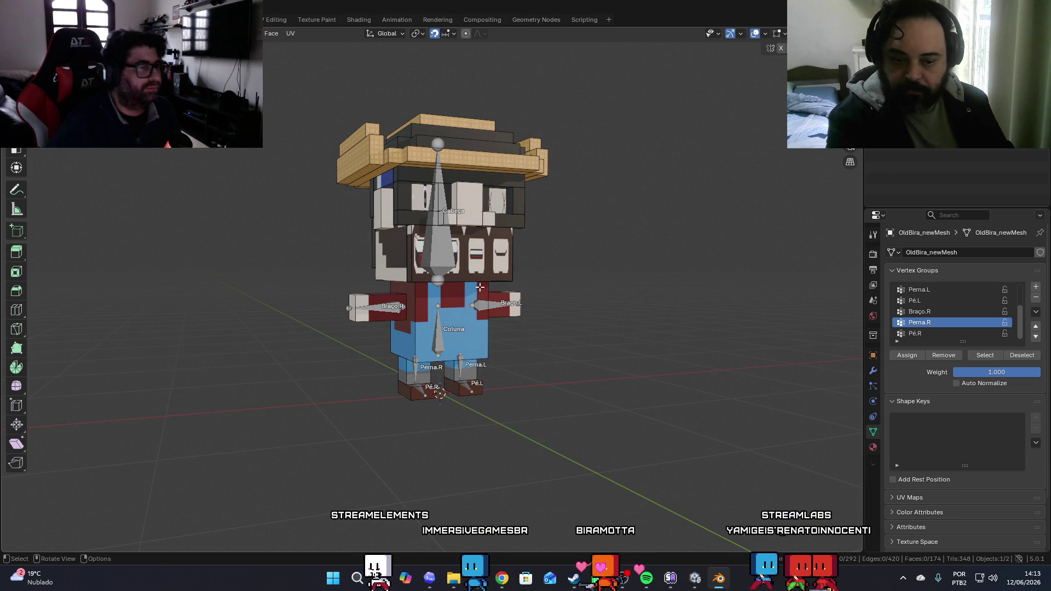
pyautogui.click(508, 263)
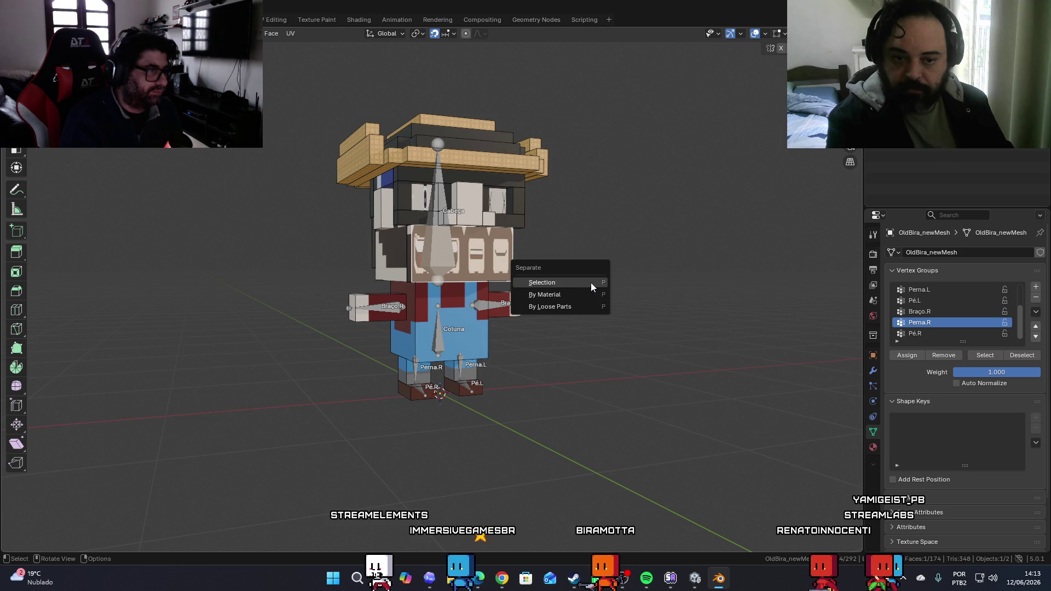
pyautogui.click(590, 282)
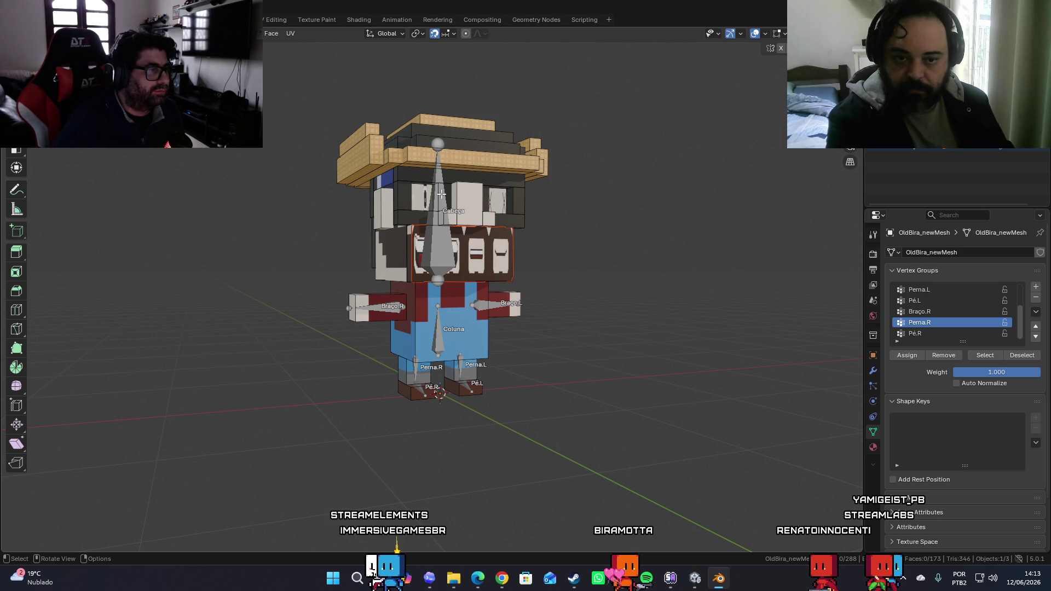
# Separate the eye faces with P > Selection, then leave Edit Mode and deselect all
pyautogui.click(422, 195)
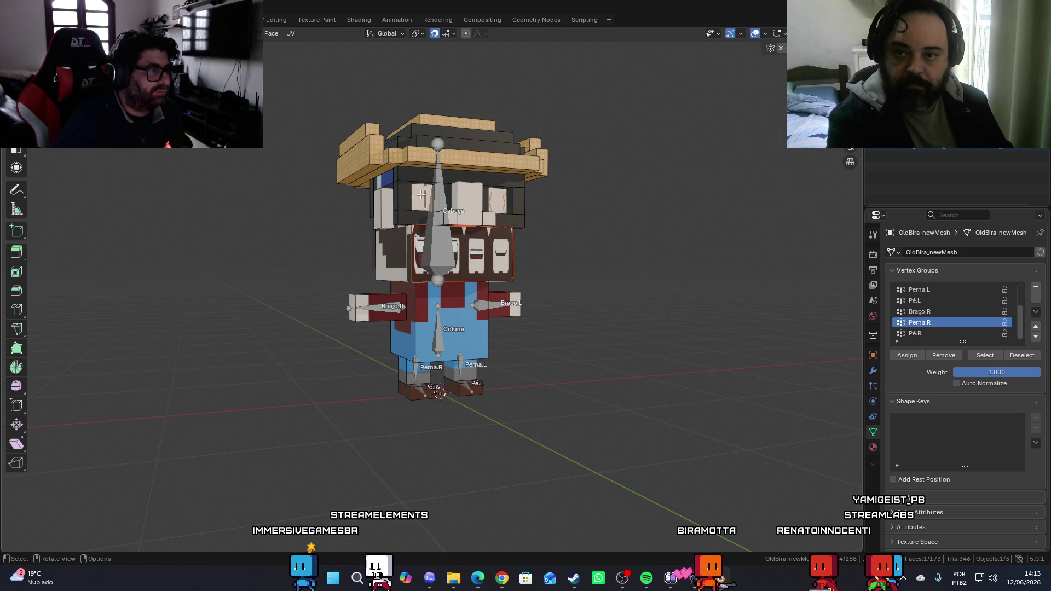
pyautogui.click(587, 285)
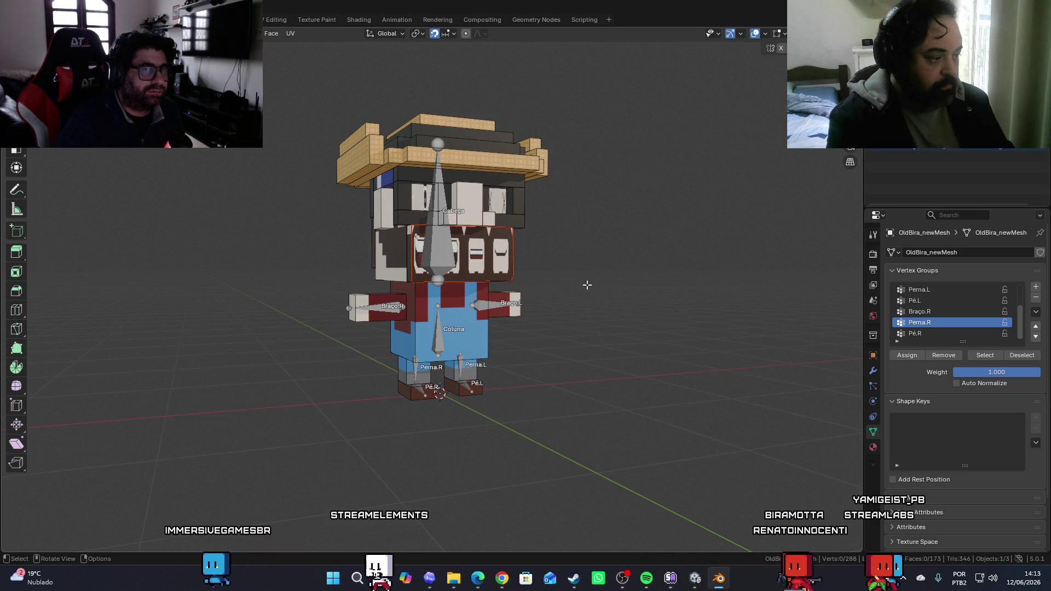
pyautogui.click(412, 186)
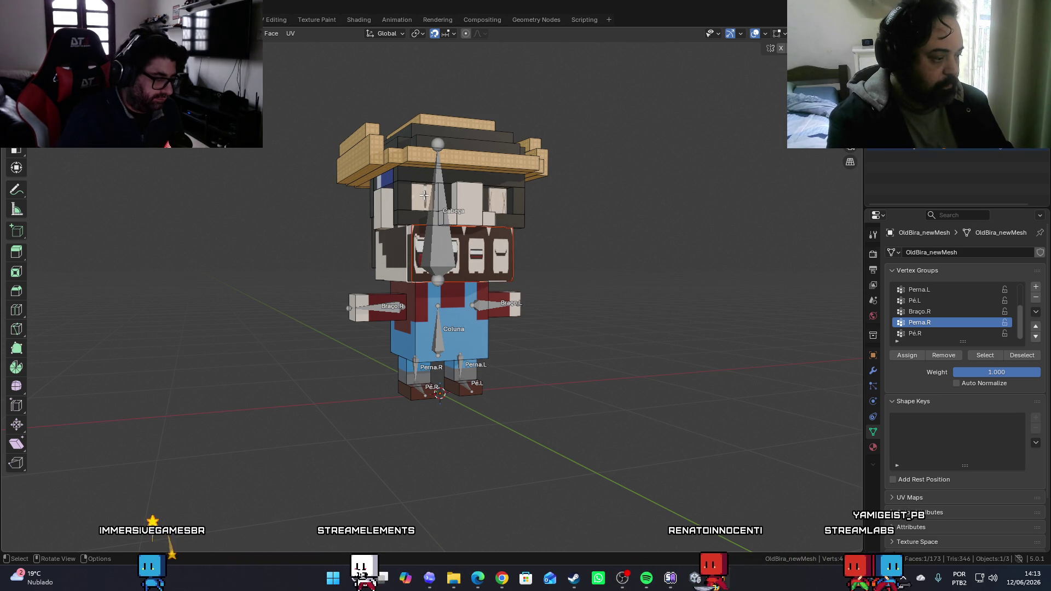
pyautogui.press('p')
pyautogui.click(424, 197)
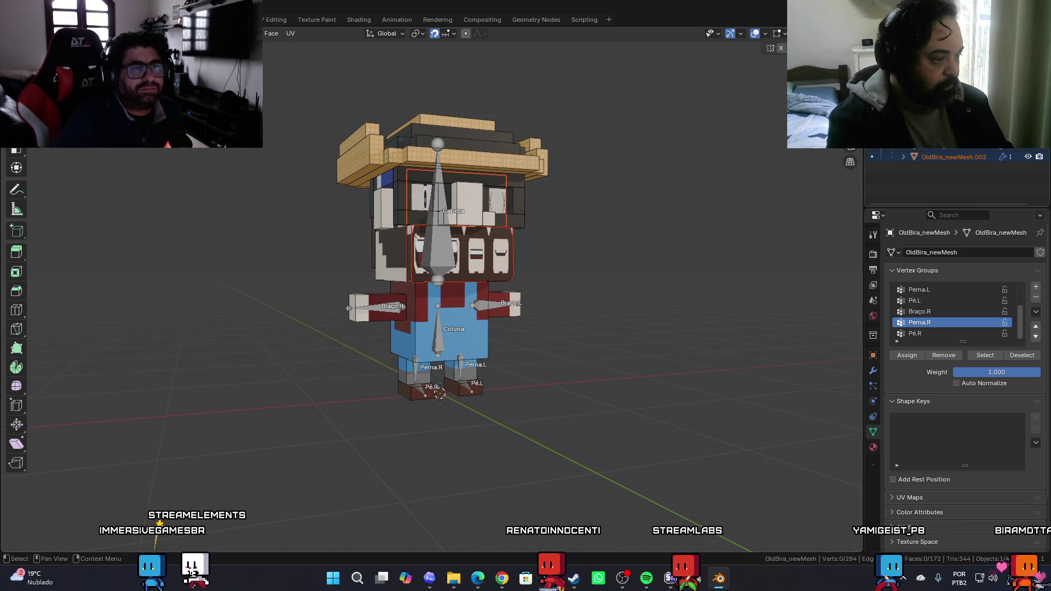
pyautogui.scroll(-2, 956, 175)
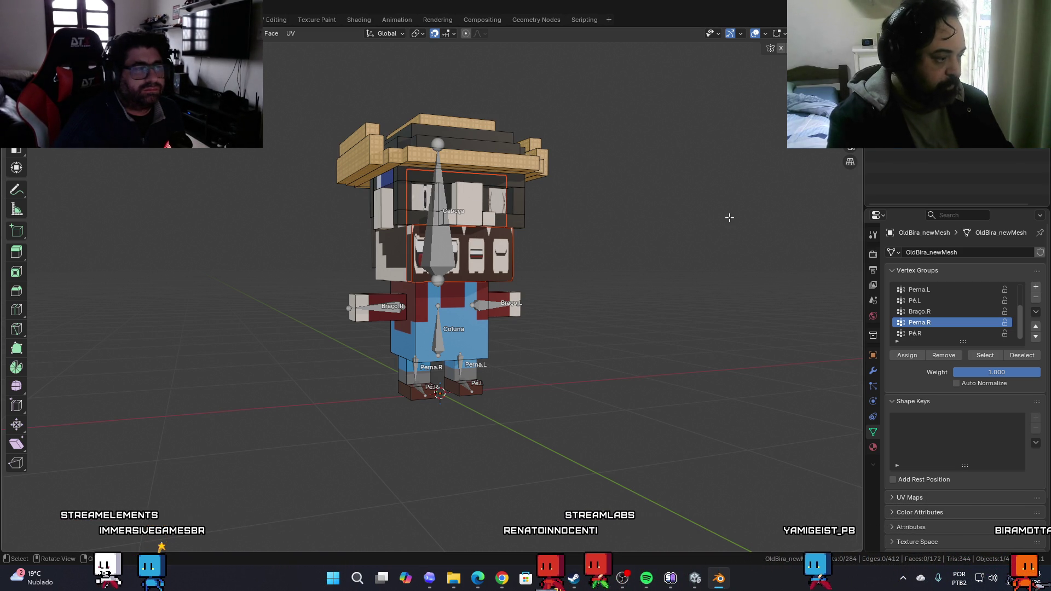
pyautogui.press('Tab')
pyautogui.click(672, 264)
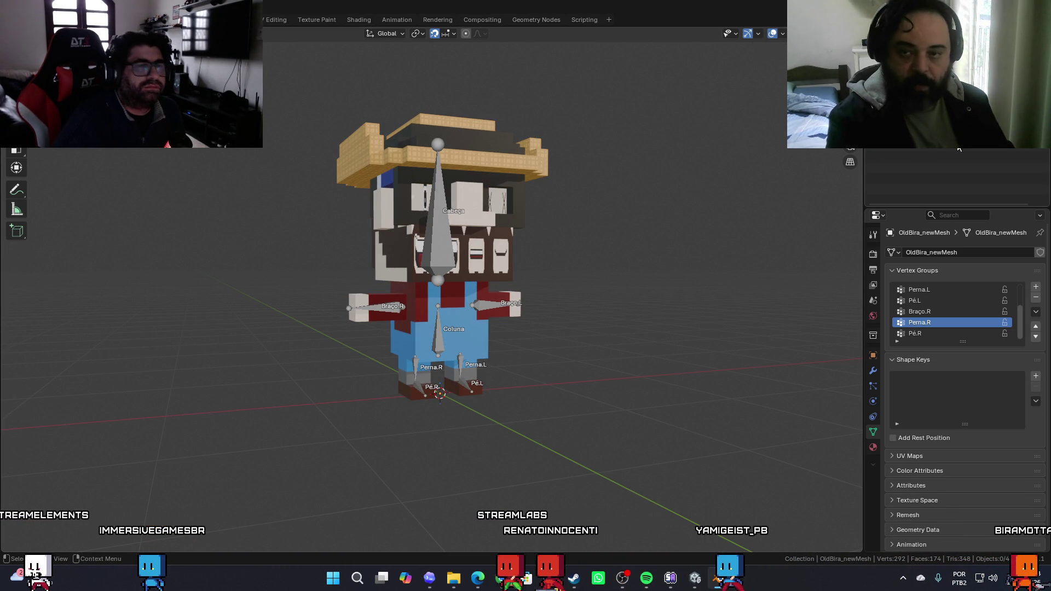
# Rename the split-off objects to OldBira_newMesh.Eyes and OldBira_newMesh.Mouth
pyautogui.click(493, 257)
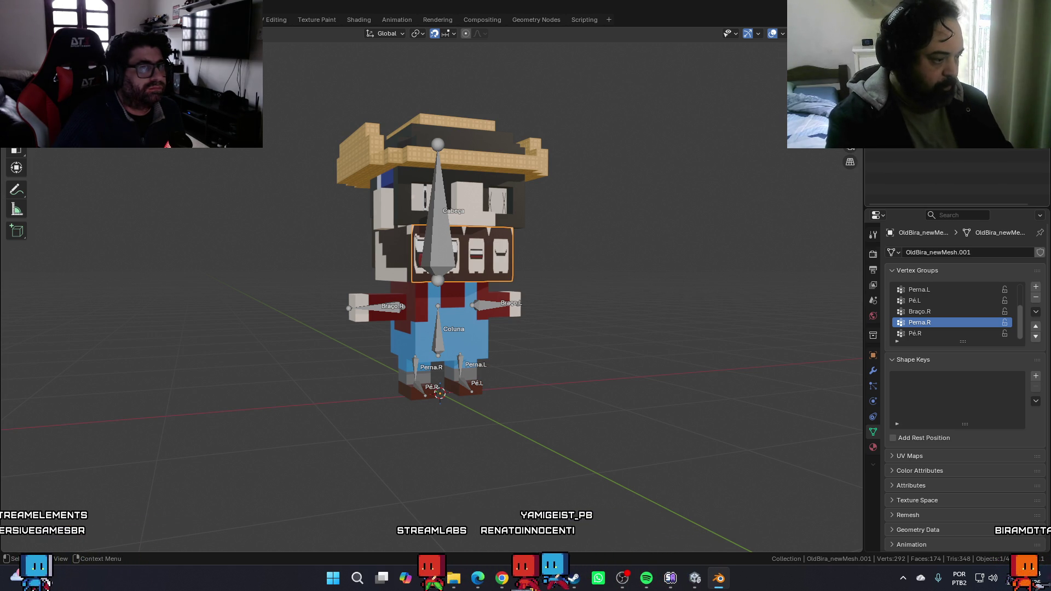
pyautogui.click(487, 252)
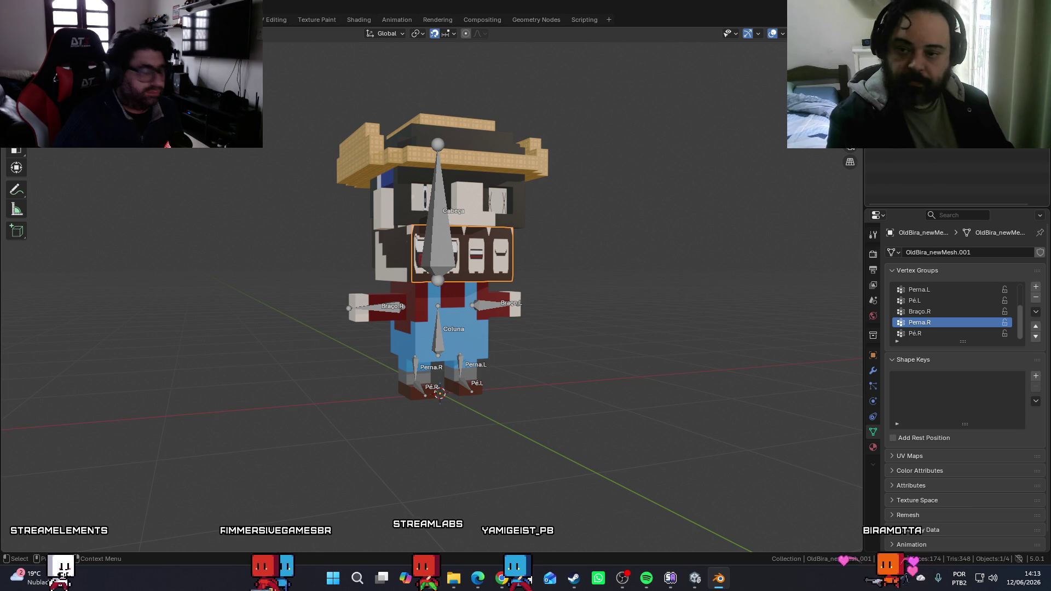
pyautogui.press('F2')
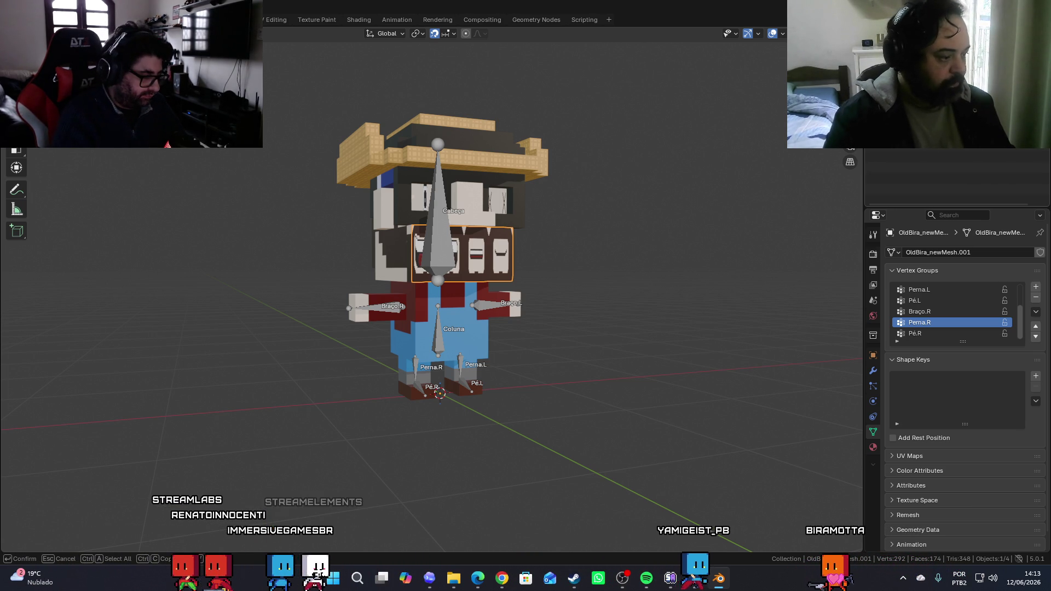
pyautogui.press('Return')
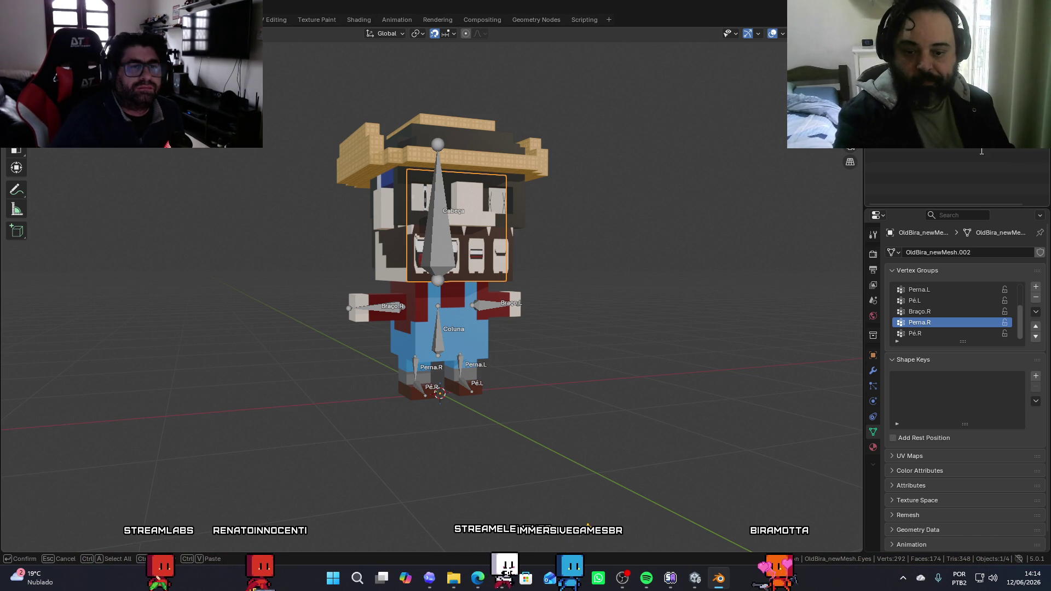
pyautogui.doubleClick(920, 126)
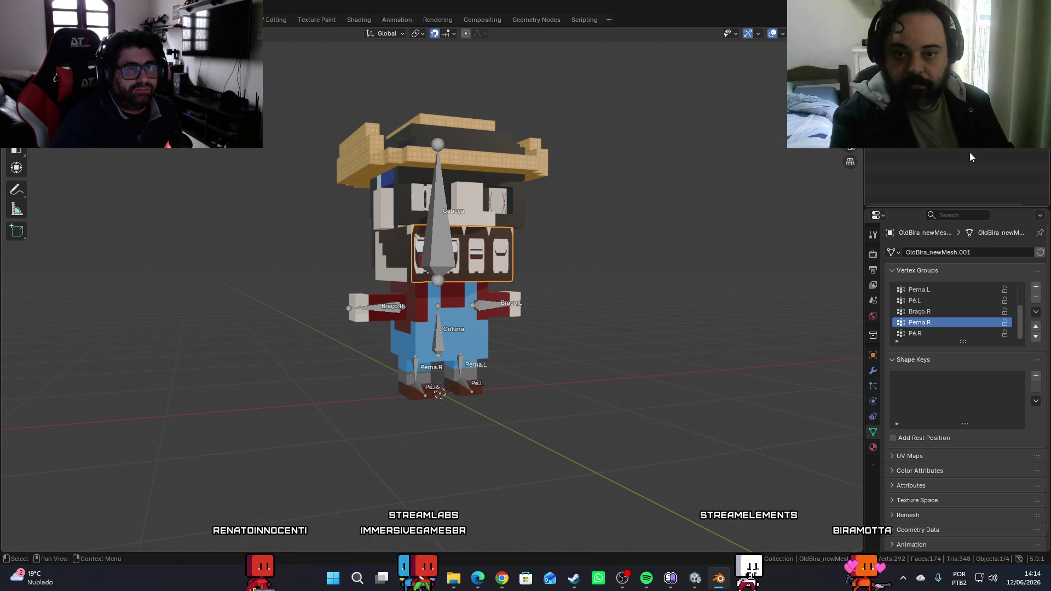
# Rename the eyes object's mesh data to end in Eyes
pyautogui.click(987, 193)
pyautogui.click(988, 248)
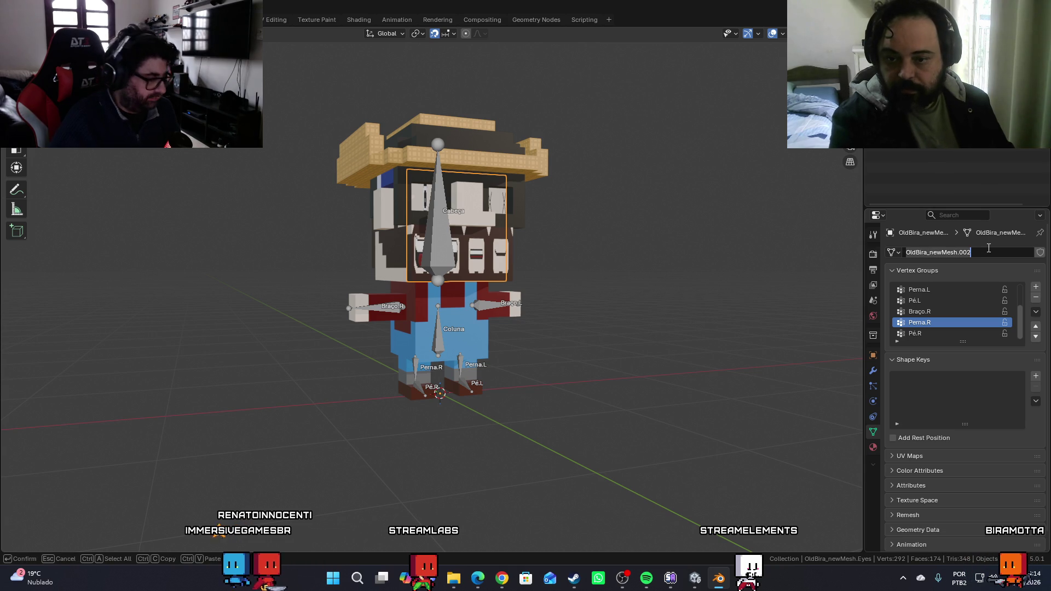
pyautogui.press('BackSpace')
pyautogui.press('BackSpace')
pyautogui.press('BackSpace')
pyautogui.write('Eyes')
pyautogui.press('Return')
# Rename the mouth object's mesh data to end in Mouth
pyautogui.click(463, 254)
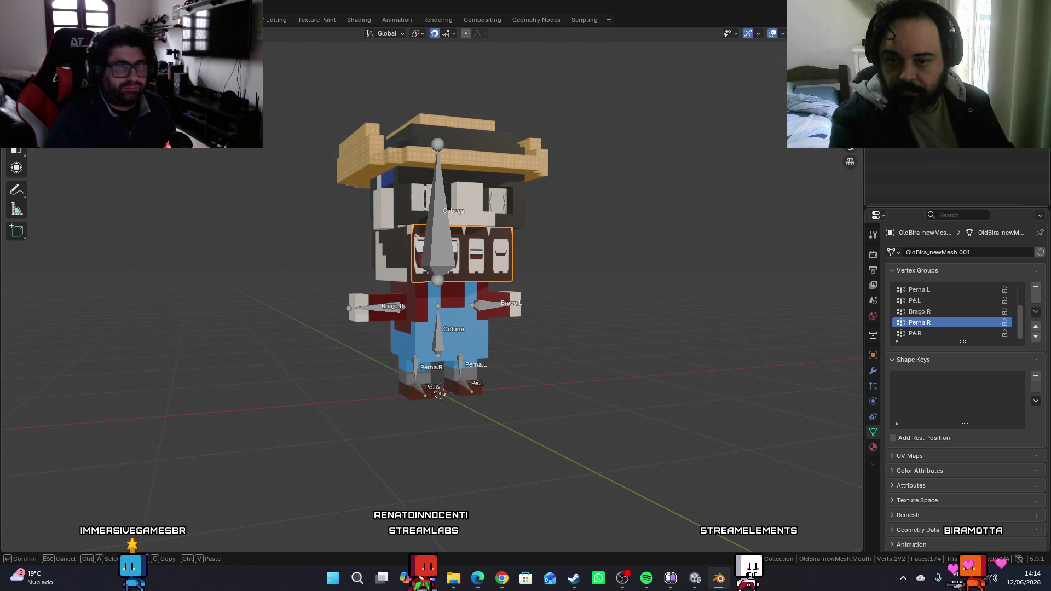
pyautogui.click(987, 192)
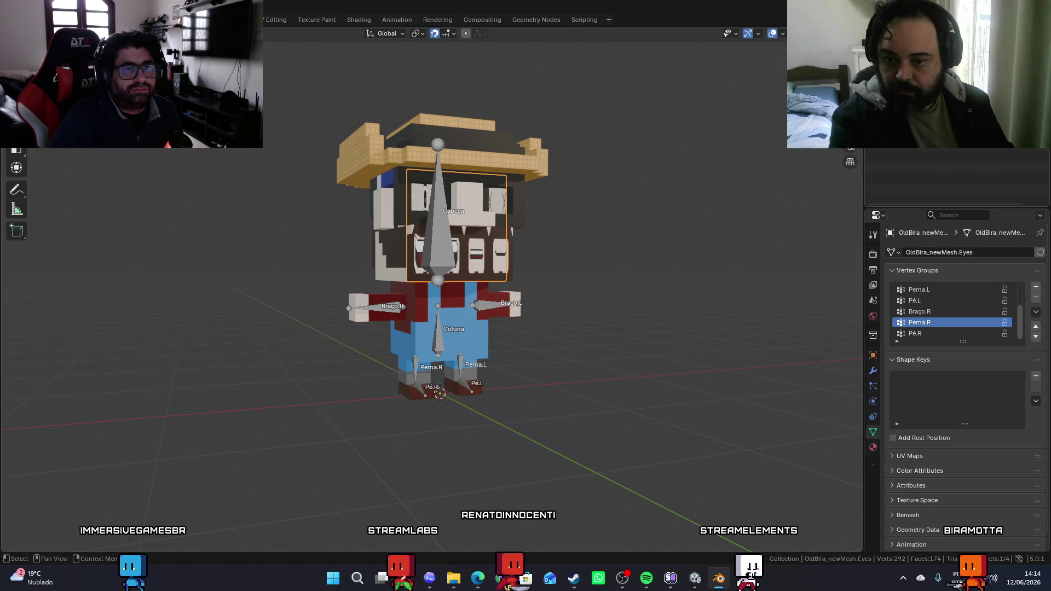
pyautogui.click(983, 202)
pyautogui.doubleClick(983, 255)
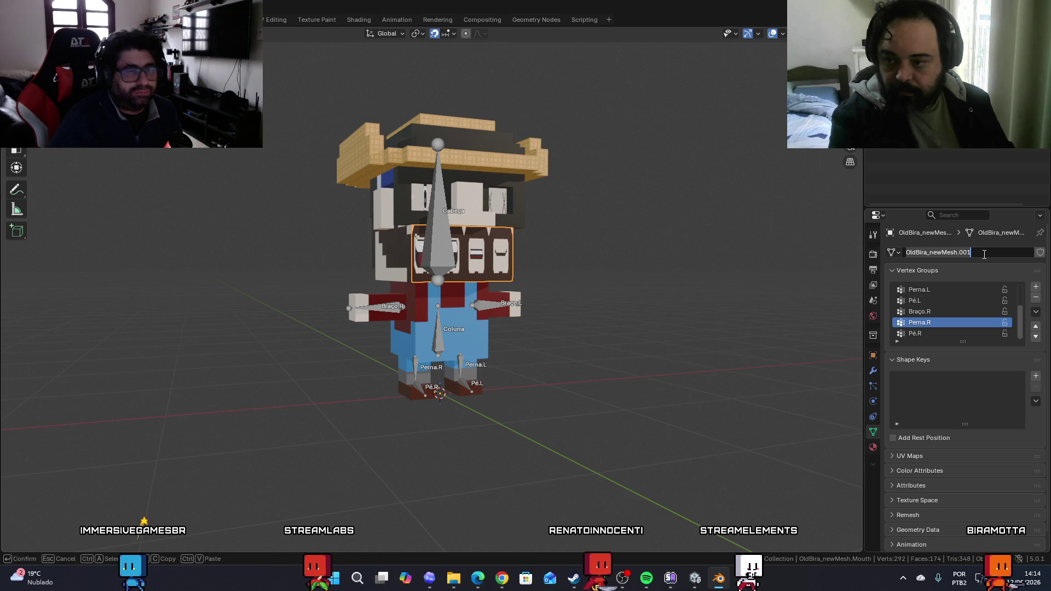
pyautogui.press('BackSpace')
pyautogui.press('BackSpace')
pyautogui.press('BackSpace')
pyautogui.write('Mouth')
pyautogui.press('Return')
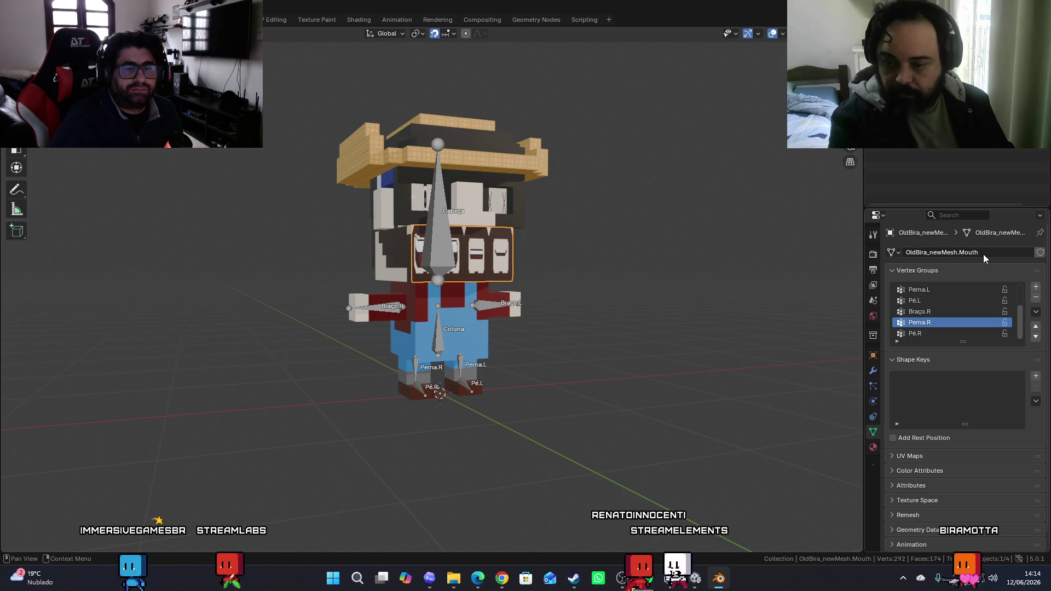
# Deselect everything and save OldBira.blend
pyautogui.click(605, 255)
pyautogui.click(26, 19)
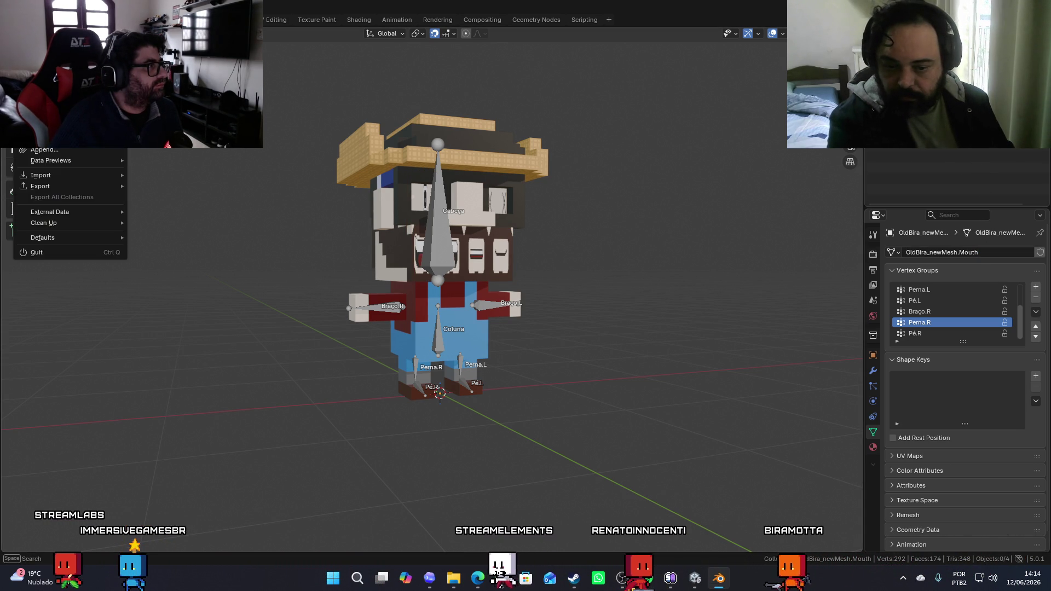
pyautogui.hotkey('ctrl', 's')
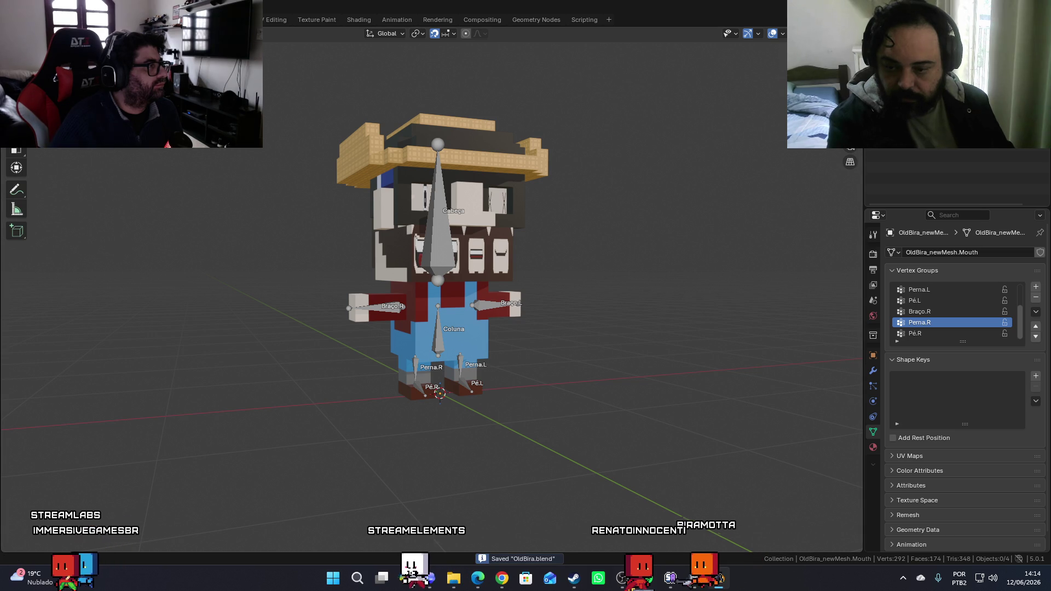
# Export the character as OldBira.fbx to the Old Bira assets folder and minimize Blender
pyautogui.click(25, 19)
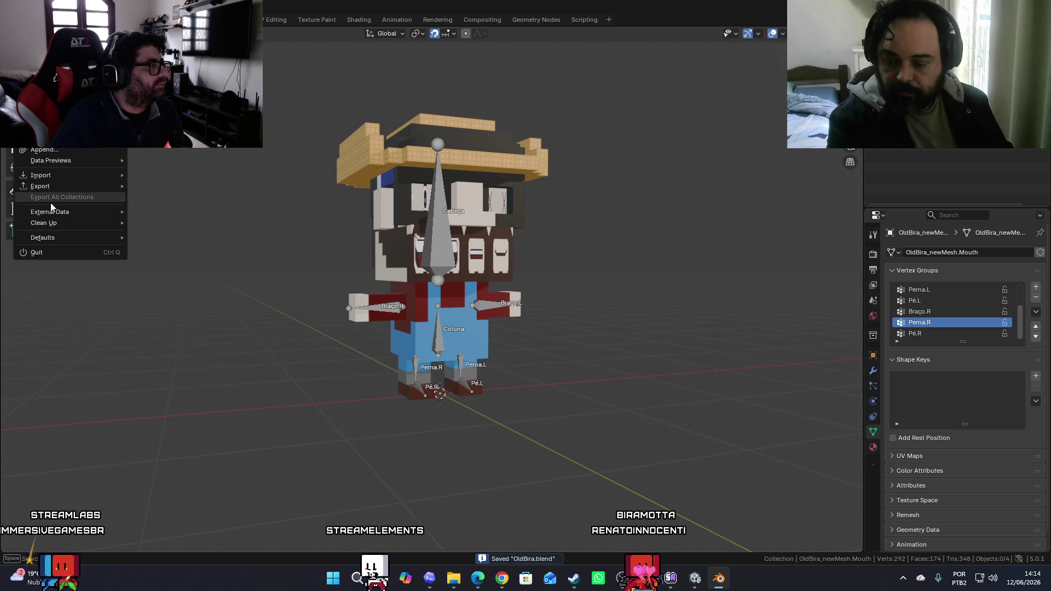
pyautogui.moveTo(53, 188)
pyautogui.click(184, 274)
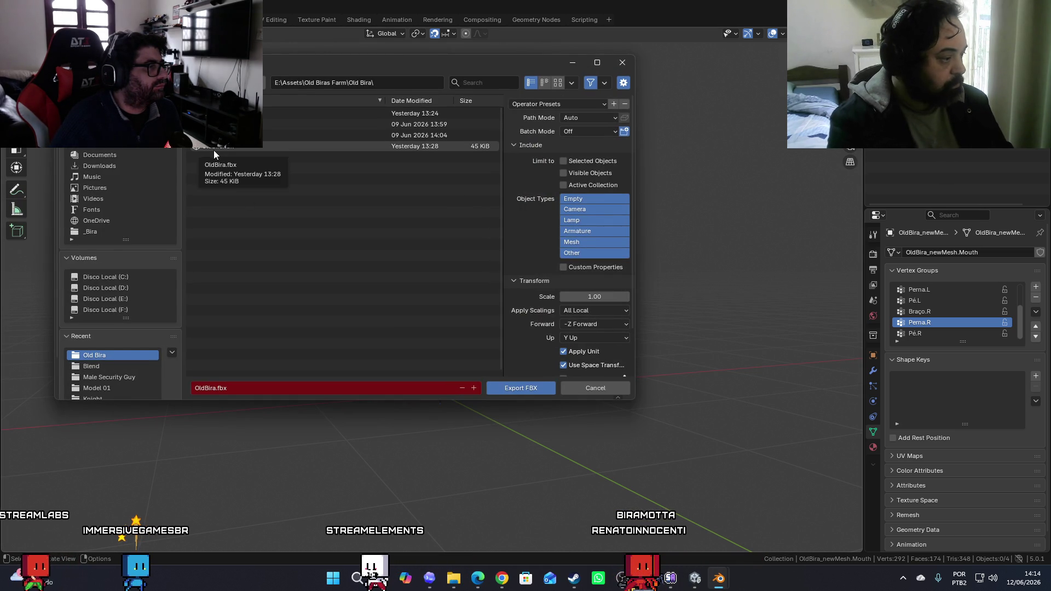
pyautogui.click(514, 389)
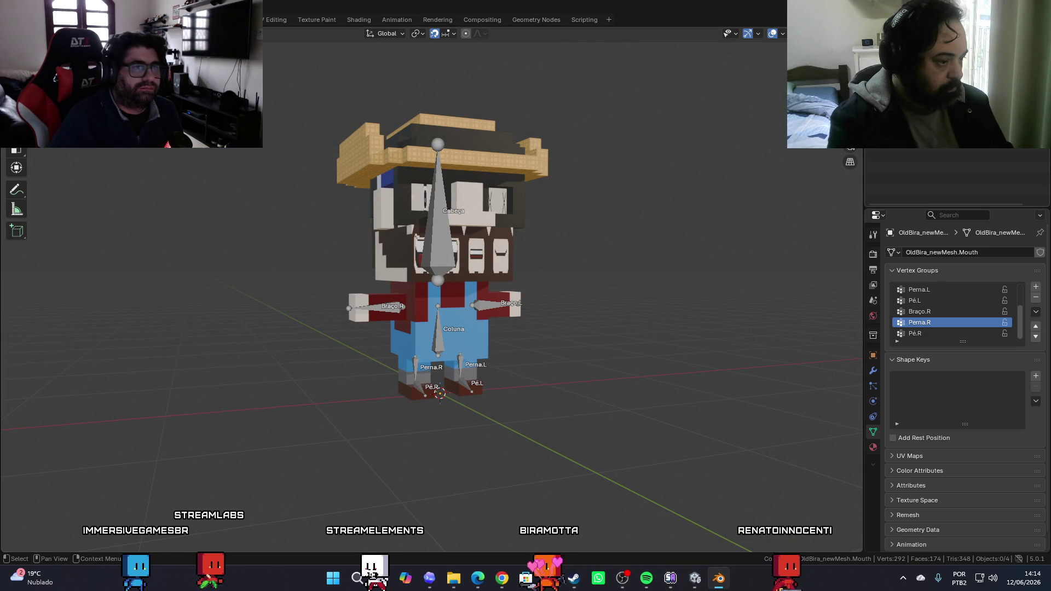
pyautogui.click(719, 579)
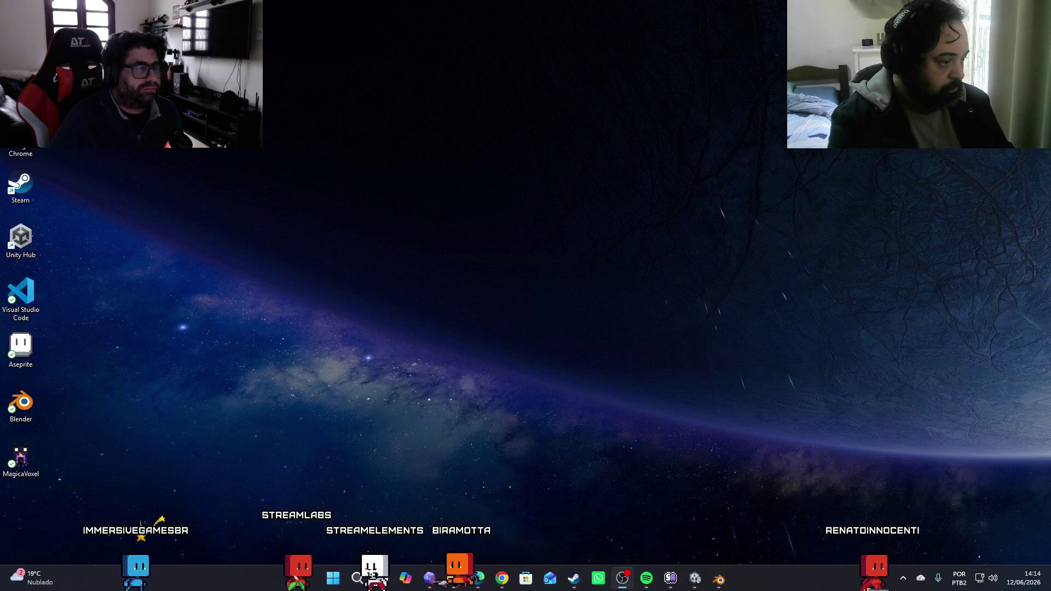
# Restore Unity Editor from the taskbar to the farmer scene with OldBira
pyautogui.click(696, 578)
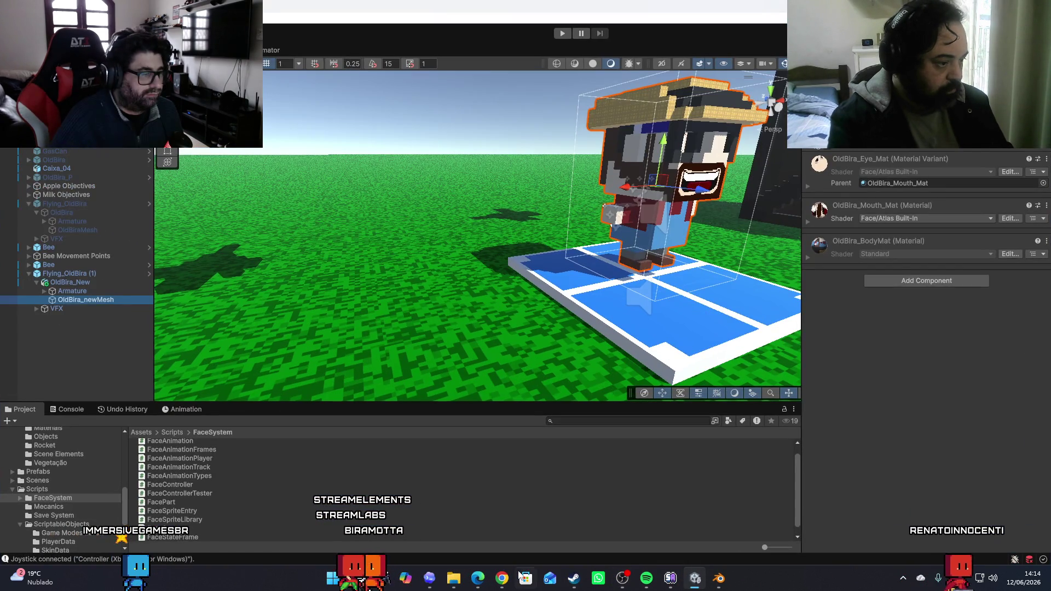
pyautogui.click(459, 580)
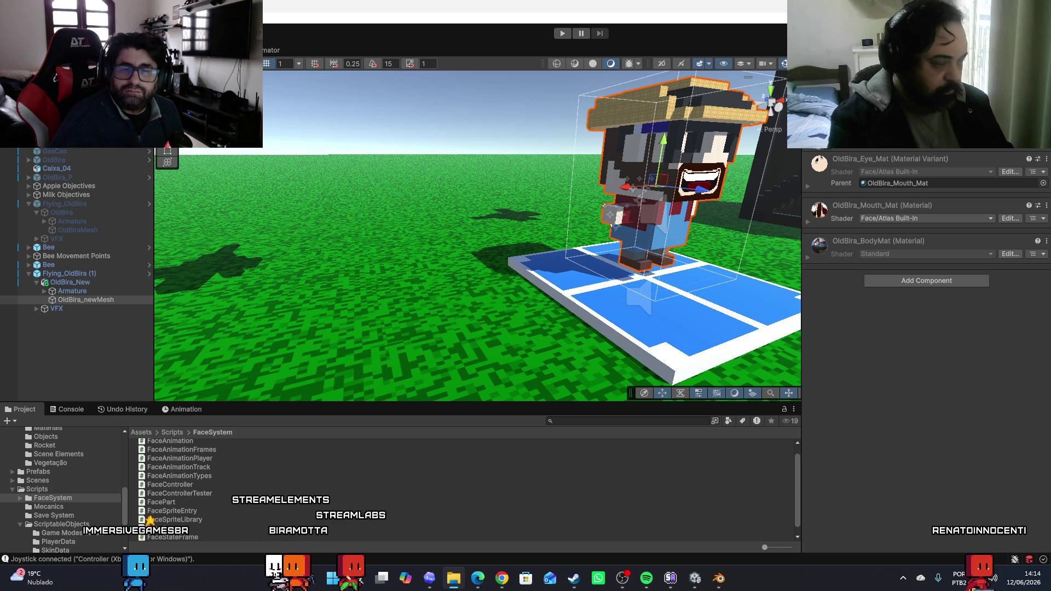
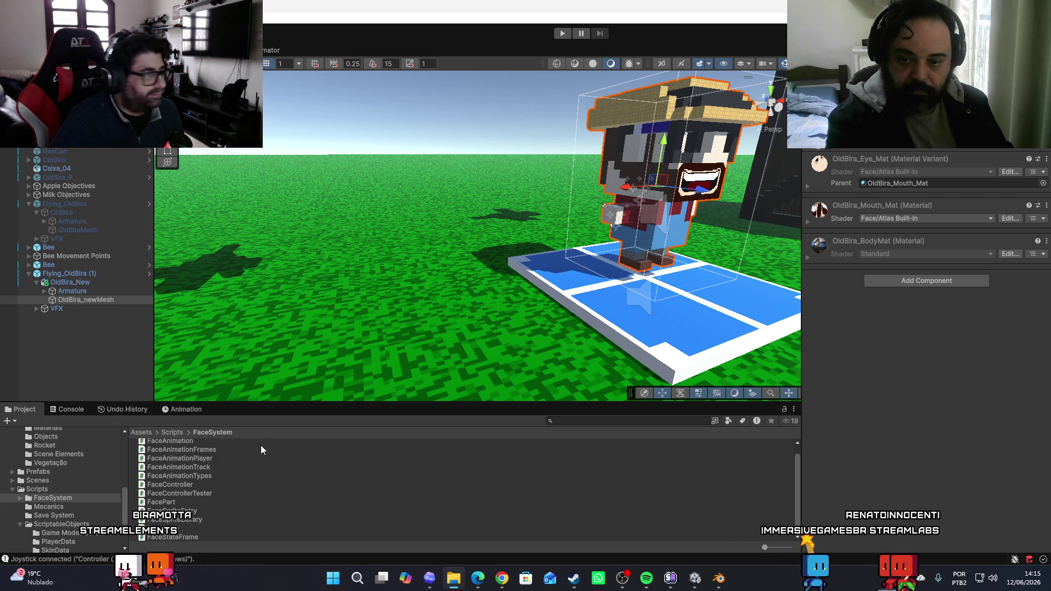
# Open Models > Characters > Old Bira and select OldBira_New to view its import settings
pyautogui.scroll(3, 64, 509)
pyautogui.scroll(10, 66, 513)
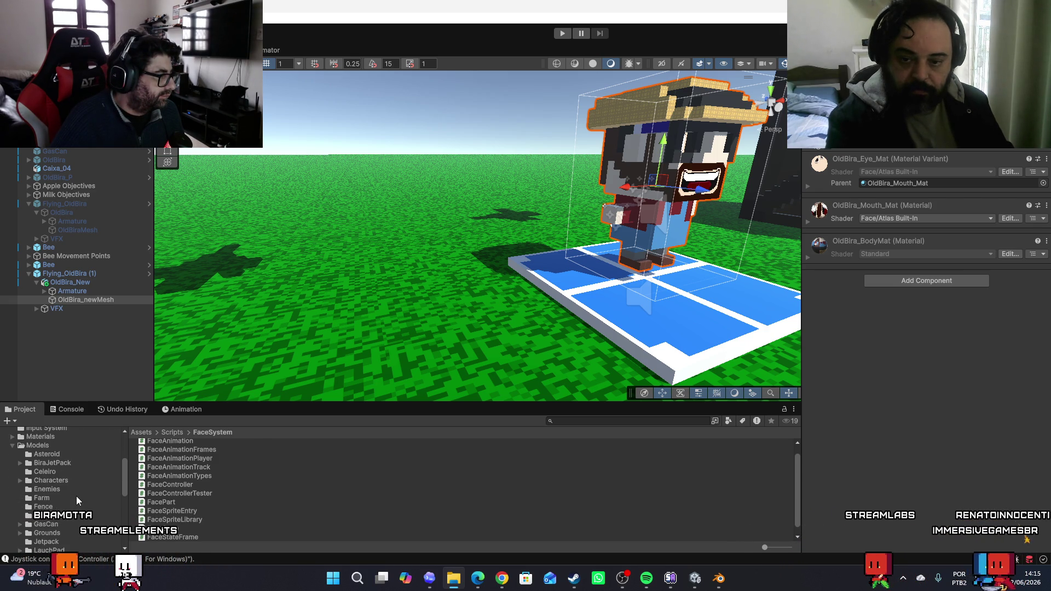
pyautogui.scroll(-3, 51, 471)
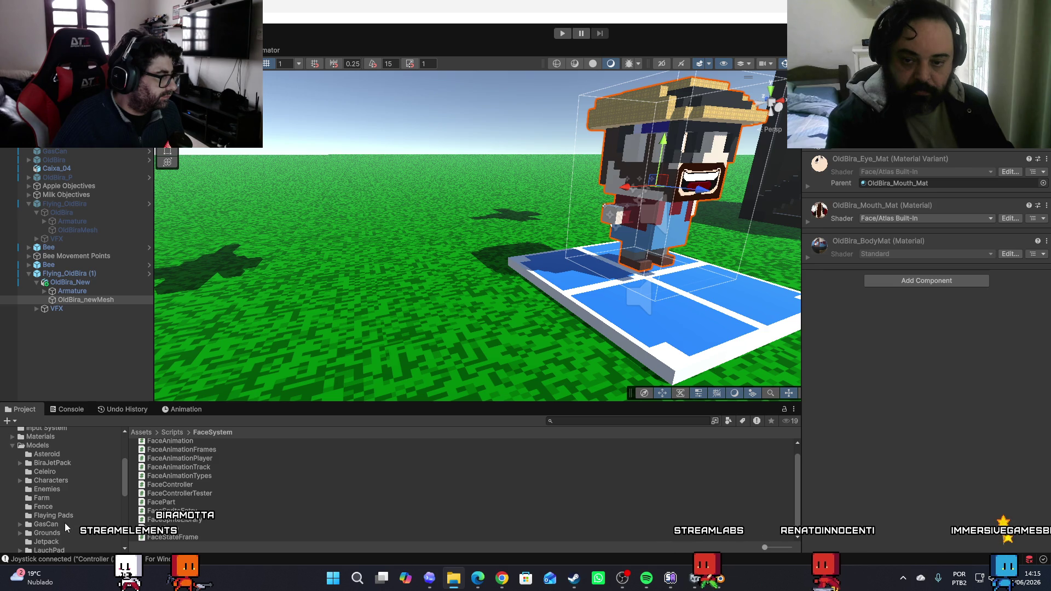
pyautogui.click(56, 482)
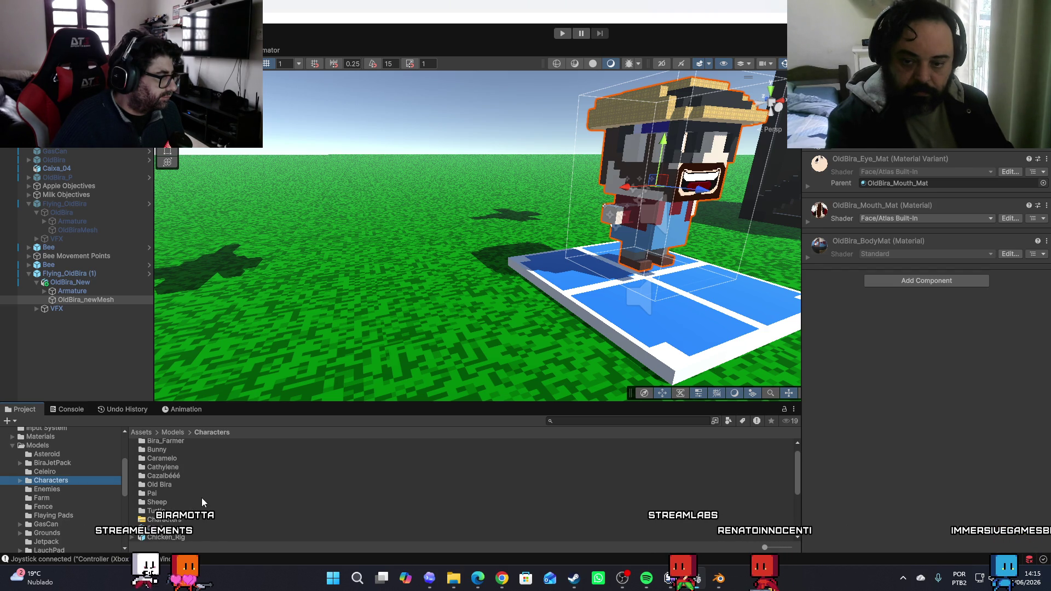
pyautogui.scroll(2, 203, 506)
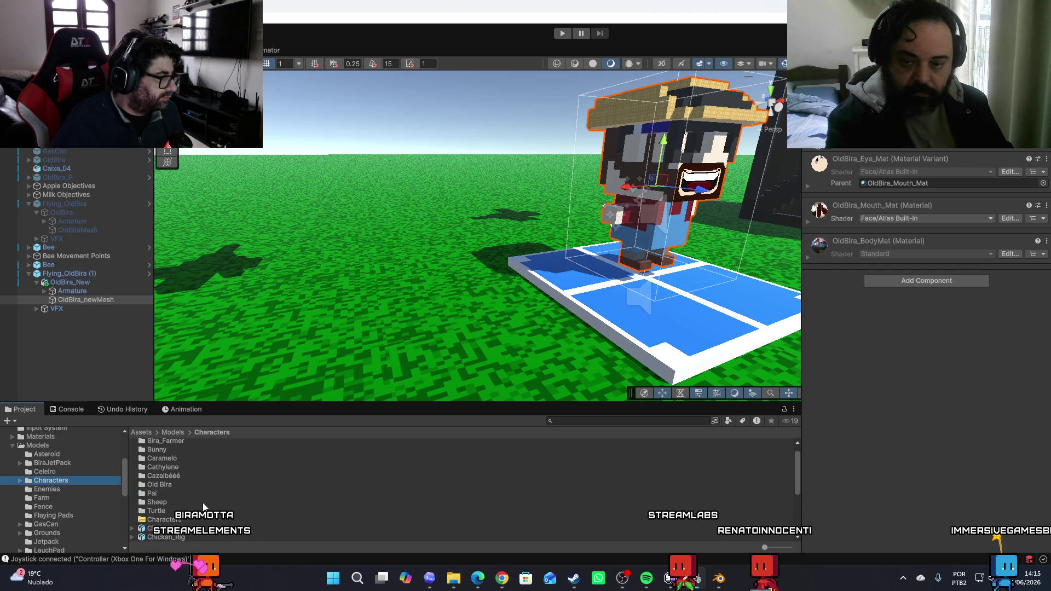
pyautogui.doubleClick(160, 485)
pyautogui.click(166, 479)
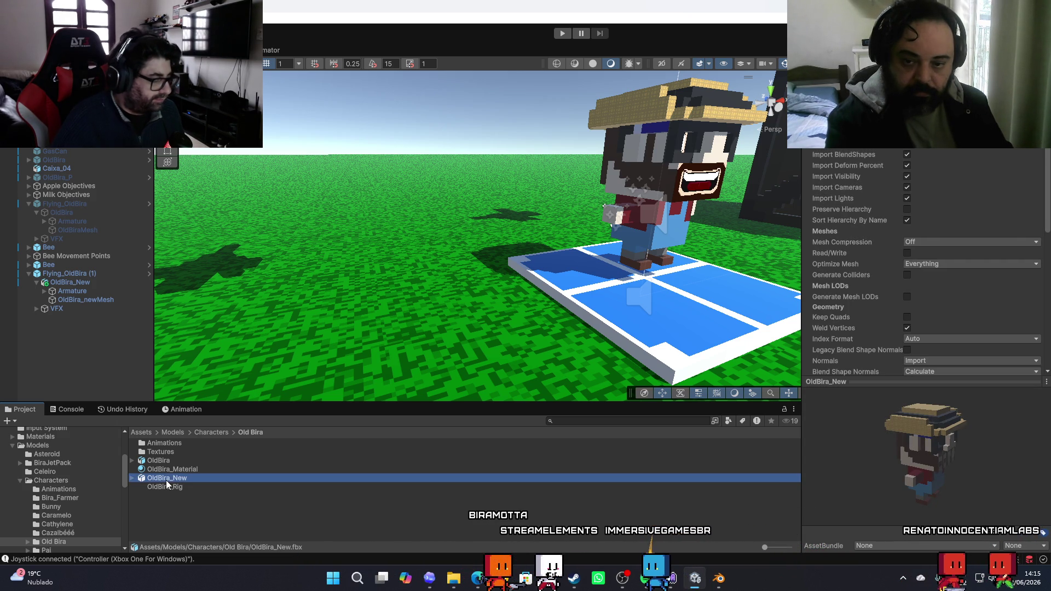
# Delete the old OldBira_New model and rename OldBira 1 to OldBira_New
pyautogui.press('Delete')
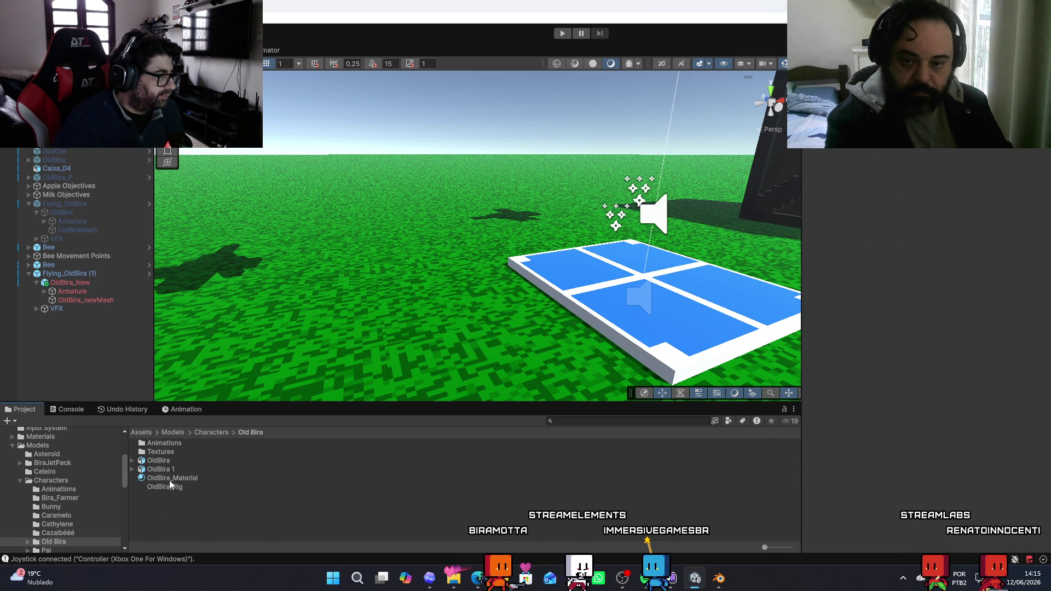
pyautogui.click(161, 469)
pyautogui.click(173, 470)
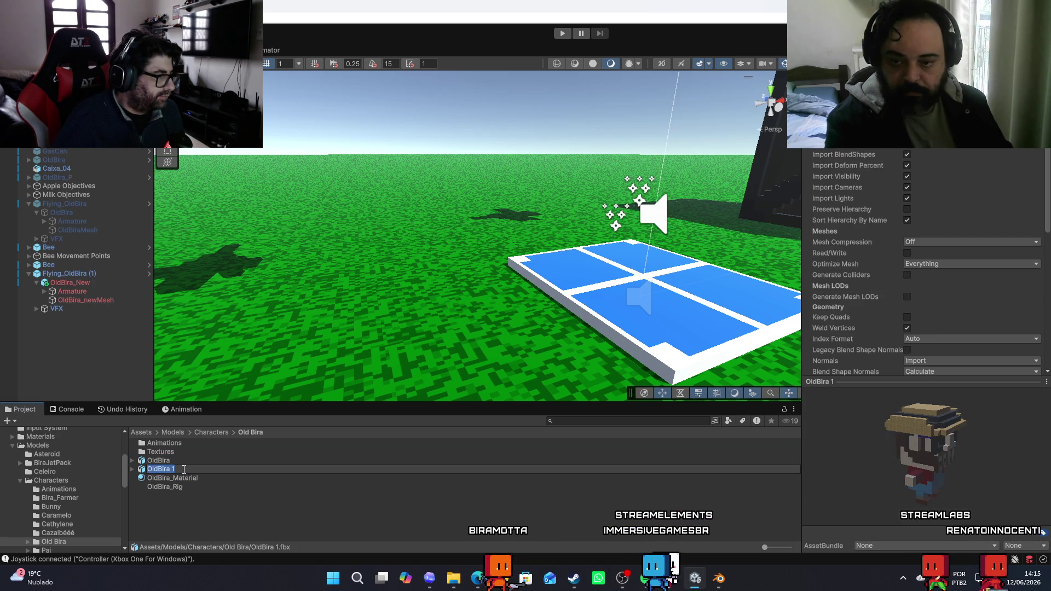
pyautogui.press('BackSpace')
pyautogui.press('BackSpace')
pyautogui.write('_New')
pyautogui.press('Return')
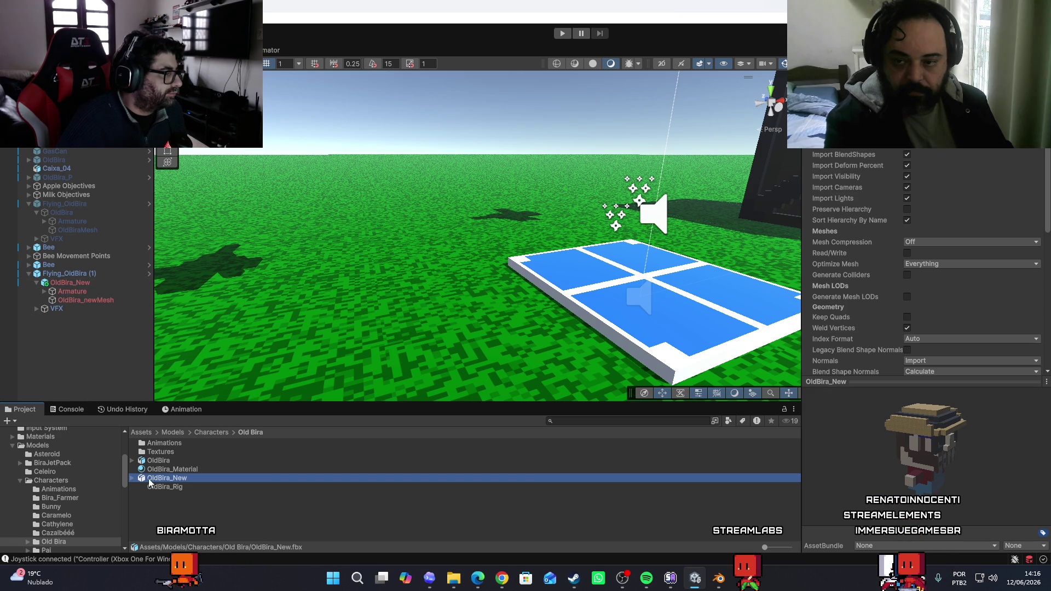
# Place a new OldBira_New under Flying_OldBira (1) and paste the old object's Animator onto it
pyautogui.moveTo(153, 460); pyautogui.dragTo(72, 276)
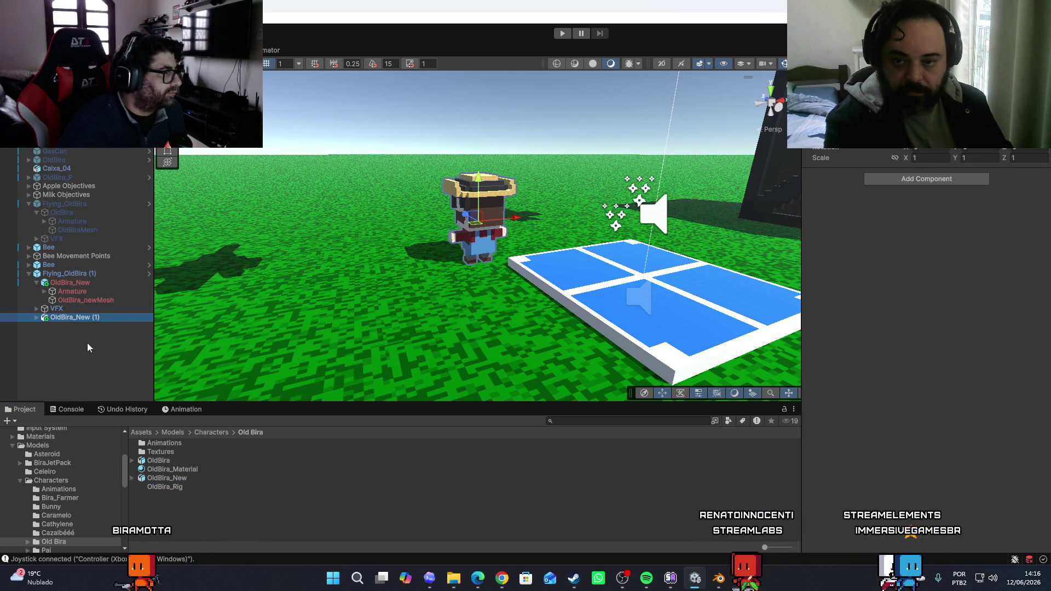
pyautogui.click(71, 282)
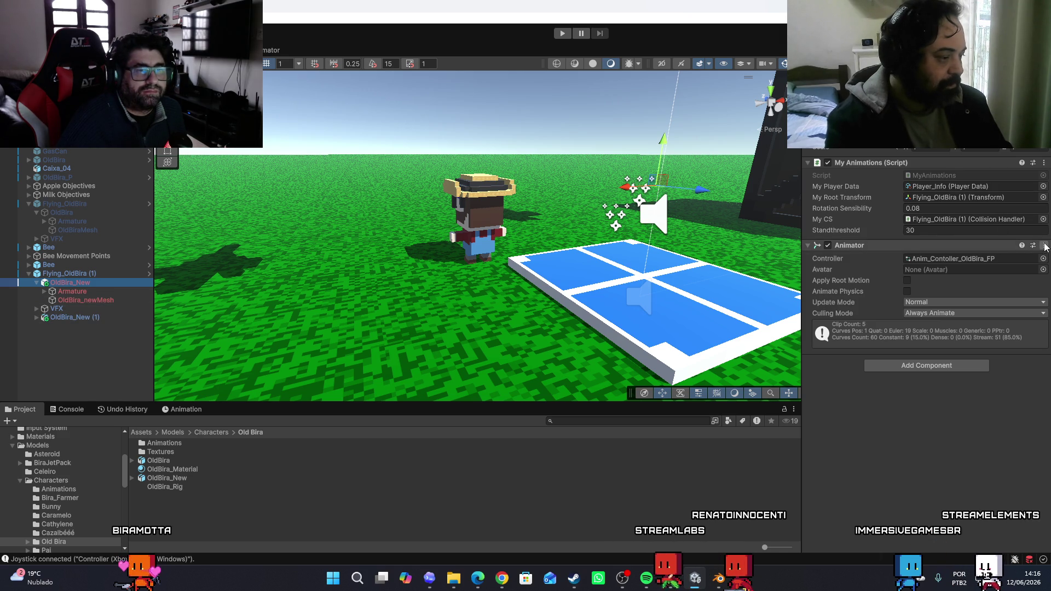
pyautogui.rightClick(985, 245)
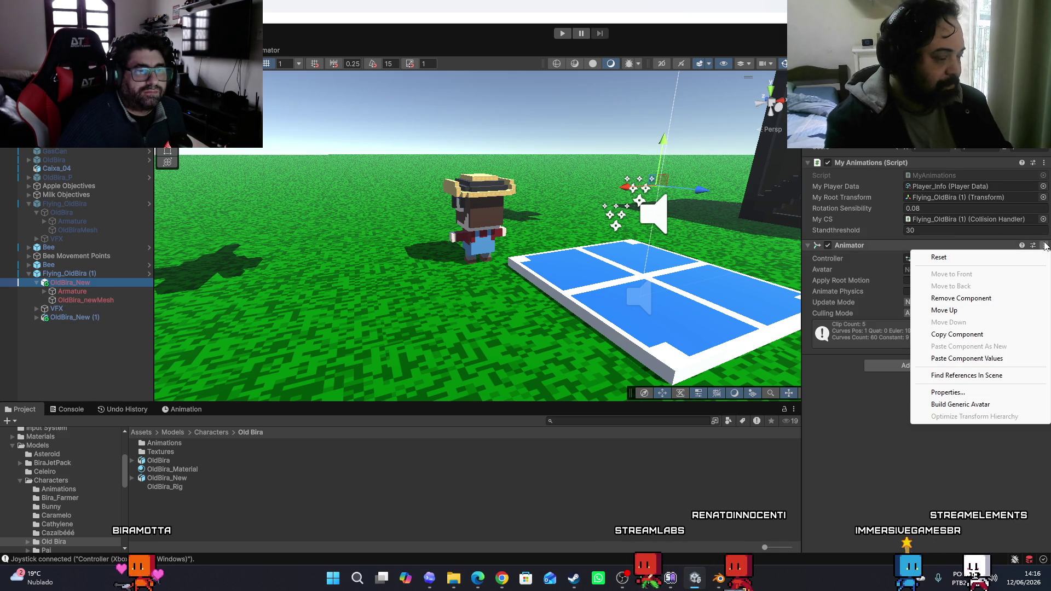
pyautogui.click(957, 334)
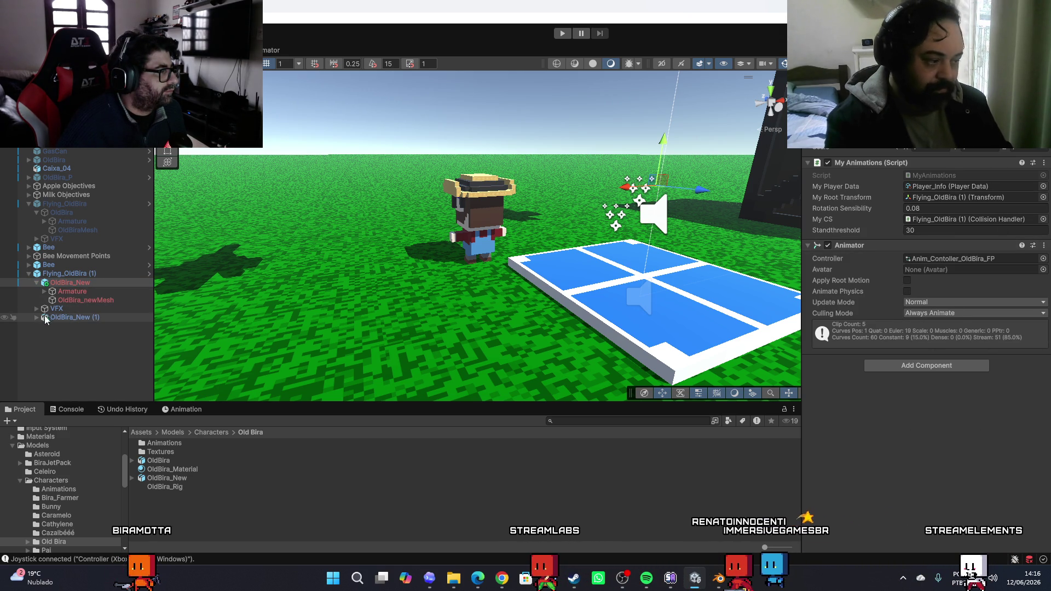
pyautogui.click(82, 317)
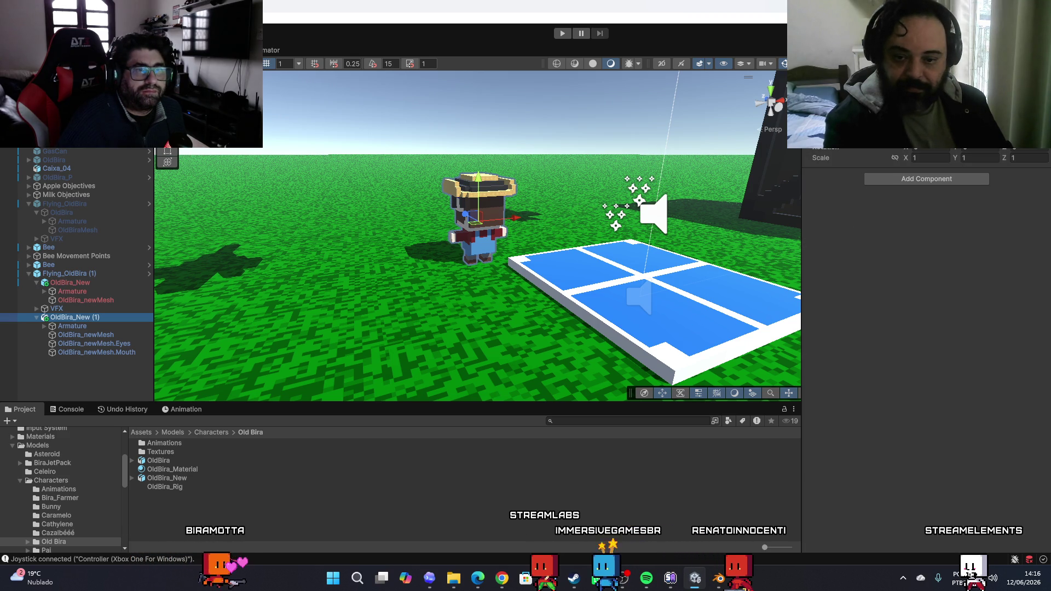
pyautogui.rightClick(928, 159)
pyautogui.moveTo(968, 230)
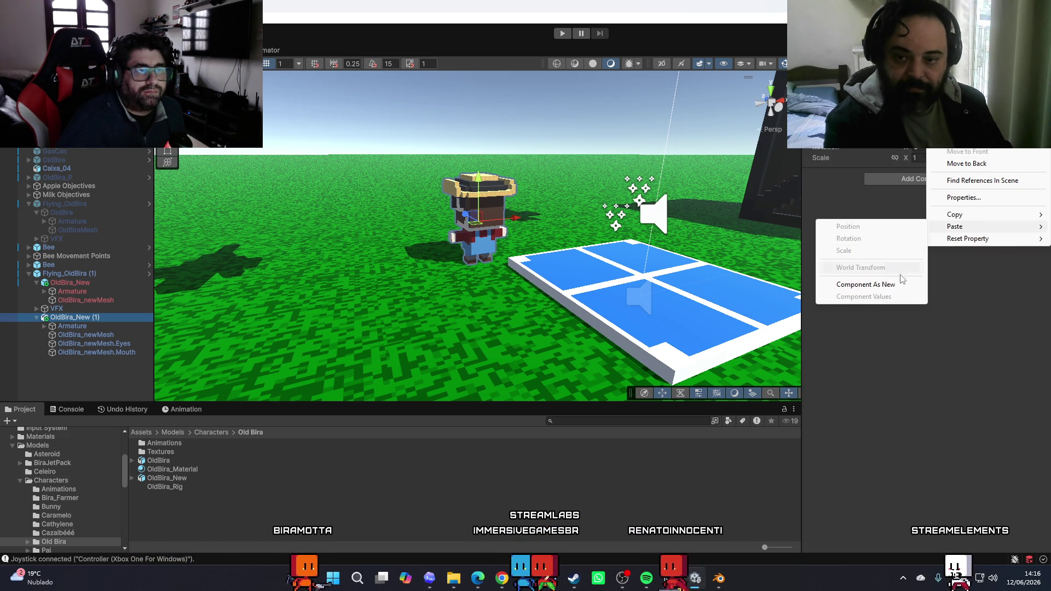
pyautogui.click(865, 280)
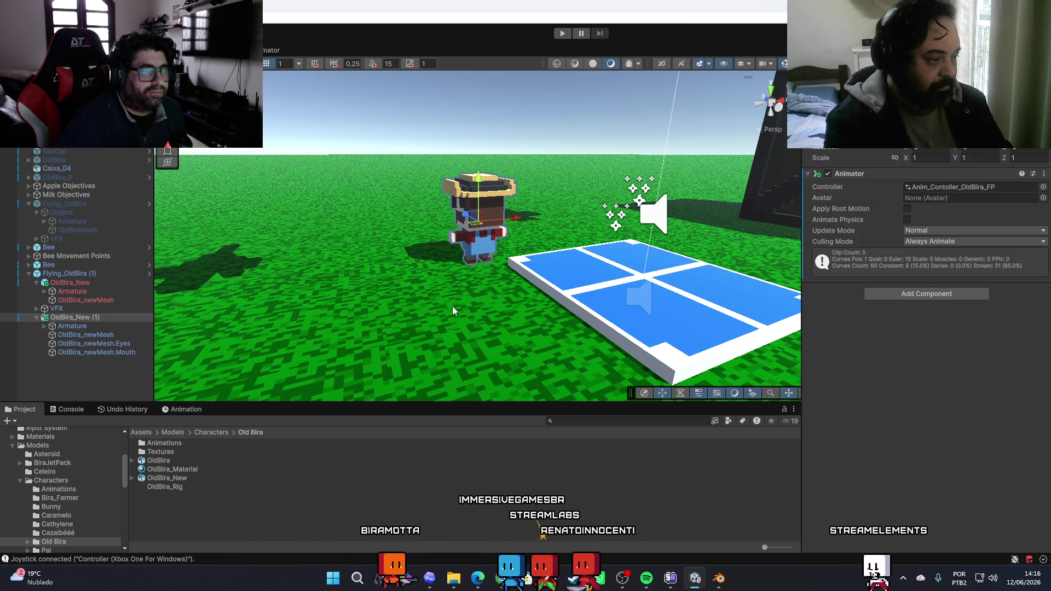
# Copy the My Animations component from the old object onto OldBira_New (1) as new
pyautogui.click(81, 283)
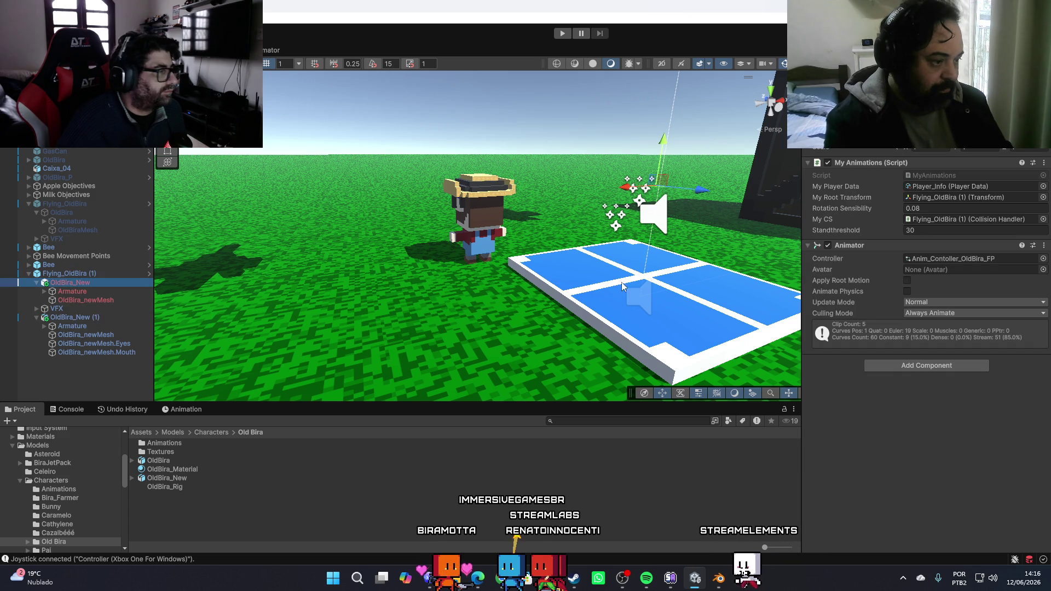
pyautogui.click(1042, 164)
pyautogui.click(971, 252)
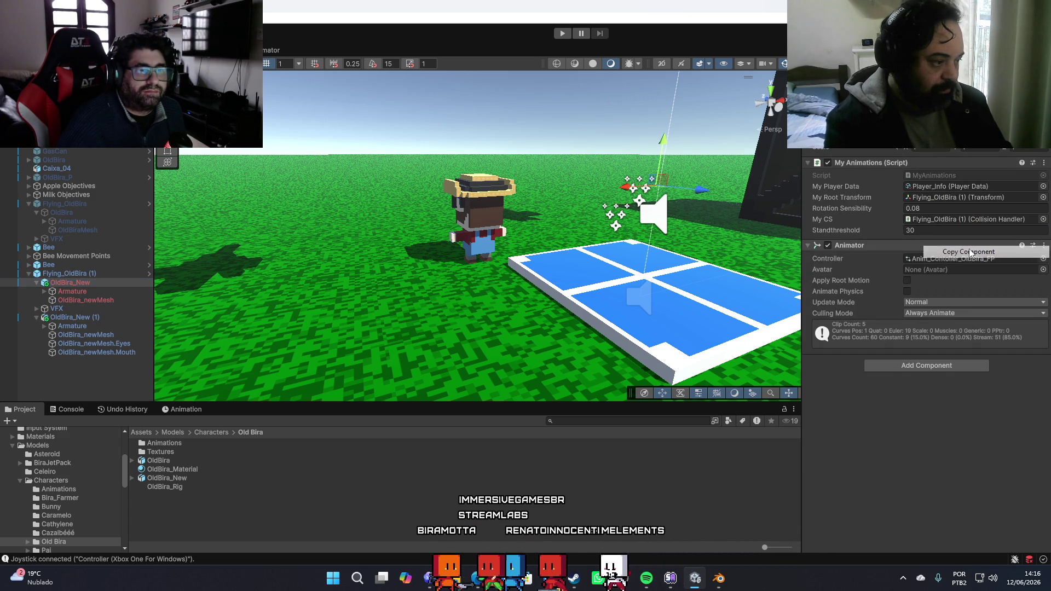
pyautogui.click(81, 319)
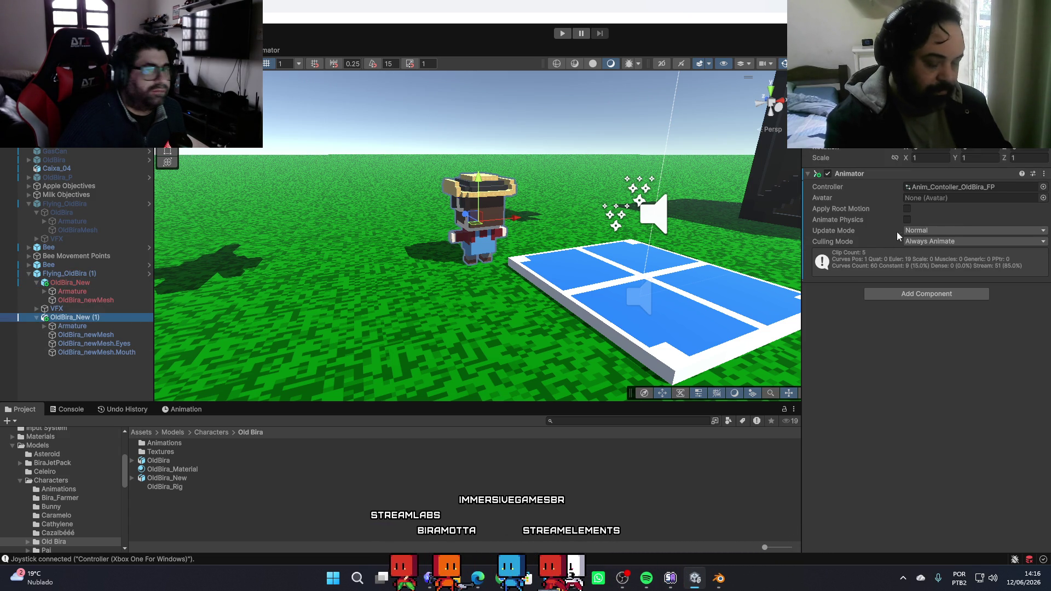
pyautogui.rightClick(910, 174)
pyautogui.click(973, 286)
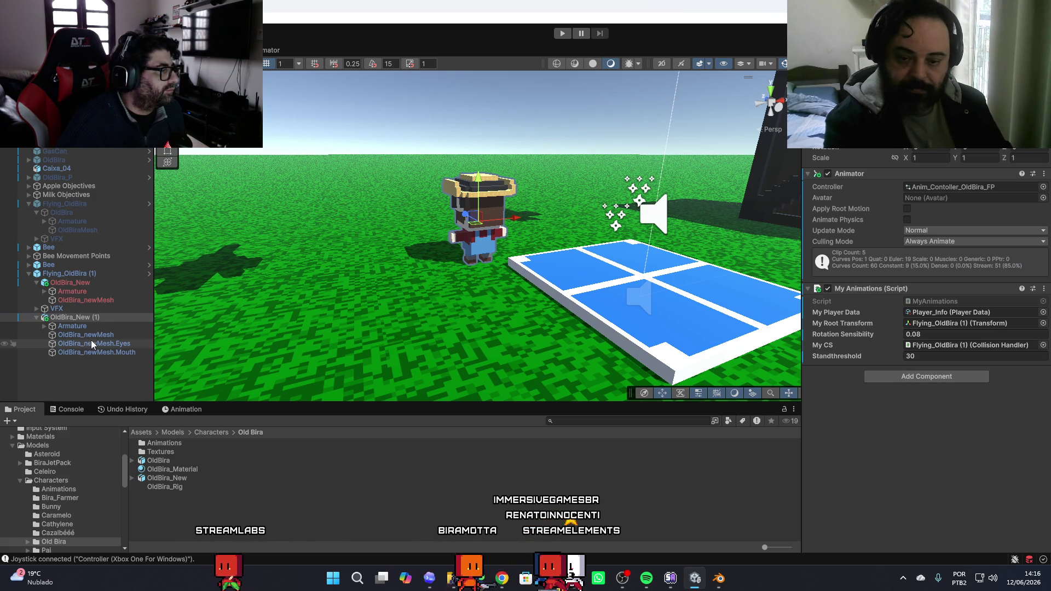
# Delete the old OldBira_New object and select the new character
pyautogui.click(78, 285)
pyautogui.press('Delete')
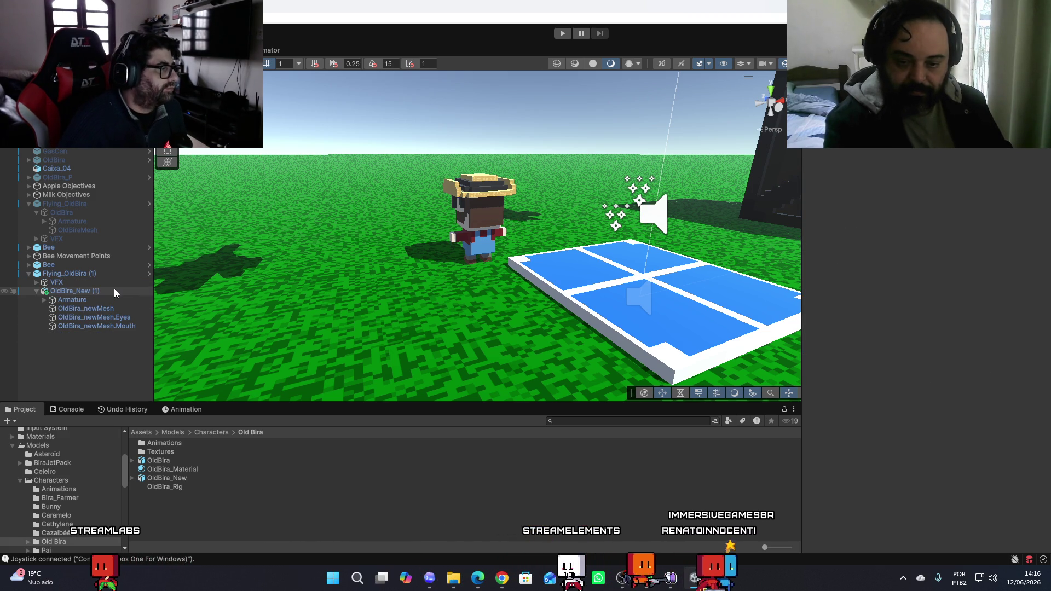
pyautogui.click(115, 290)
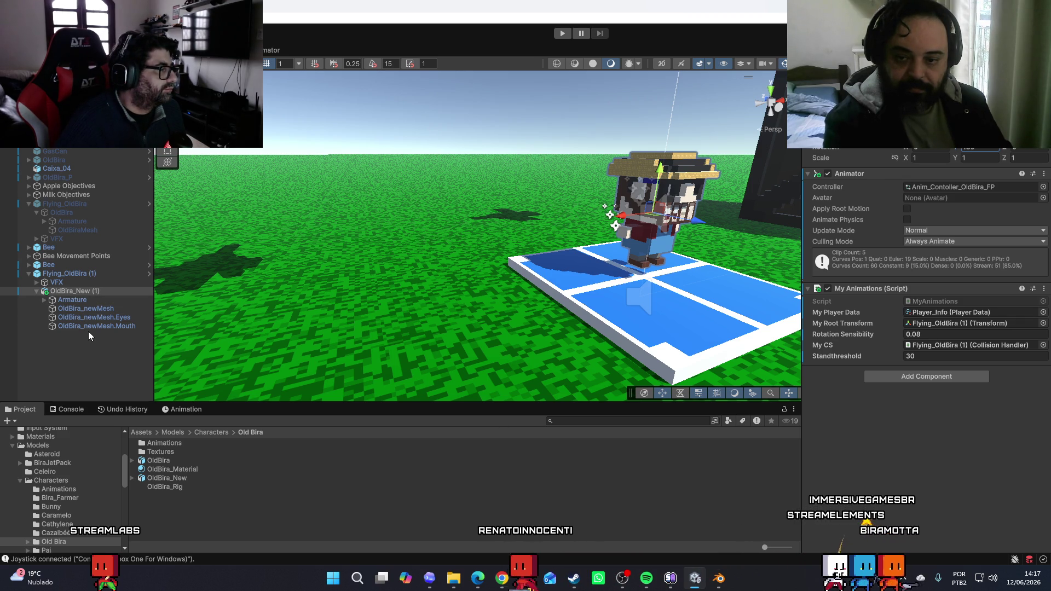
# Apply OldBira_Eye_Mat to the eyes mesh and OldBira_Mouth_Mat to the mouth mesh
pyautogui.click(99, 320)
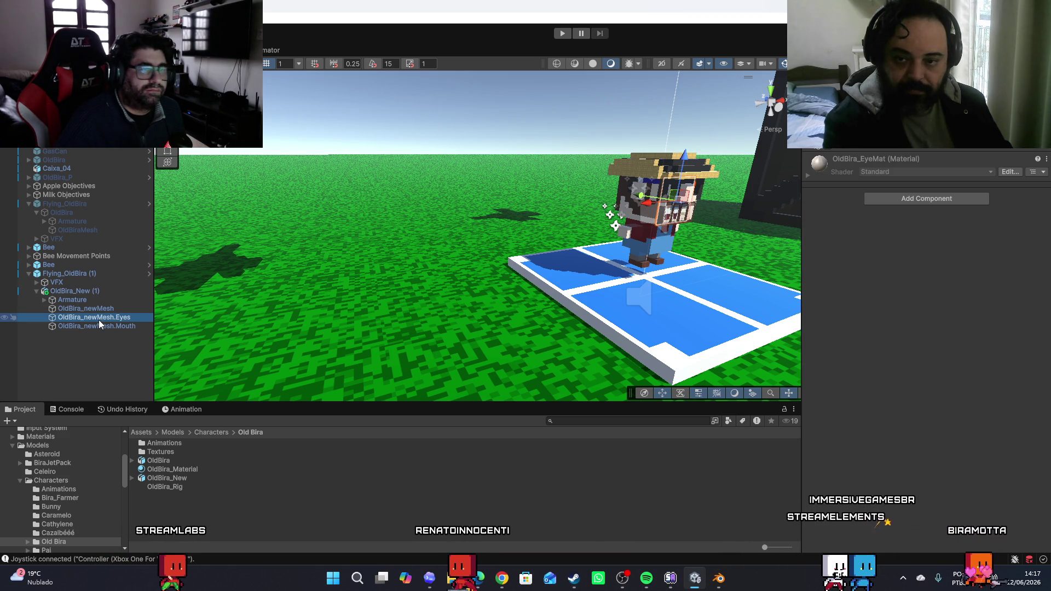
pyautogui.click(807, 174)
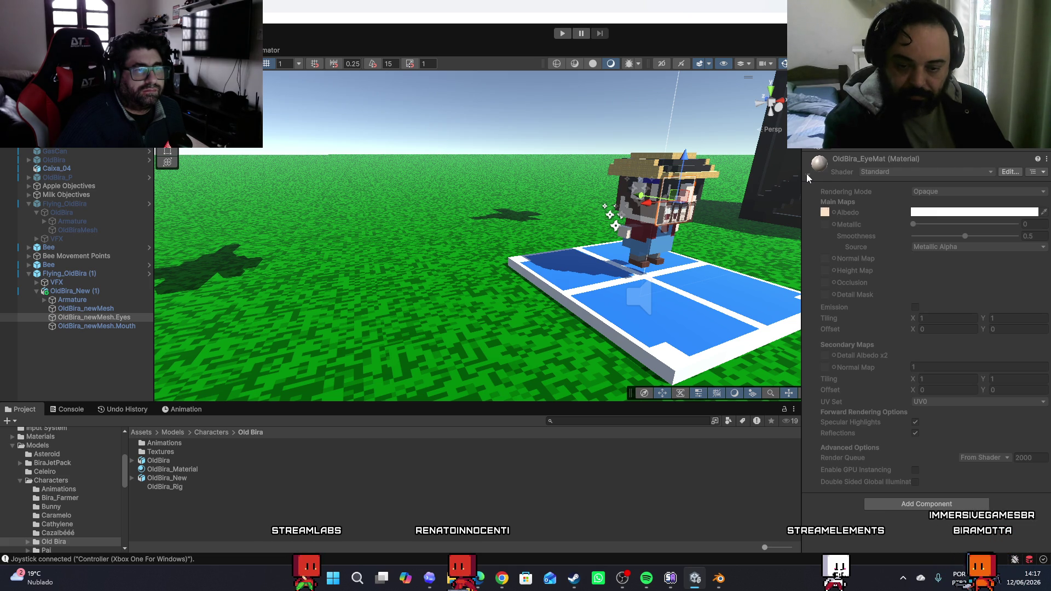
pyautogui.click(807, 173)
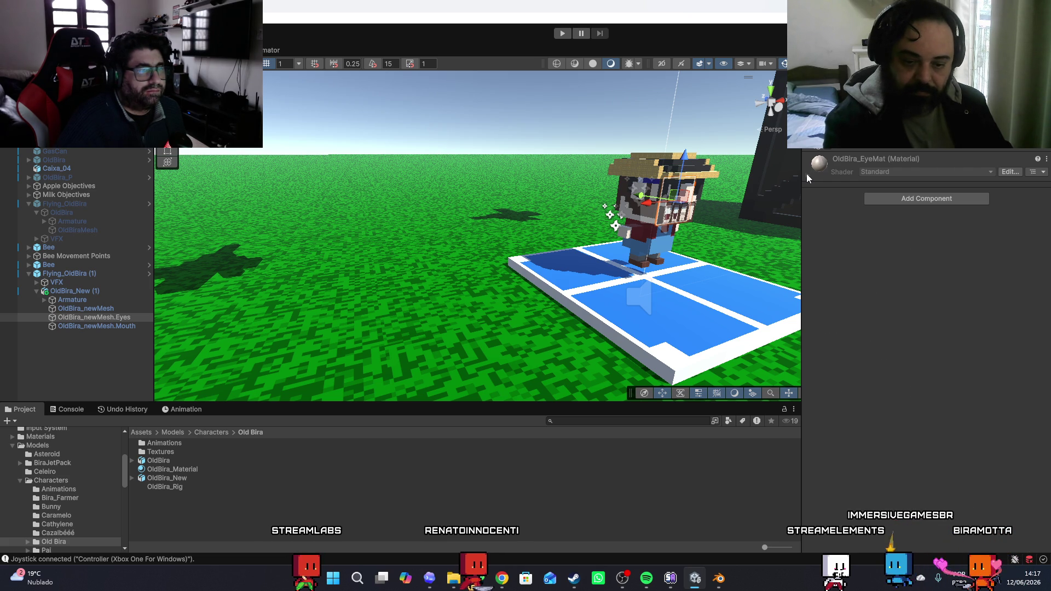
pyautogui.doubleClick(163, 452)
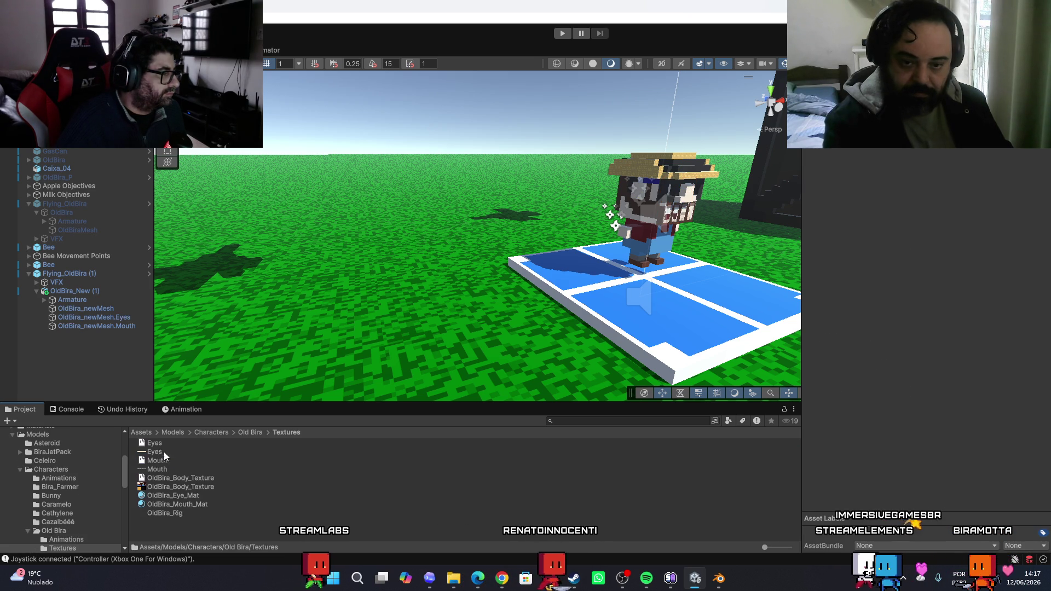
pyautogui.moveTo(188, 494)
pyautogui.mouseDown()
pyautogui.moveTo(106, 359)
pyautogui.moveTo(119, 317)
pyautogui.mouseUp()
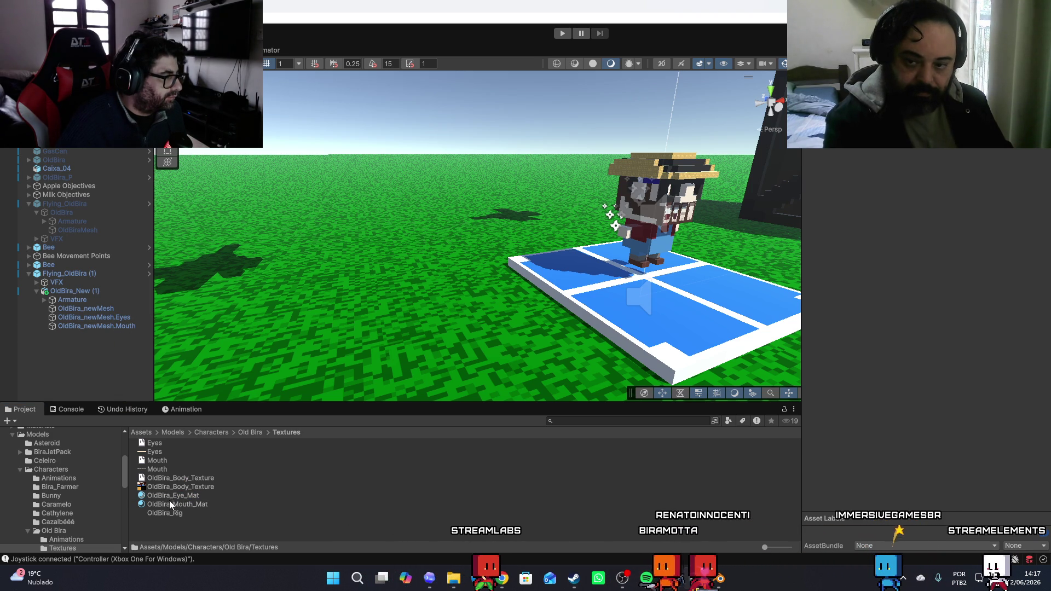
pyautogui.moveTo(180, 504)
pyautogui.mouseDown()
pyautogui.moveTo(93, 368)
pyautogui.moveTo(113, 325)
pyautogui.mouseUp()
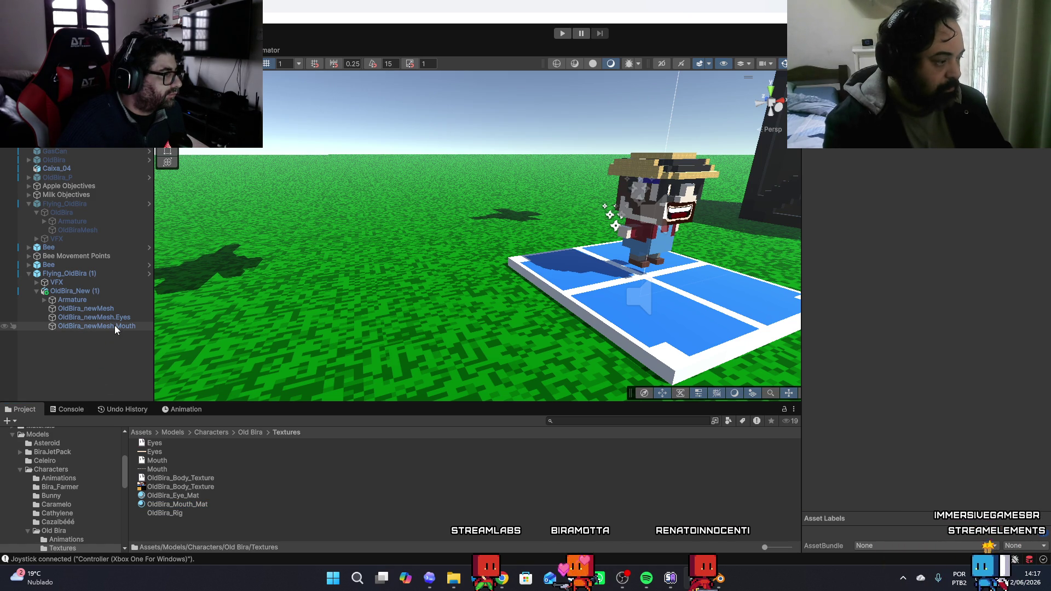
pyautogui.click(114, 325)
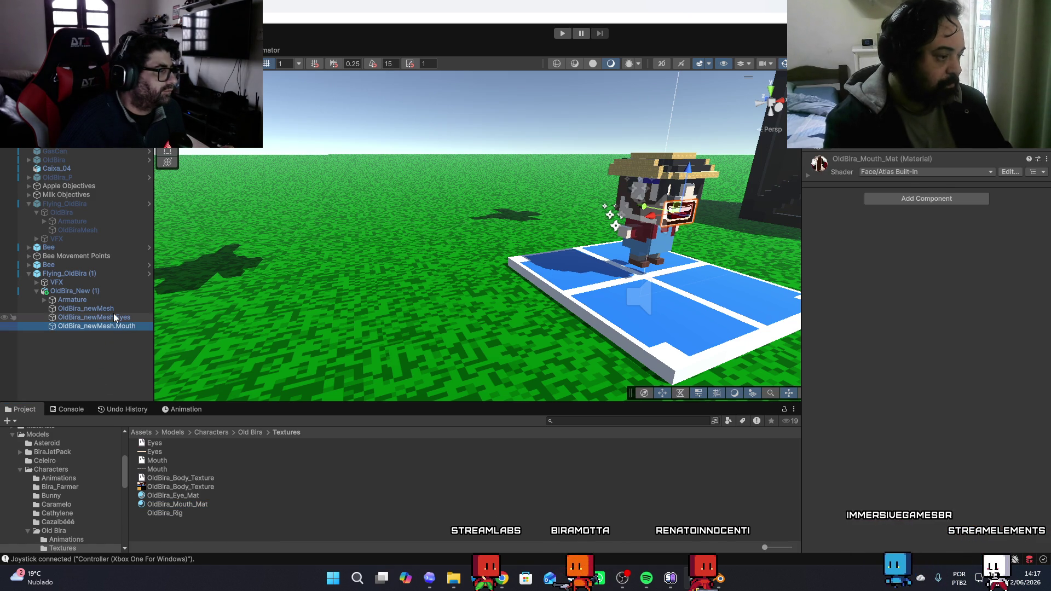
pyautogui.click(112, 314)
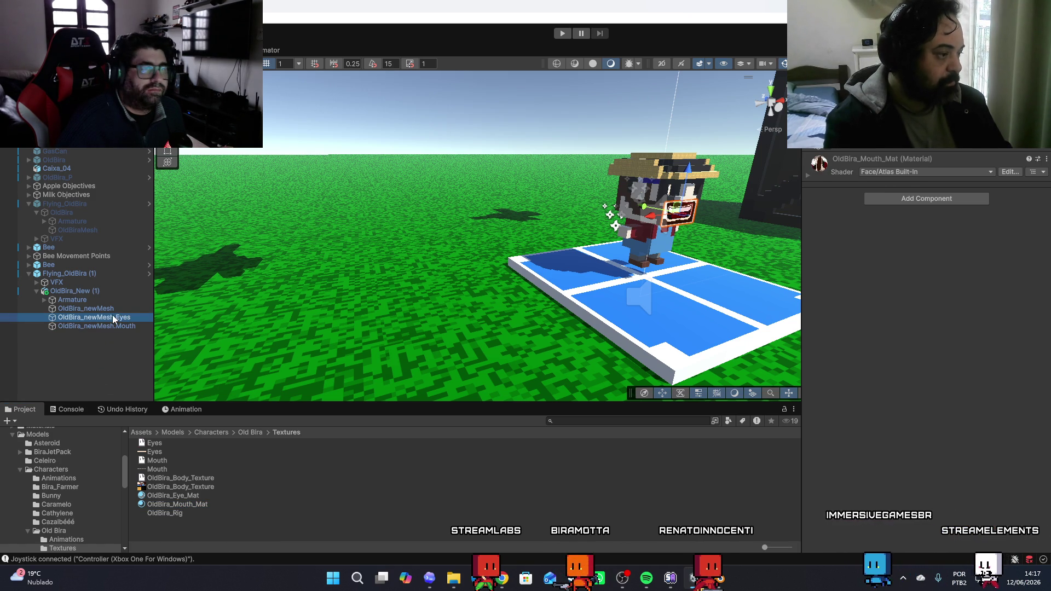
# Collapse the Old Bira and ScriptableObjects folders so the Scripts folders are visible
pyautogui.click(25, 533)
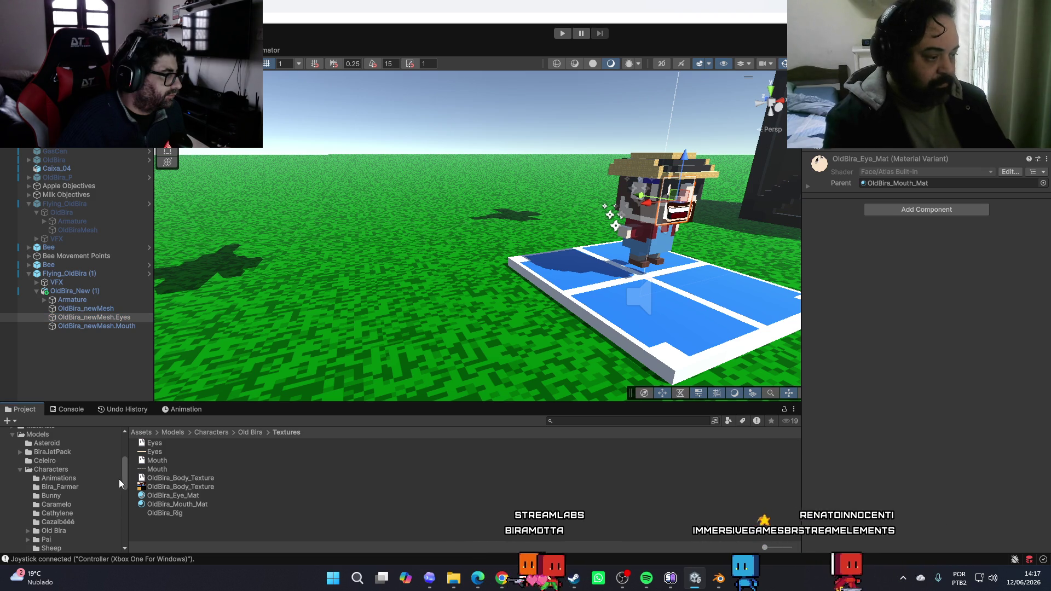
pyautogui.moveTo(125, 481); pyautogui.dragTo(126, 478)
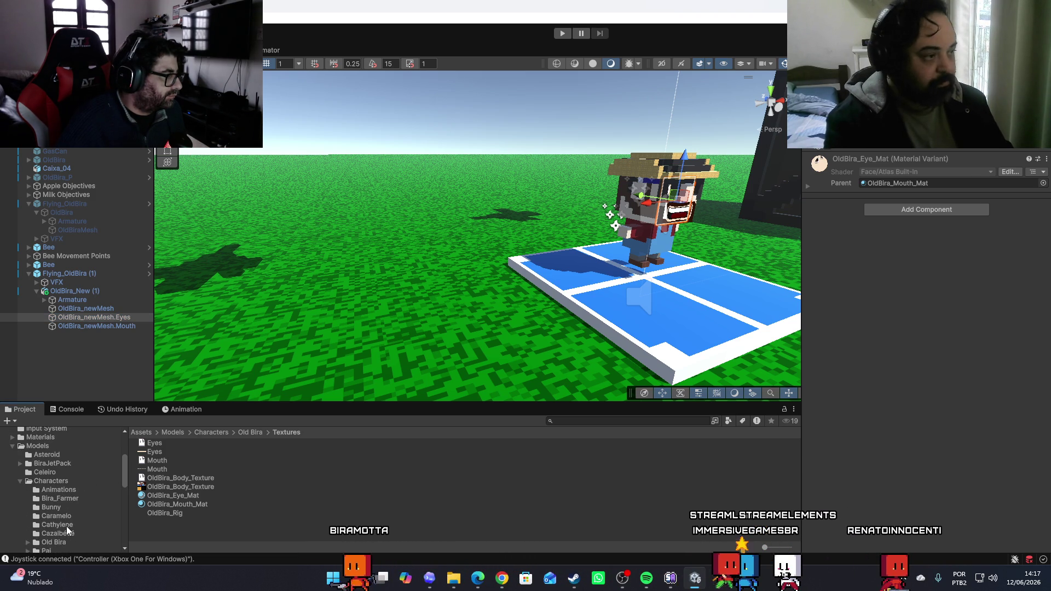
pyautogui.scroll(-10, 94, 484)
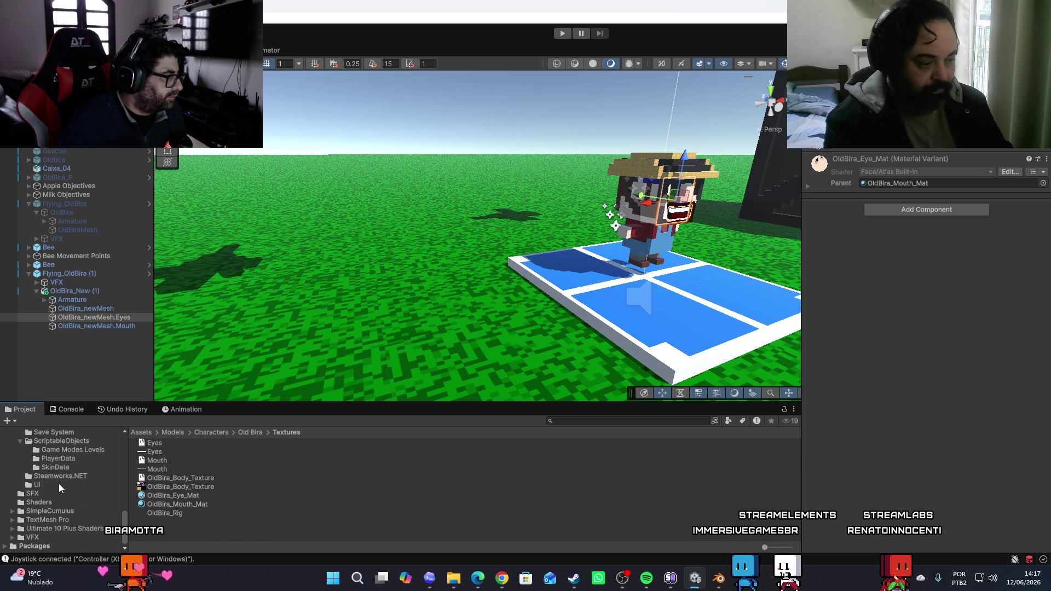
pyautogui.scroll(1, 65, 495)
pyautogui.click(20, 473)
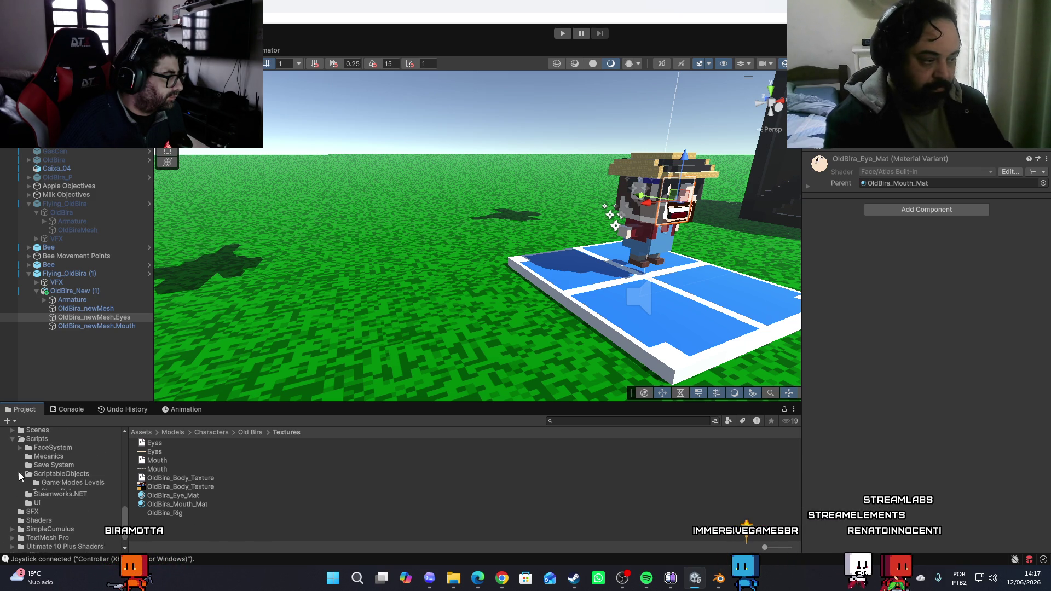
# Open the Scripts/FaceSystem folder and select the FacePart script
pyautogui.click(51, 448)
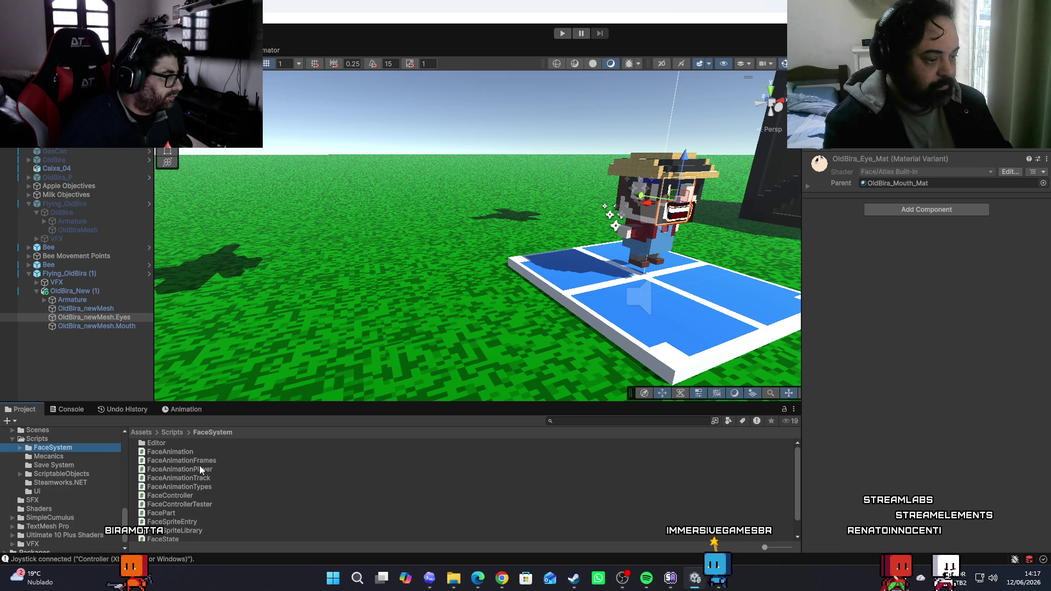
pyautogui.scroll(-1, 213, 465)
pyautogui.click(164, 494)
pyautogui.scroll(1, 164, 494)
# Select OldBira_newMesh.Eyes and expand its Skinned Mesh Renderer showing OldBira_Eye_Mat
pyautogui.click(110, 320)
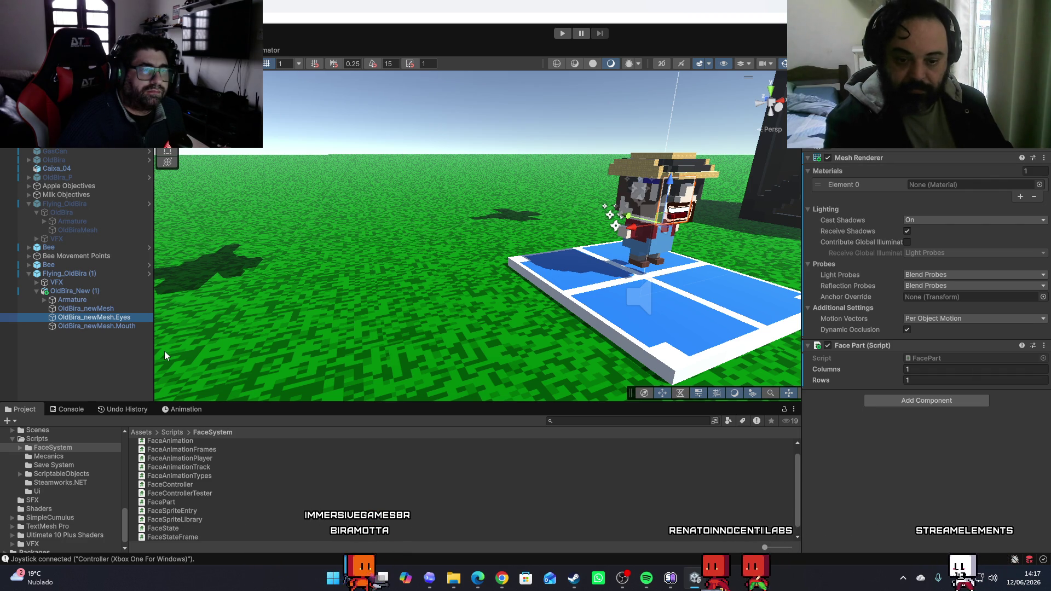
pyautogui.click(103, 317)
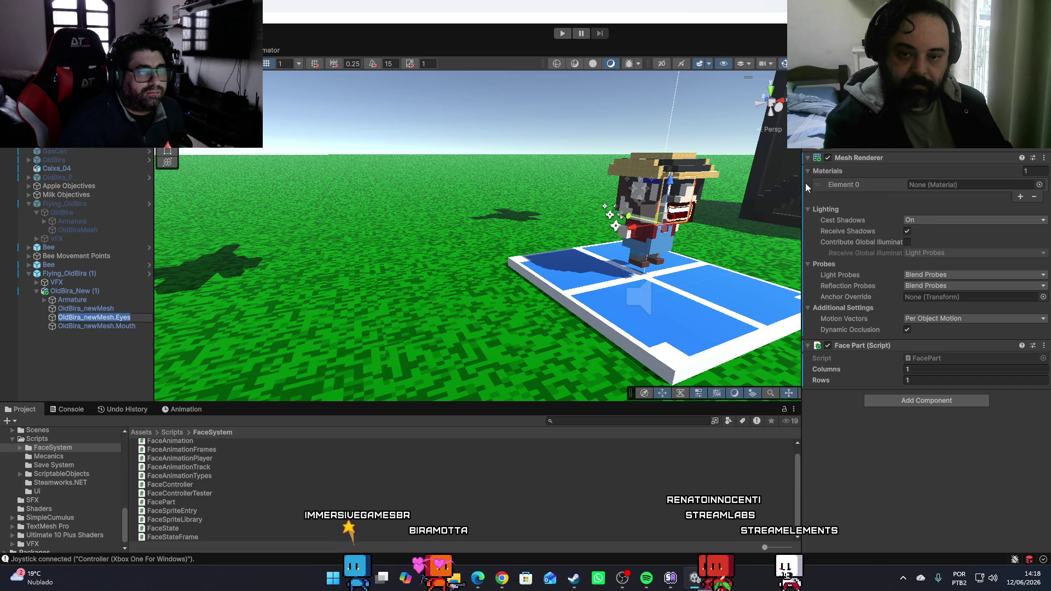
pyautogui.click(808, 159)
pyautogui.click(809, 159)
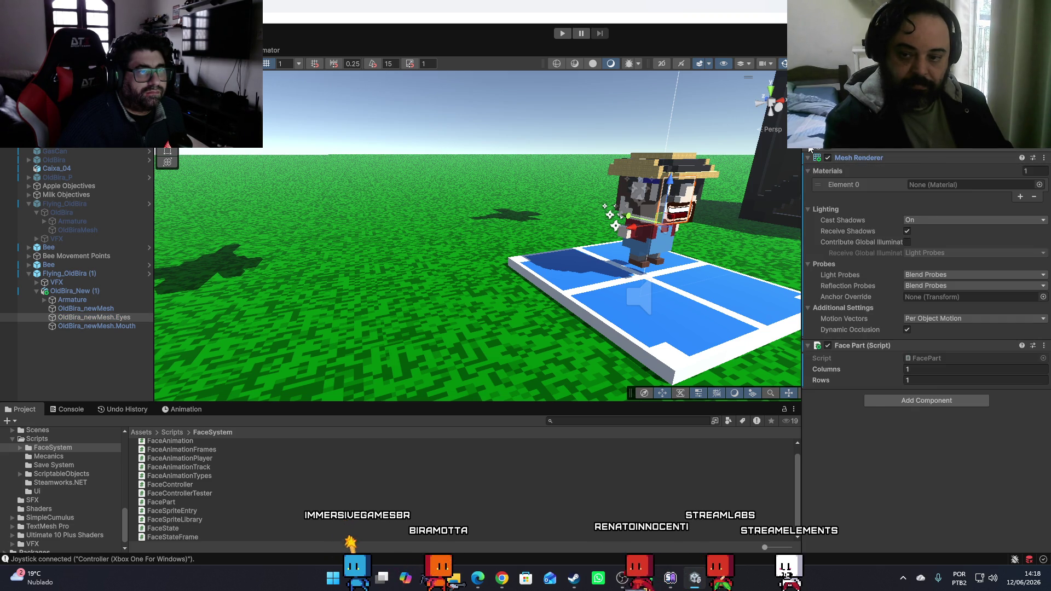
pyautogui.click(809, 147)
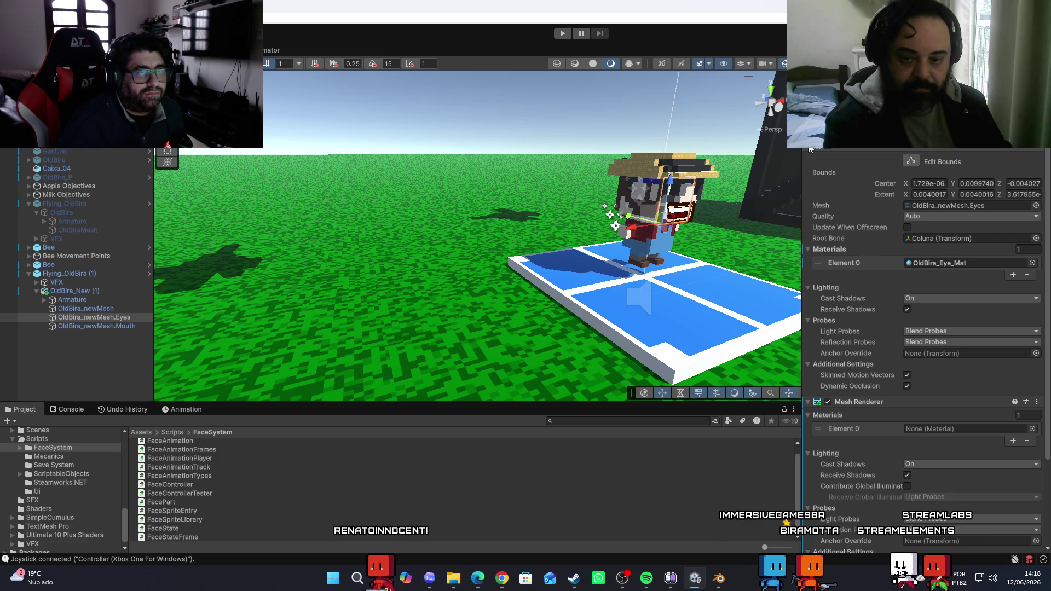
pyautogui.scroll(-5, 811, 149)
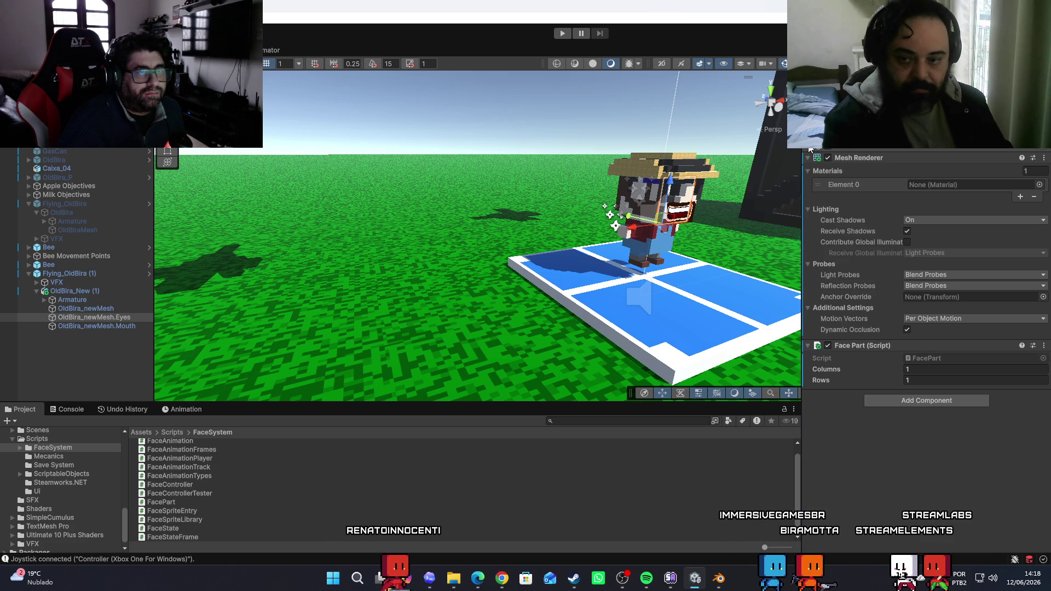
# Attempt to remove the Eyes Mesh Renderer and dismiss the warning that Face Part needs it
pyautogui.click(1044, 158)
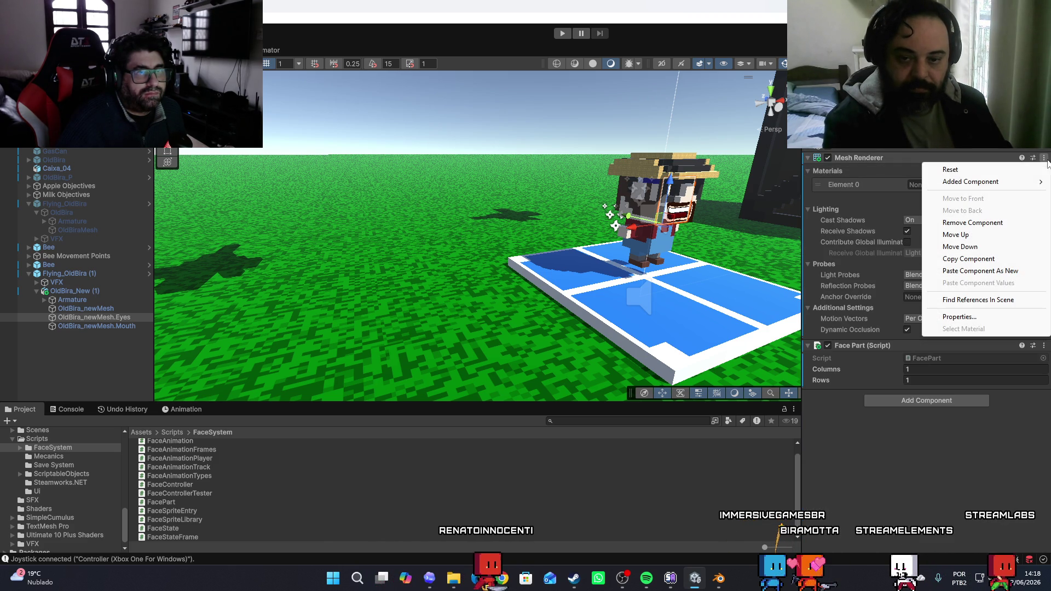
pyautogui.click(968, 223)
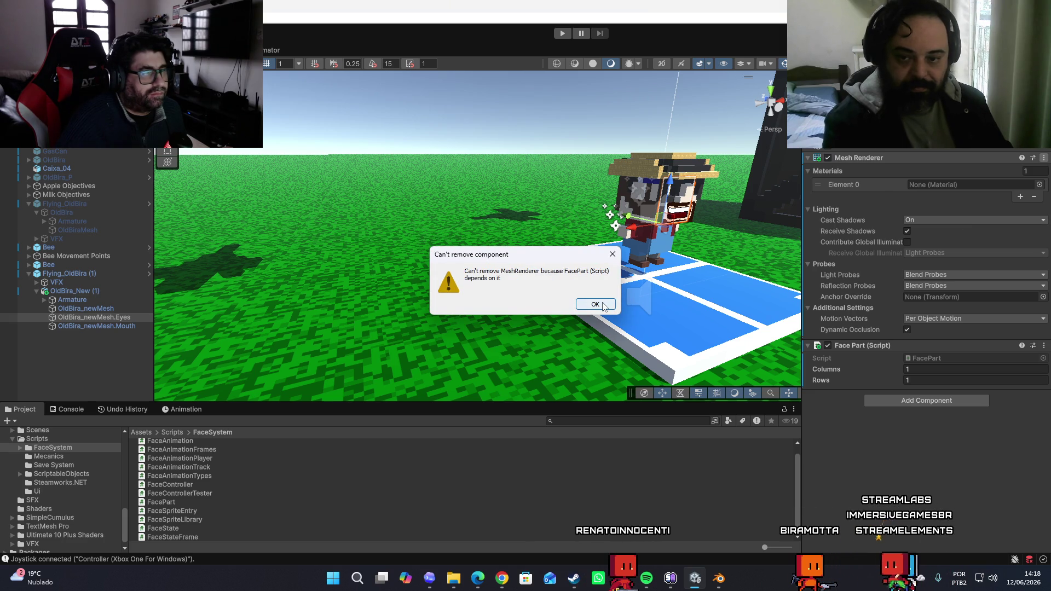
pyautogui.click(595, 305)
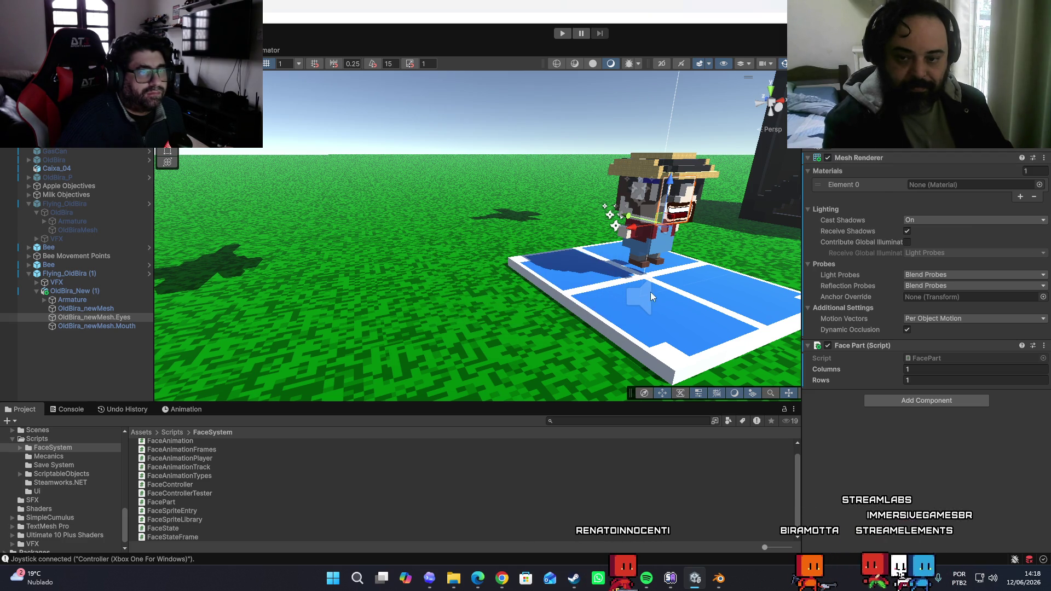
pyautogui.click(809, 147)
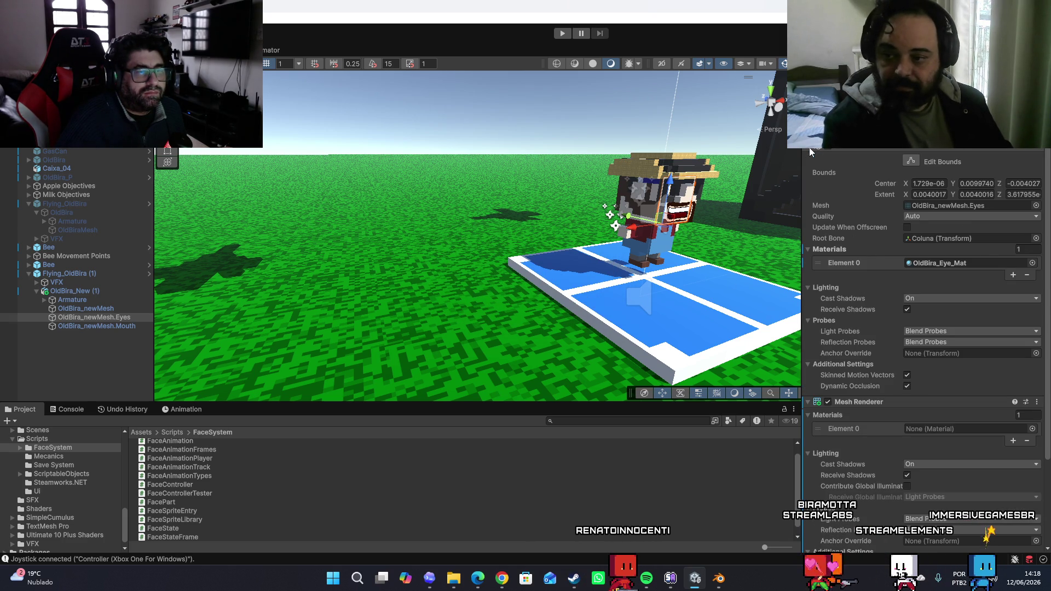
pyautogui.click(809, 146)
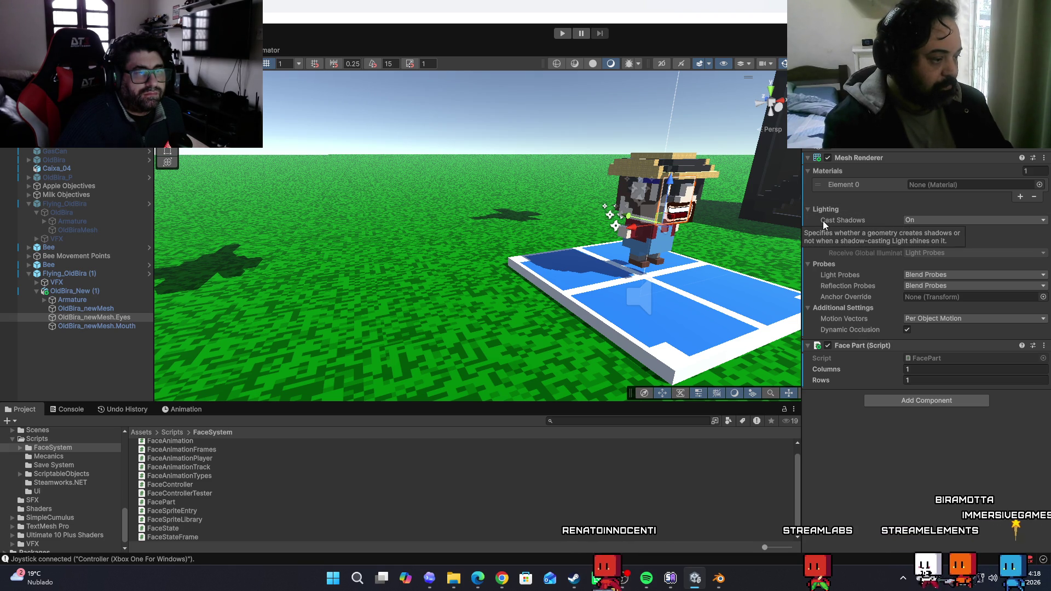
# Check the Eyes and Mouth objects and orbit the Scene view to face the character
pyautogui.click(88, 318)
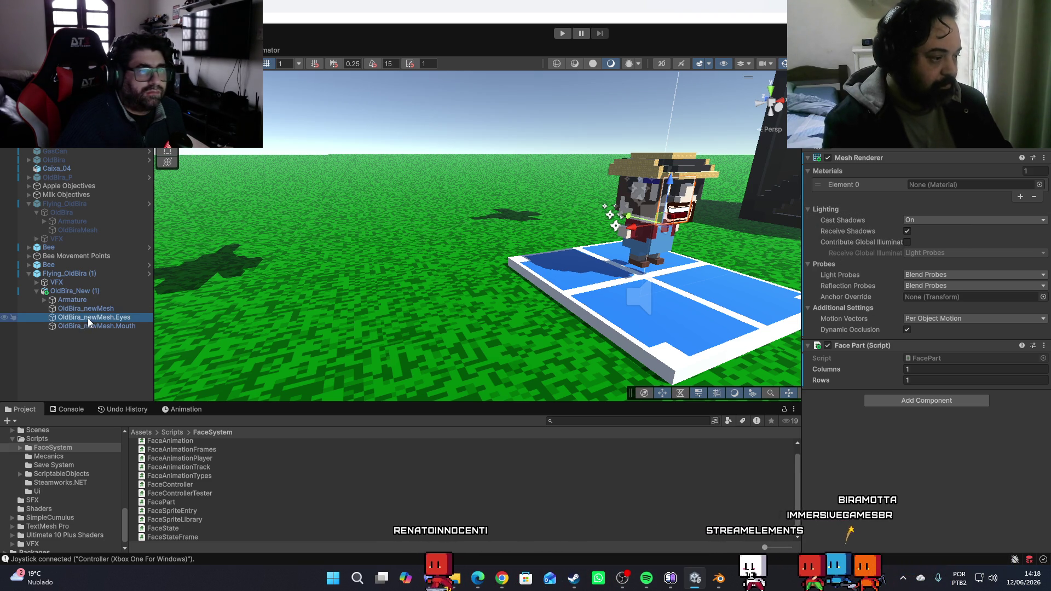
pyautogui.click(100, 326)
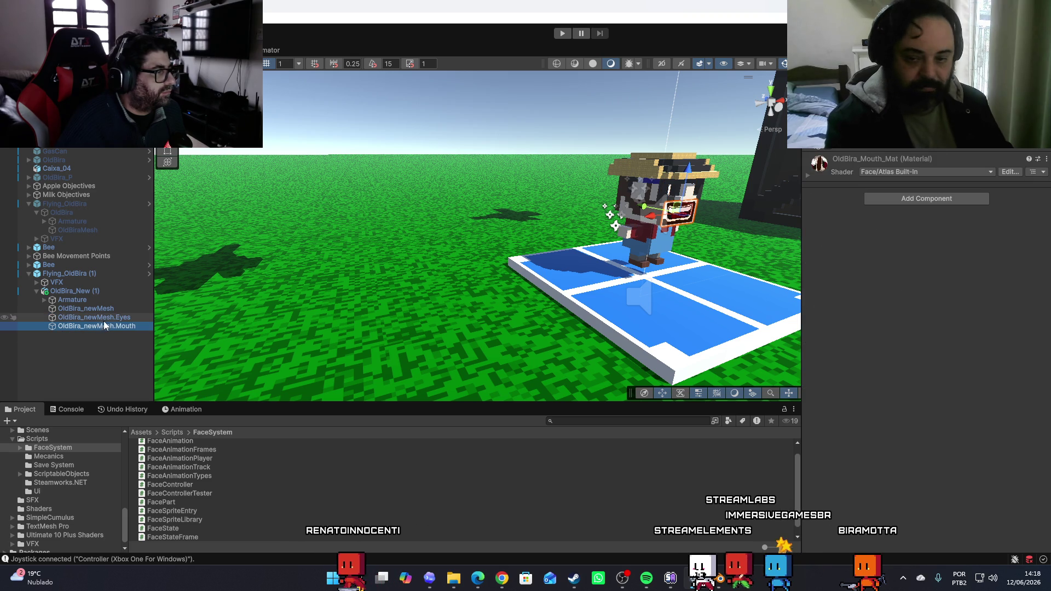
pyautogui.click(106, 318)
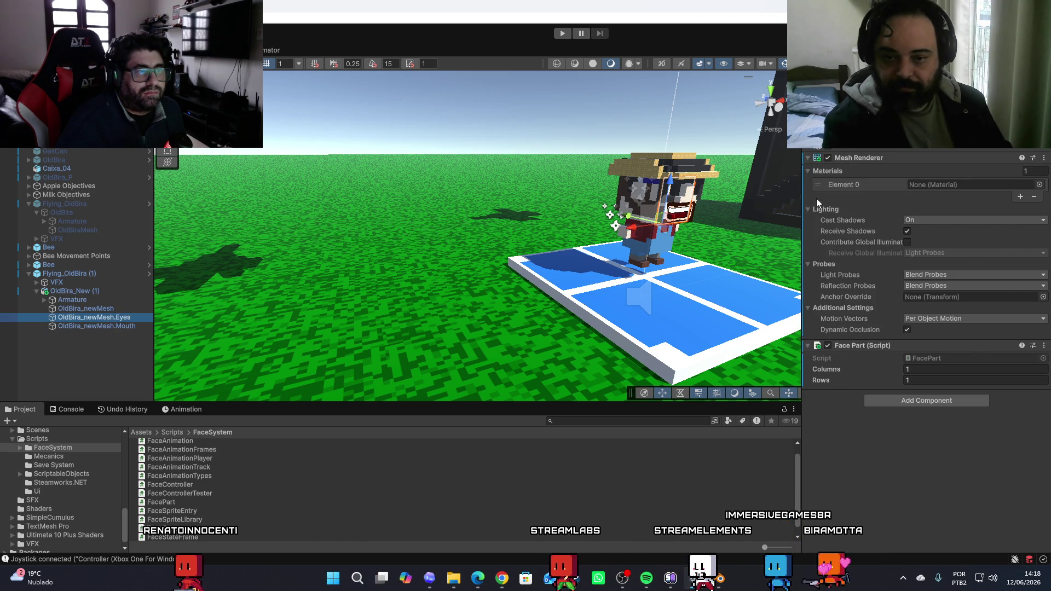
pyautogui.moveTo(477, 247); pyautogui.dragTo(416, 247)
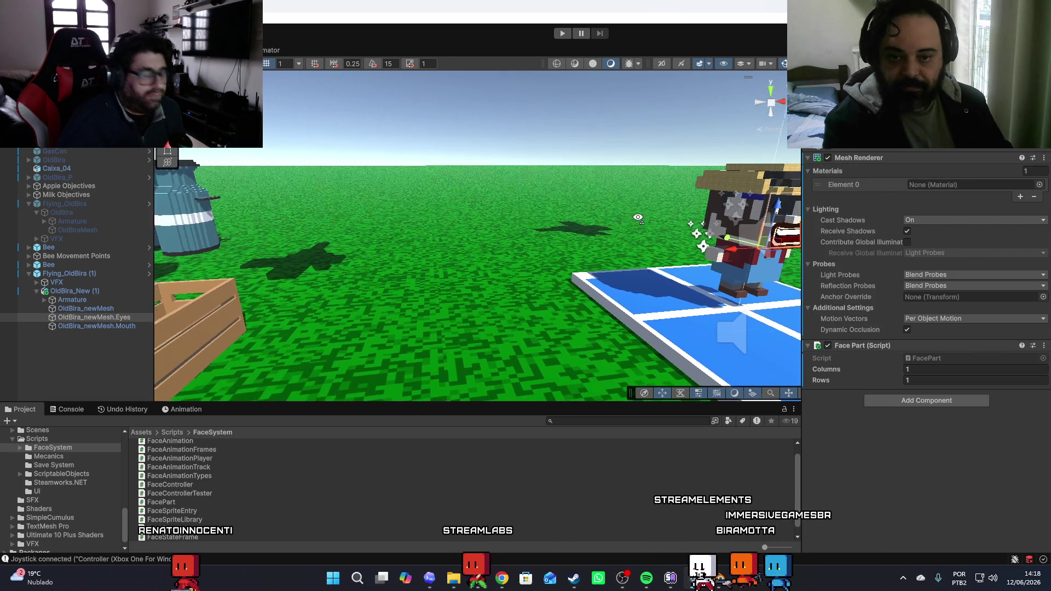
pyautogui.moveTo(662, 222); pyautogui.dragTo(641, 216)
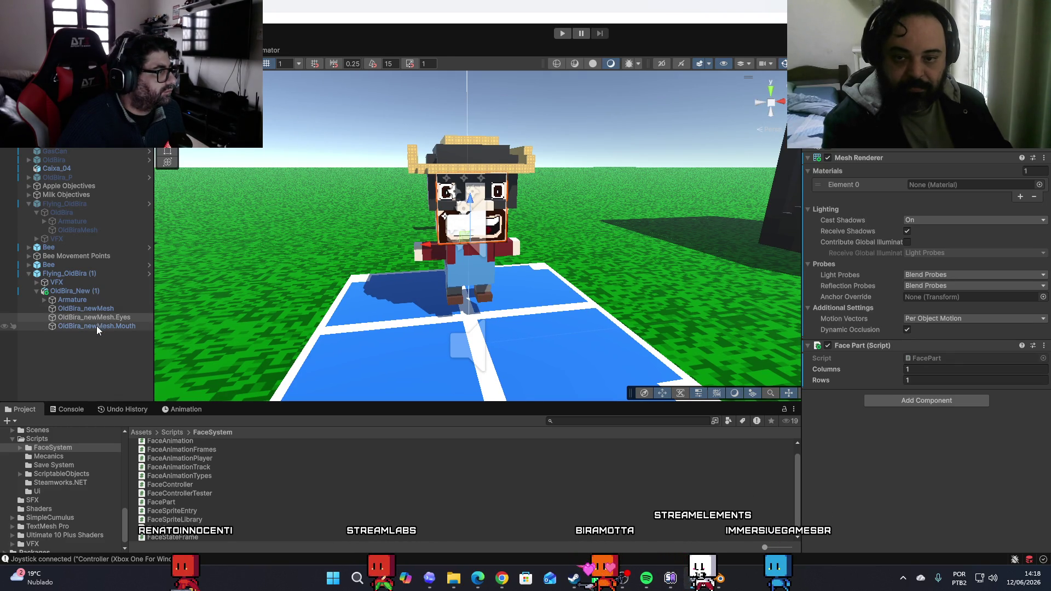
pyautogui.click(94, 310)
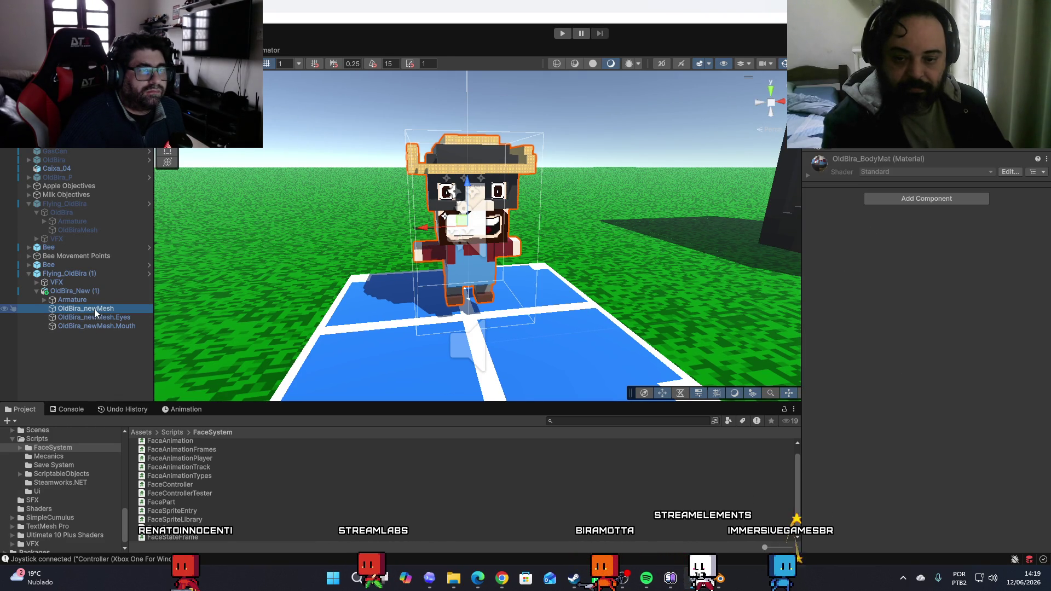
pyautogui.click(96, 319)
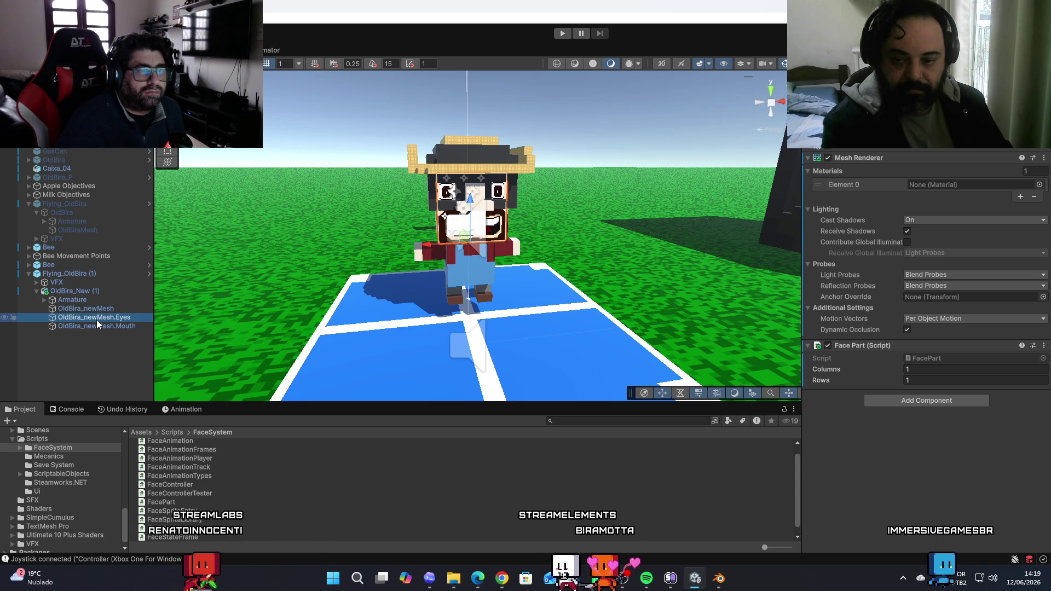
# Zoom the Scene view in closely on Old Bira's face
pyautogui.scroll(5, 808, 150)
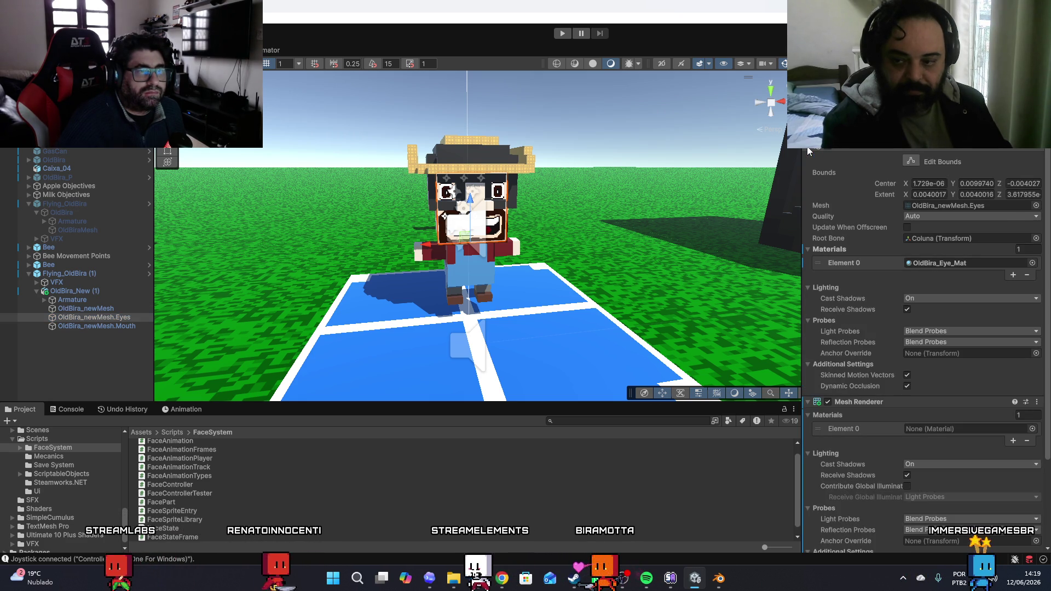
pyautogui.scroll(-8, 808, 150)
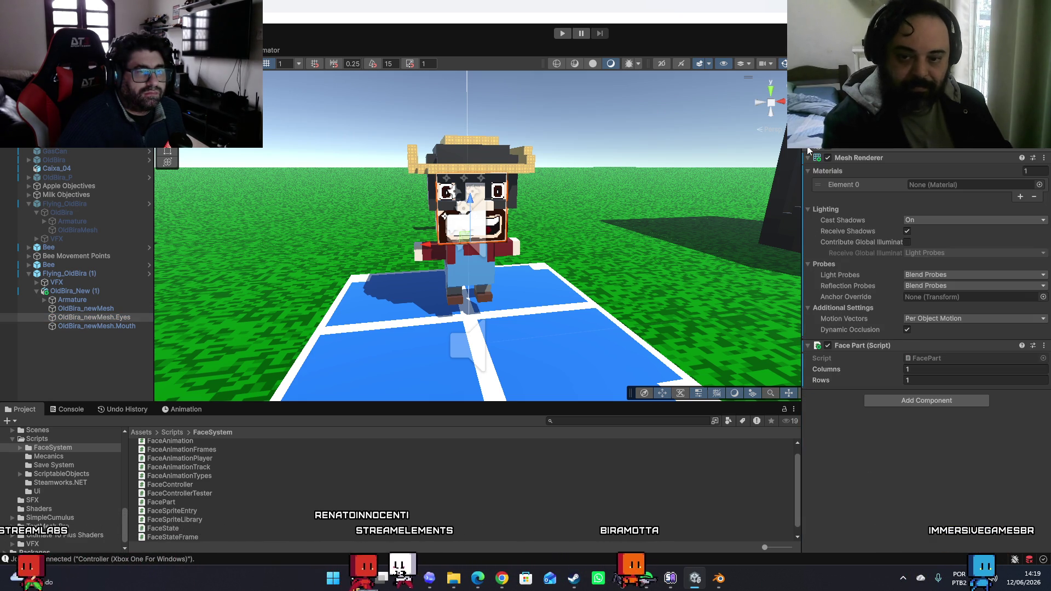
pyautogui.scroll(5, 808, 150)
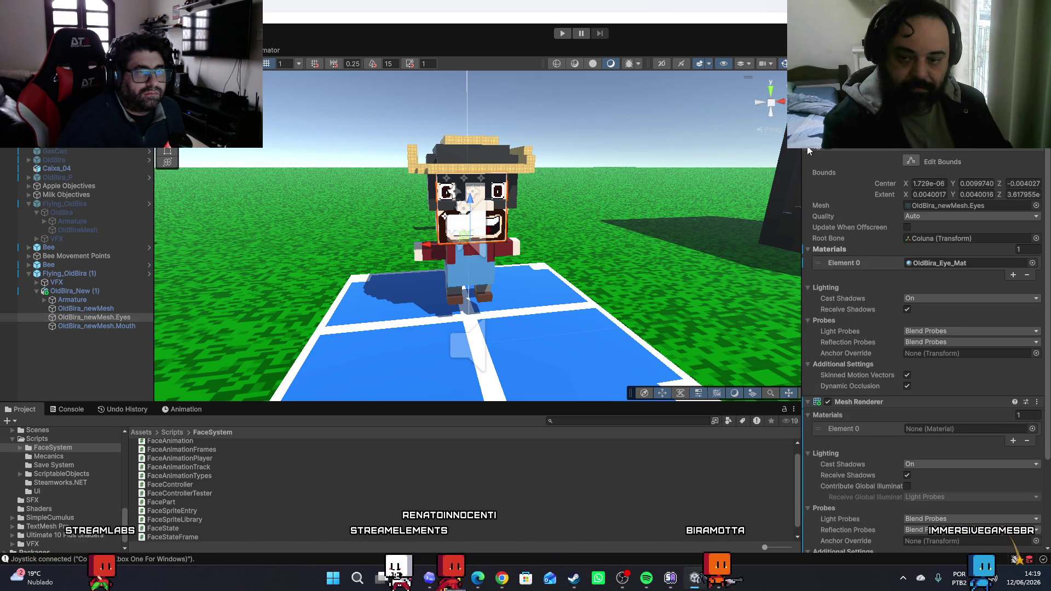
pyautogui.scroll(-5, 808, 150)
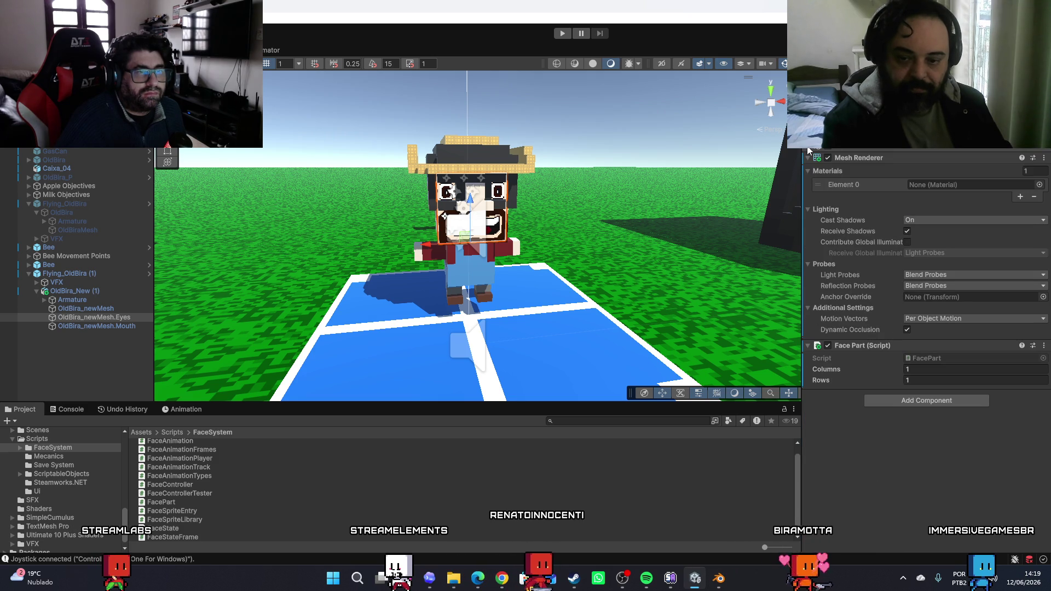
pyautogui.scroll(5, 808, 150)
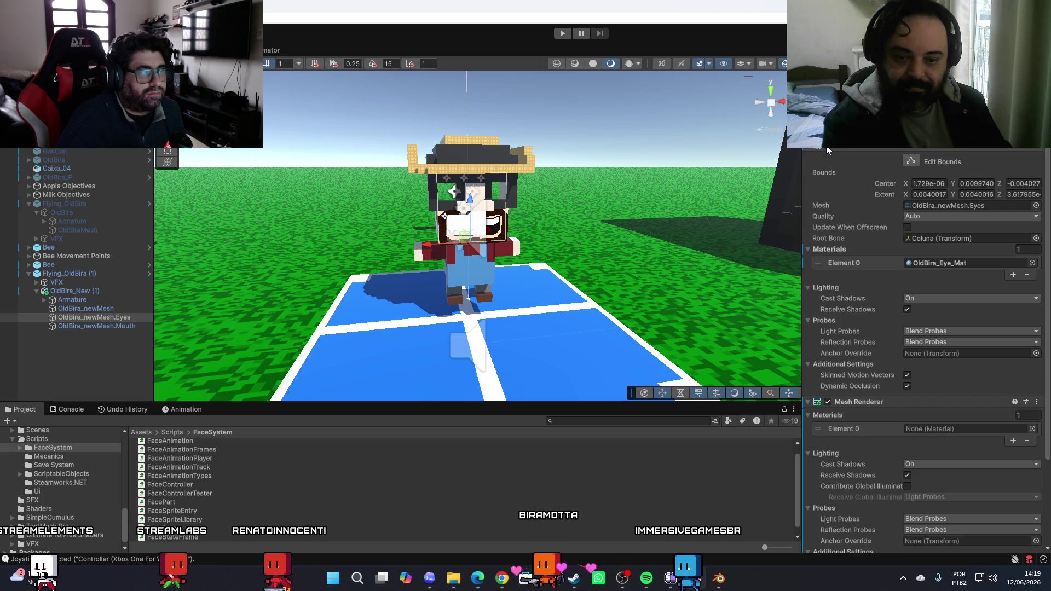
pyautogui.scroll(3, 566, 248)
pyautogui.moveTo(567, 247)
pyautogui.mouseDown()
pyautogui.moveTo(539, 228)
pyautogui.moveTo(518, 244)
pyautogui.moveTo(616, 292)
pyautogui.moveTo(760, 238)
pyautogui.mouseUp()
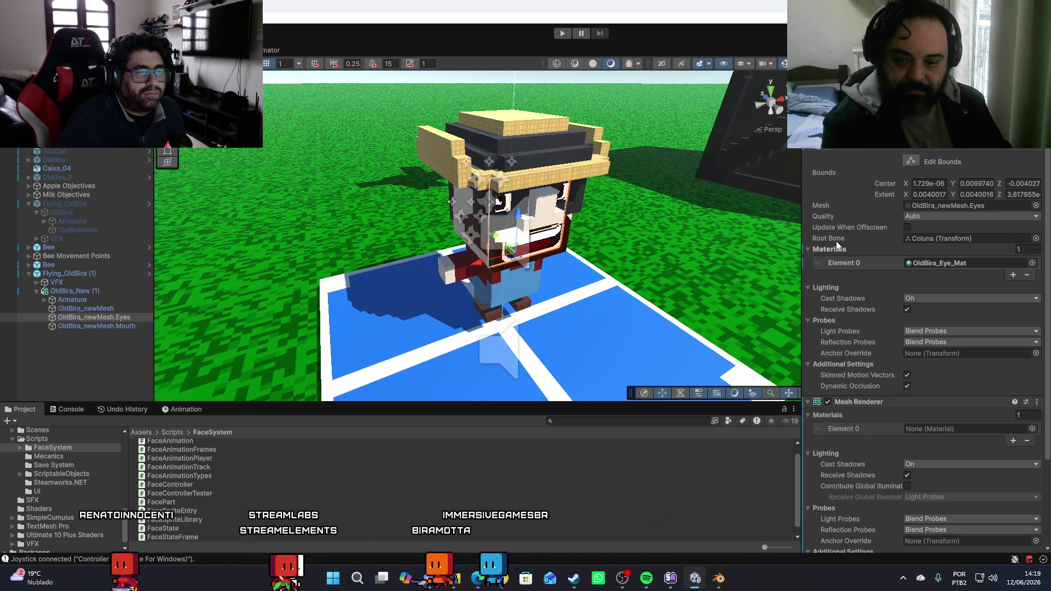
pyautogui.scroll(-3, 836, 241)
pyautogui.scroll(-5, 815, 219)
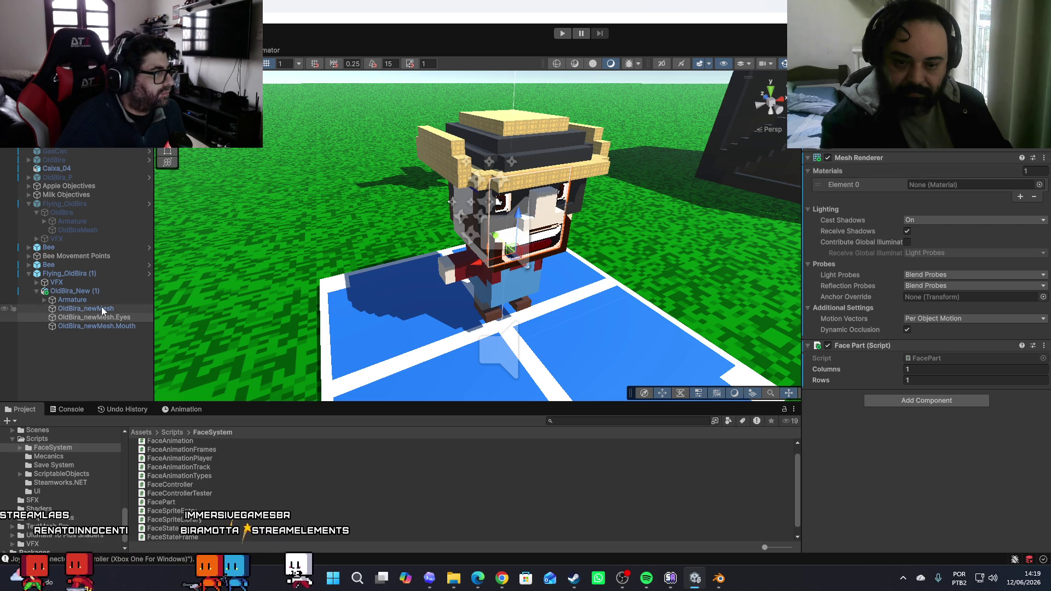
# Select OldBira_newMesh.Eyes and ping its OldBira_Eye_Mat material in the Old Bira Textures folder
pyautogui.click(86, 294)
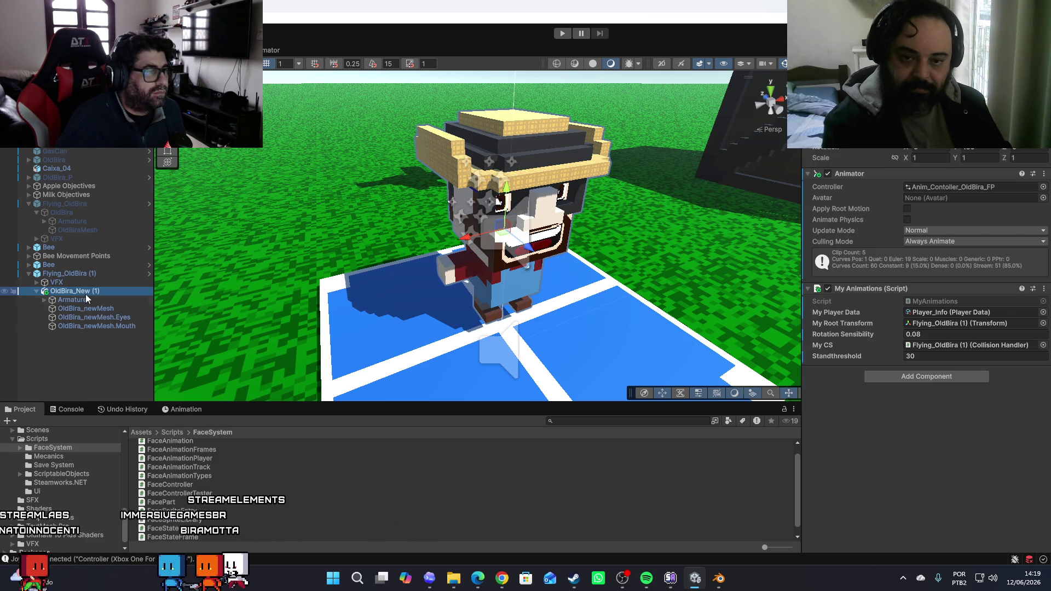
pyautogui.click(101, 325)
pyautogui.click(105, 318)
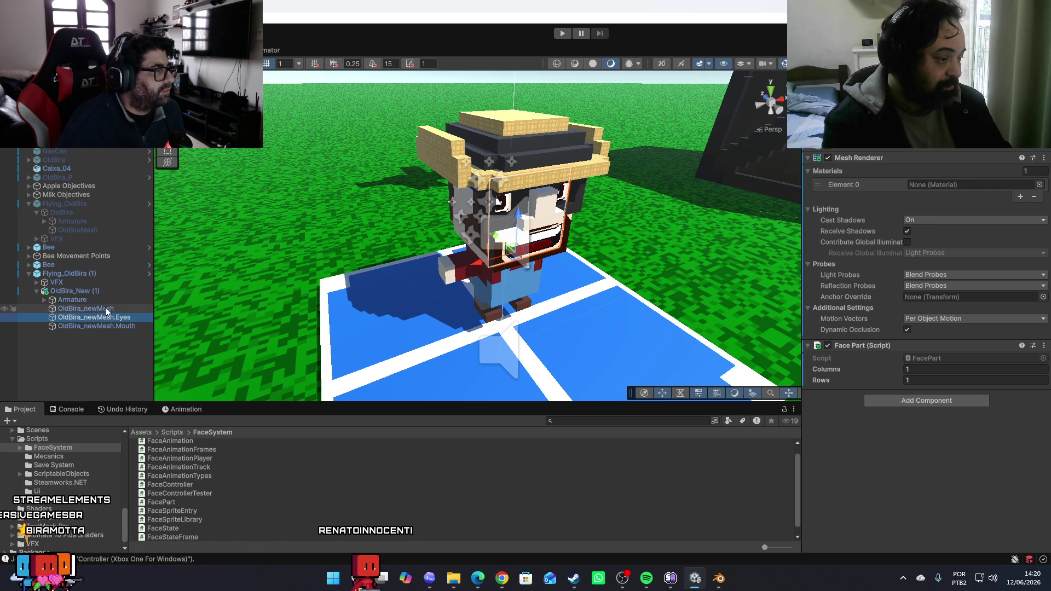
pyautogui.click(110, 317)
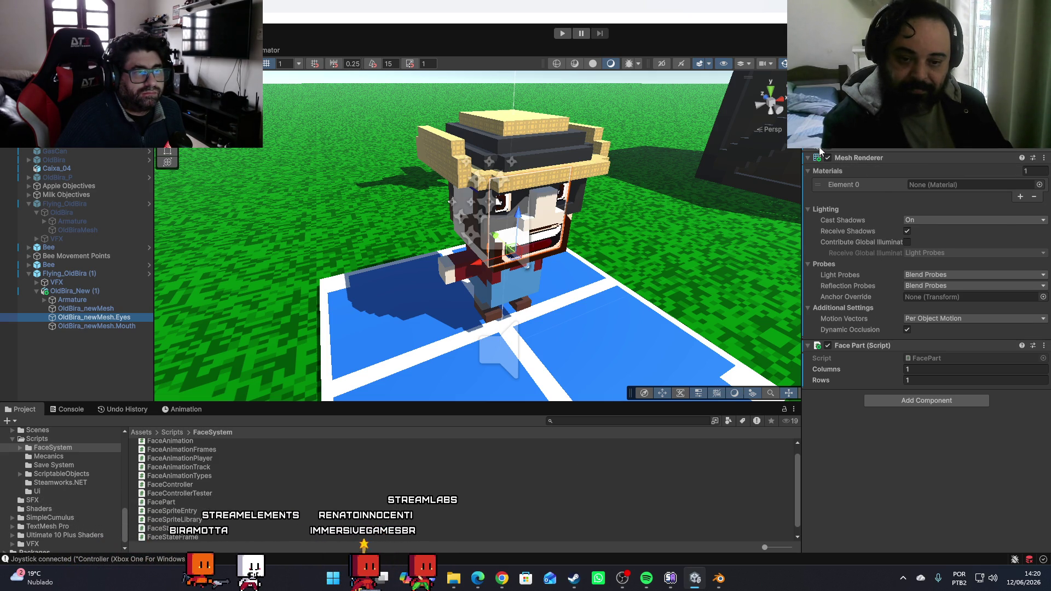
pyautogui.scroll(5, 838, 222)
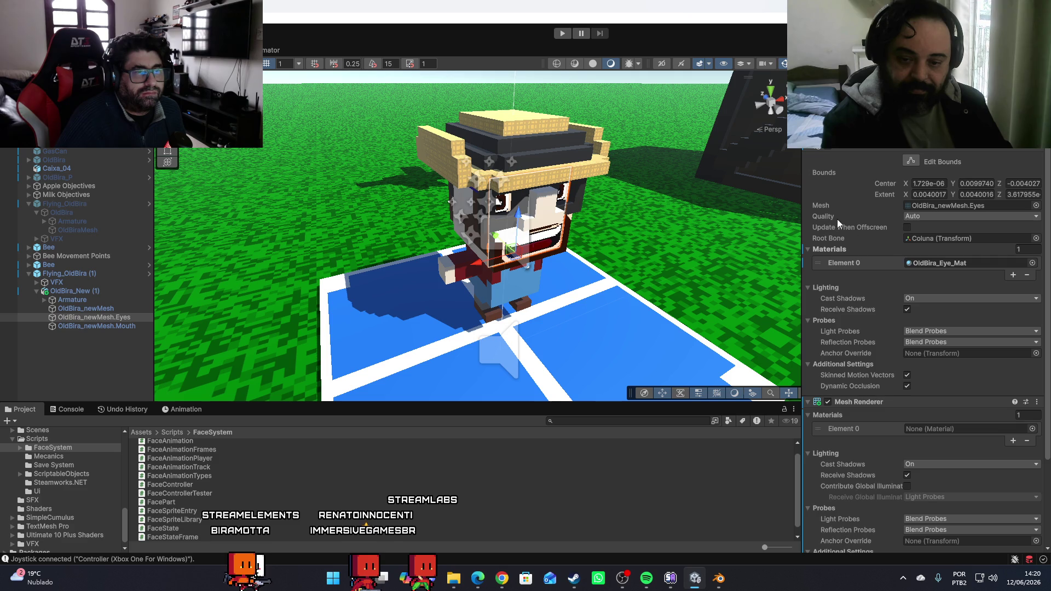
pyautogui.click(934, 265)
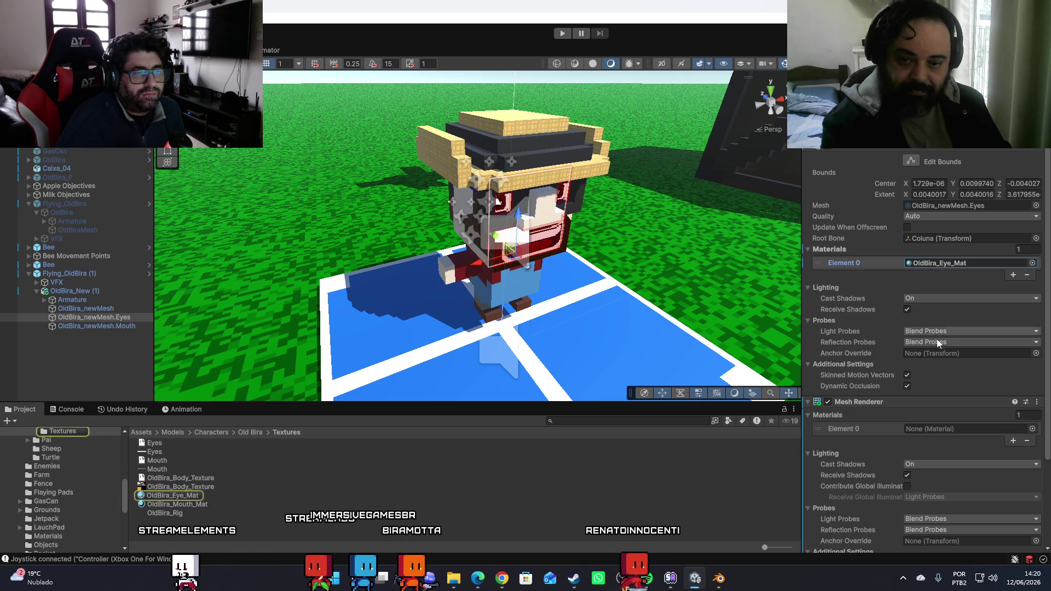
# Drag OldBira_Eye_Mat into the Eyes Mesh Renderer's Element 0 material slot
pyautogui.moveTo(193, 496)
pyautogui.mouseDown()
pyautogui.moveTo(713, 497)
pyautogui.moveTo(944, 430)
pyautogui.mouseUp()
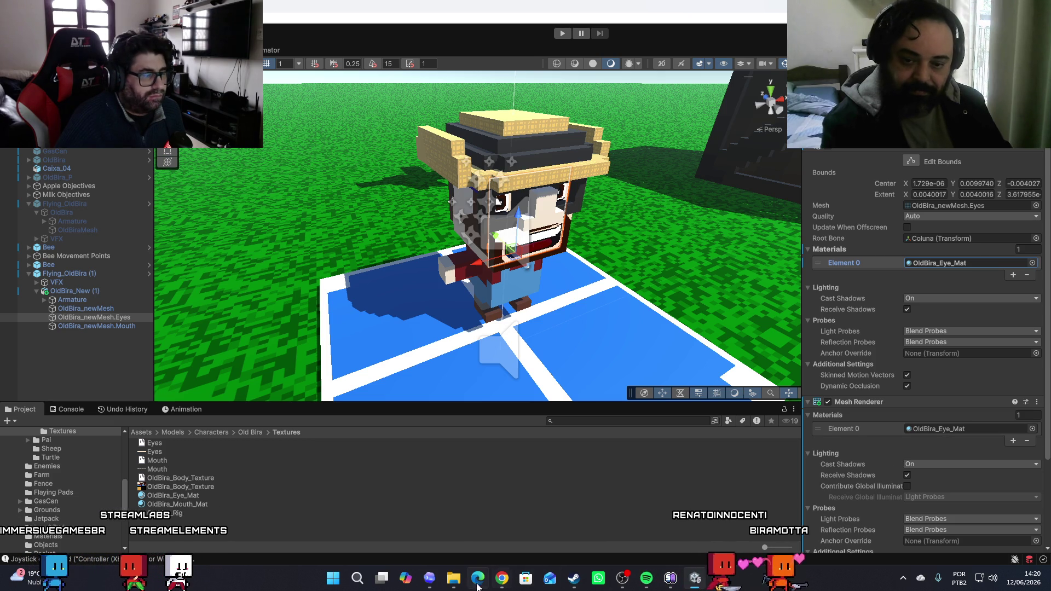
pyautogui.moveTo(471, 584)
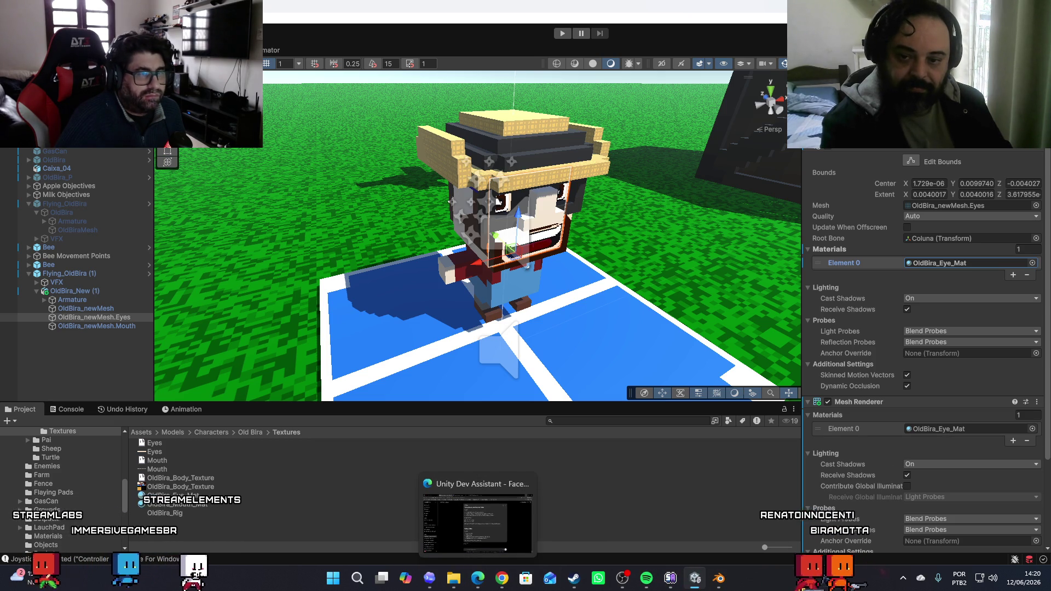
pyautogui.scroll(-5, 816, 164)
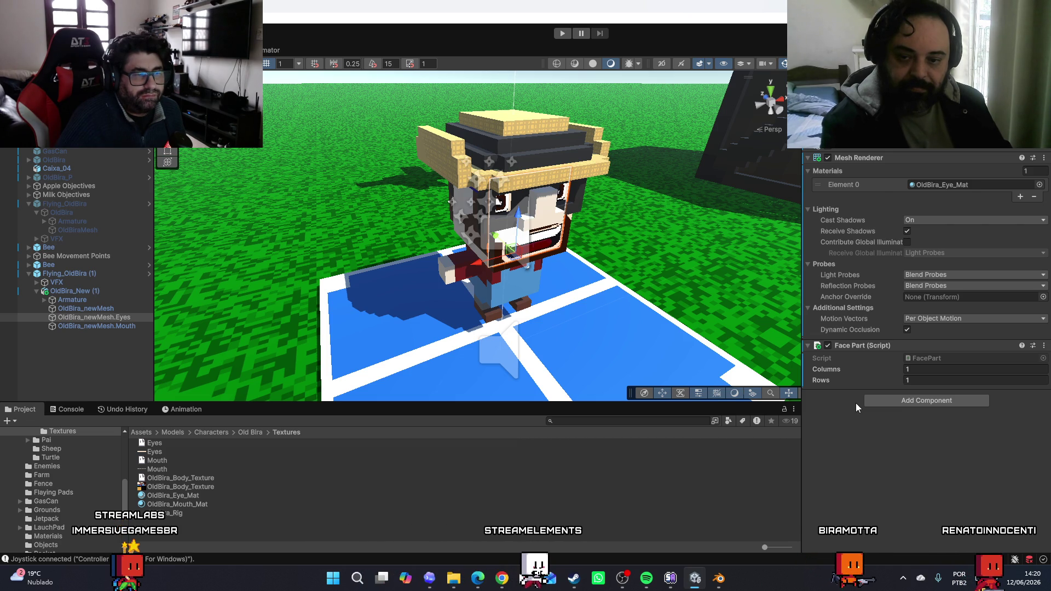
# Set the Eyes Face Part Columns to 5, correcting an initial entry of 4
pyautogui.click(920, 372)
pyautogui.write('4')
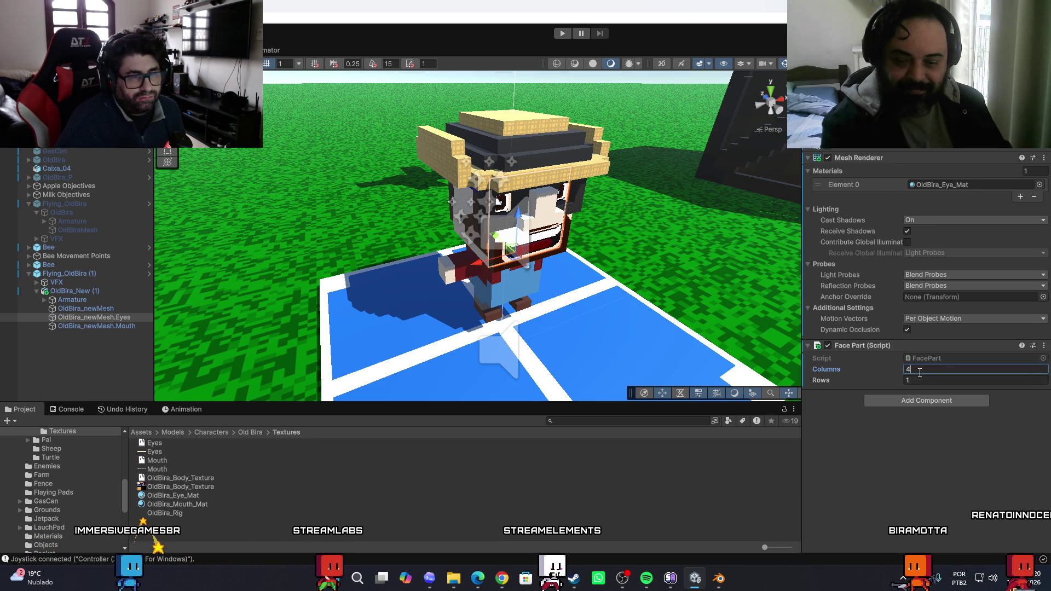
pyautogui.click(920, 485)
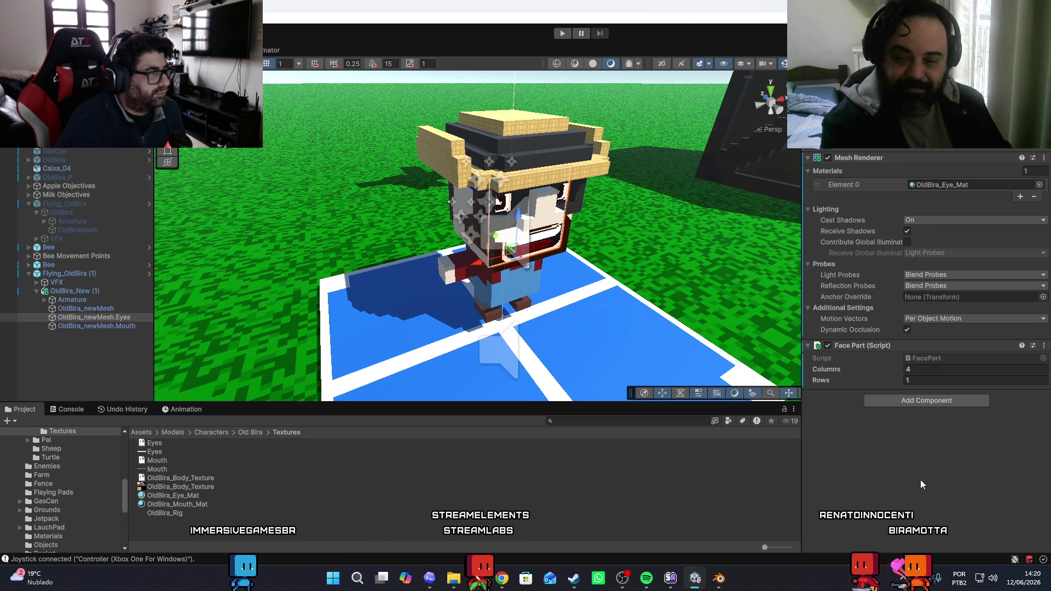
pyautogui.click(916, 370)
pyautogui.moveTo(916, 371); pyautogui.dragTo(902, 376)
pyautogui.write('5')
pyautogui.click(940, 484)
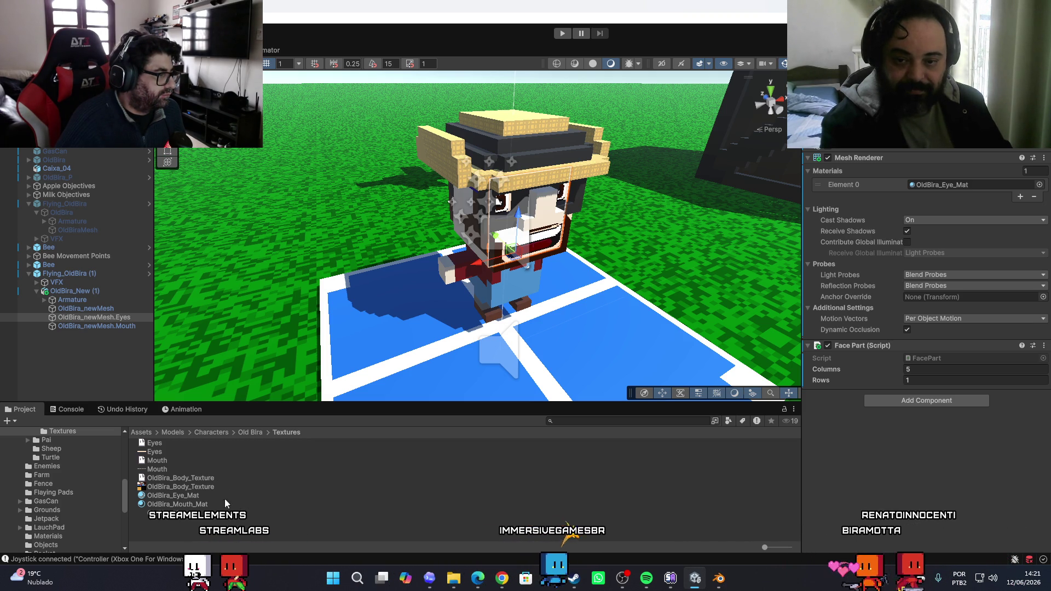
pyautogui.rightClick(234, 532)
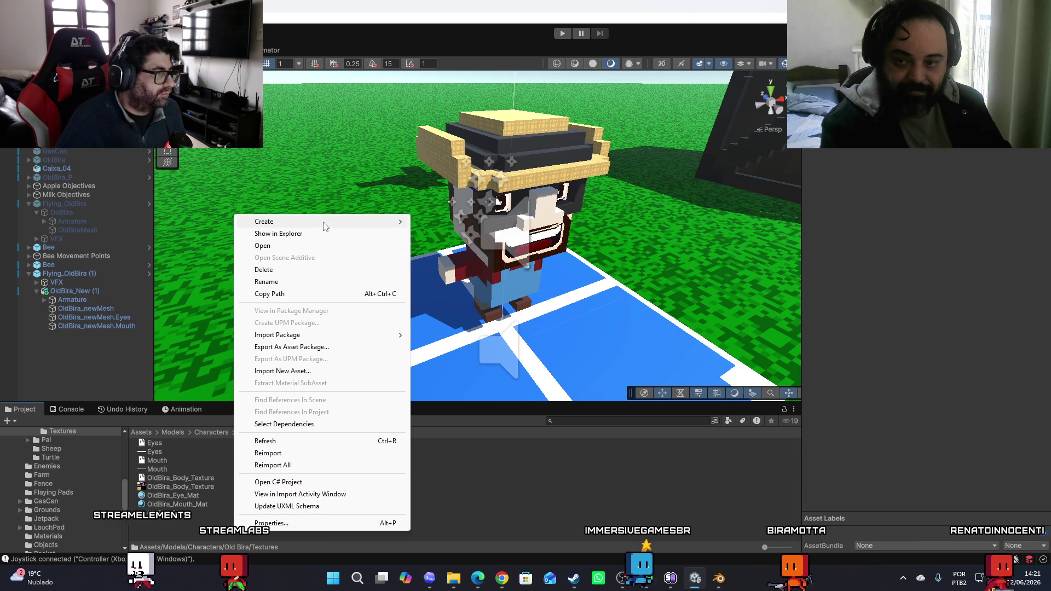
# Create a Face System > Face Sprite Library asset and name it FL.OldBira_Eye
pyautogui.moveTo(324, 222)
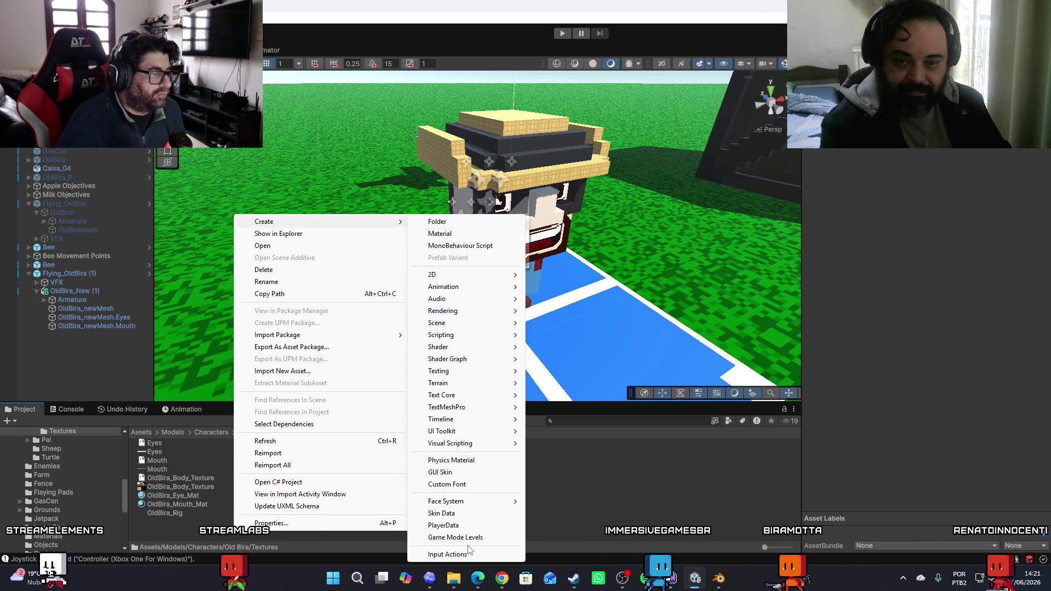
pyautogui.moveTo(468, 502)
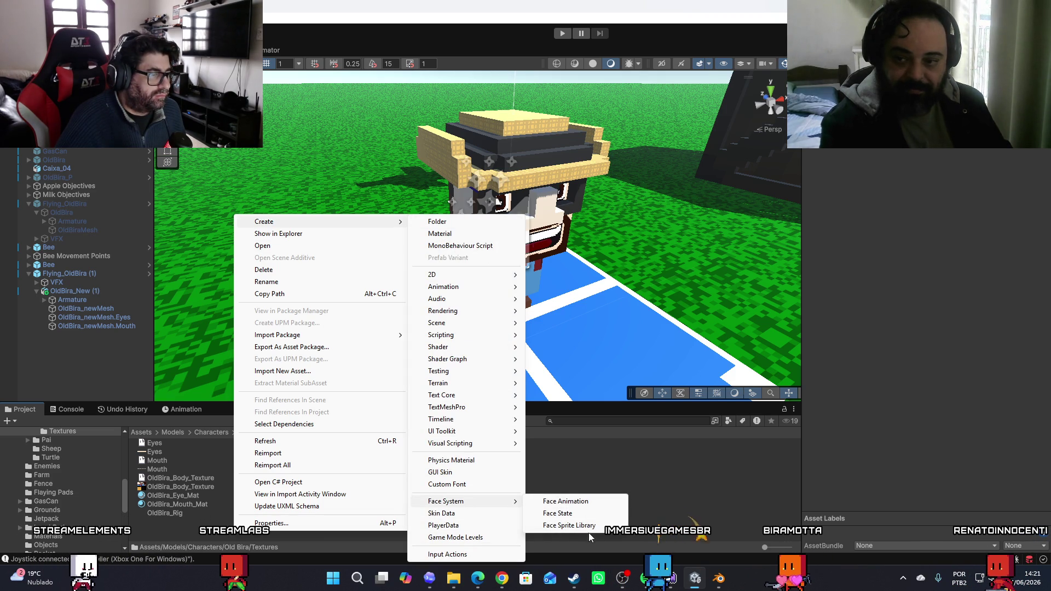
pyautogui.click(569, 526)
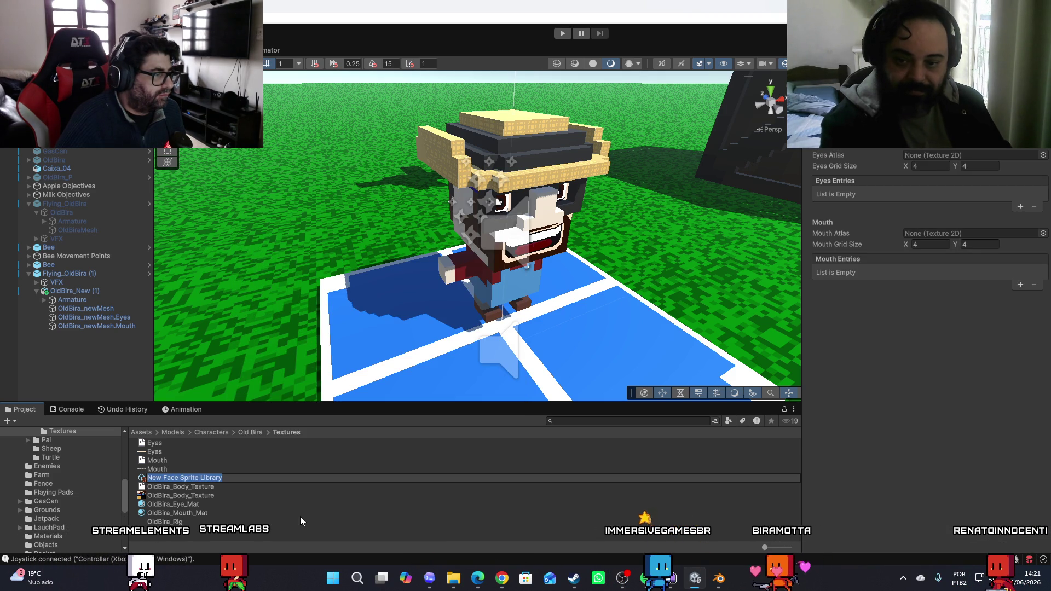
pyautogui.write('O')
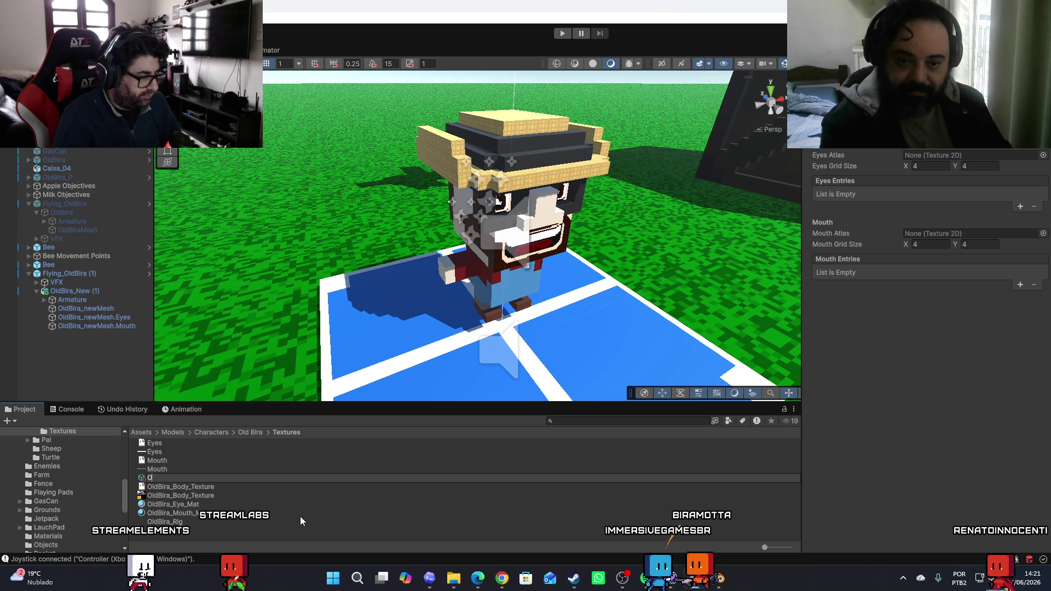
pyautogui.write('ldBira_')
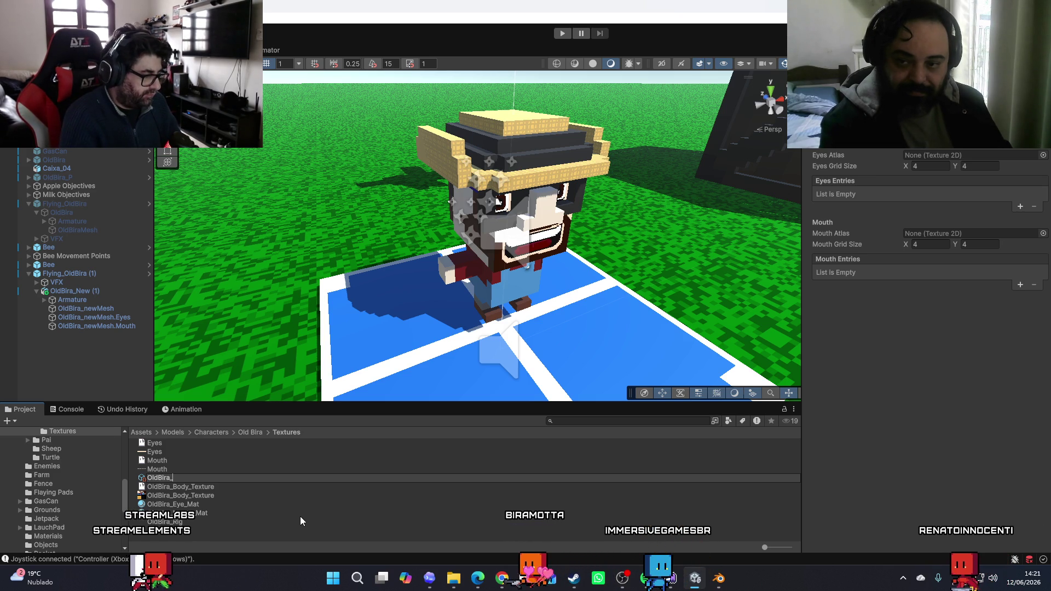
pyautogui.write('Eye')
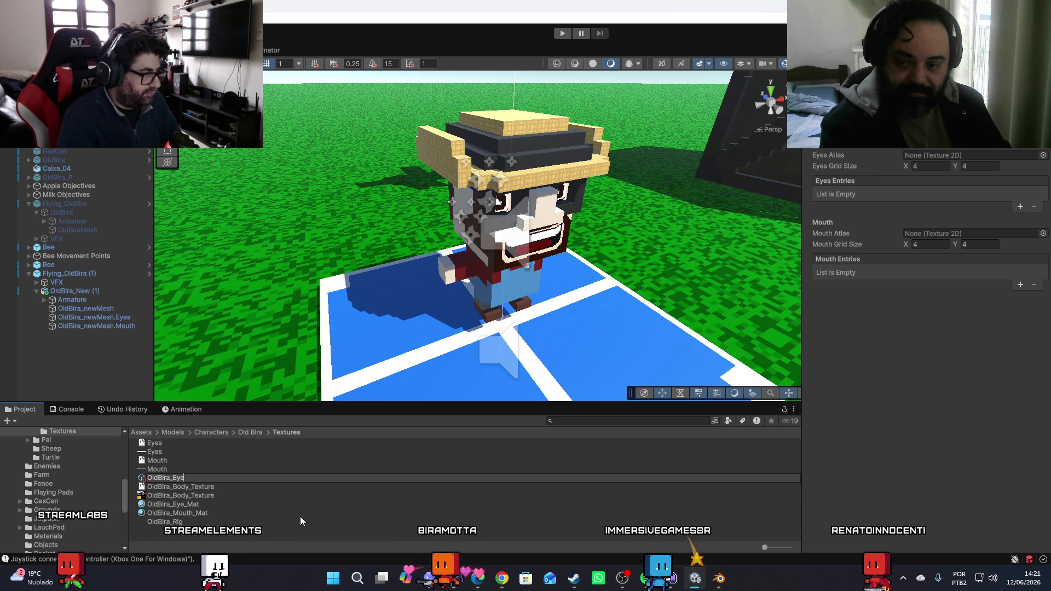
pyautogui.write('_L')
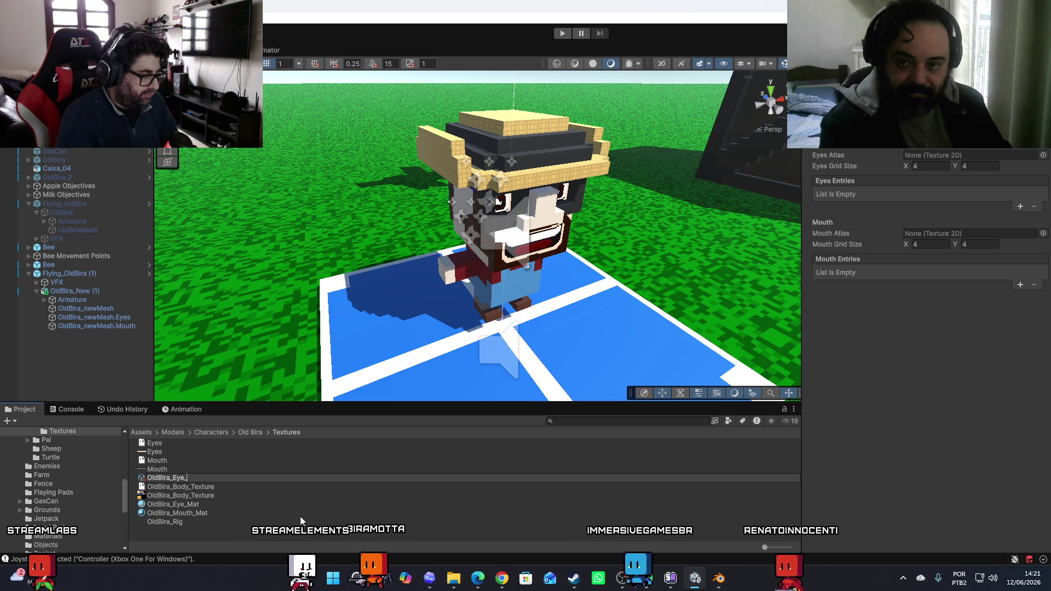
pyautogui.press('BackSpace')
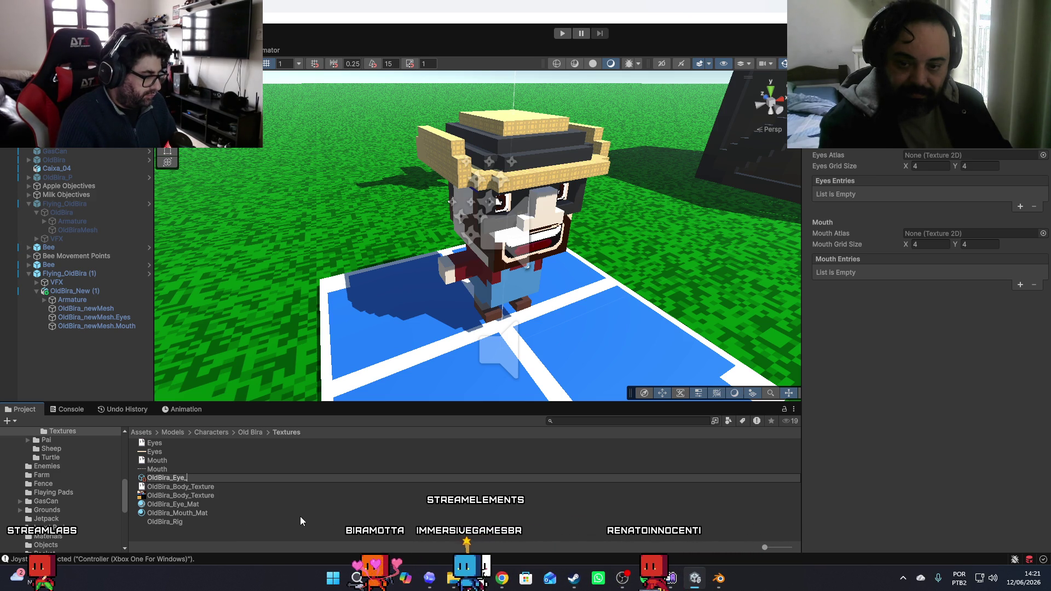
pyautogui.write('F')
pyautogui.press('BackSpace')
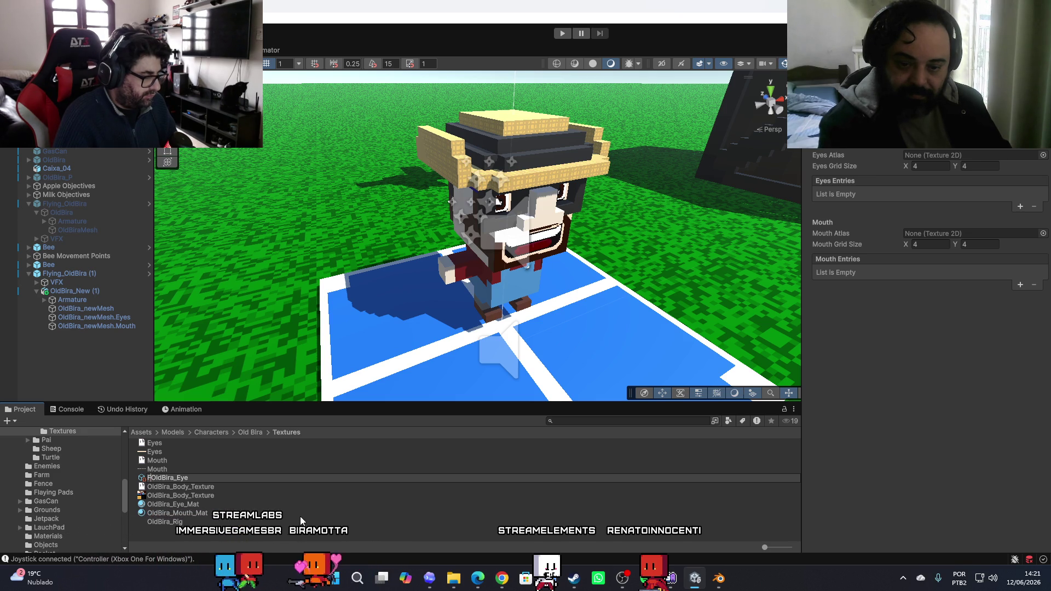
pyautogui.write('Fl')
pyautogui.press('BackSpace')
pyautogui.press('BackSpace')
pyautogui.press('BackSpace')
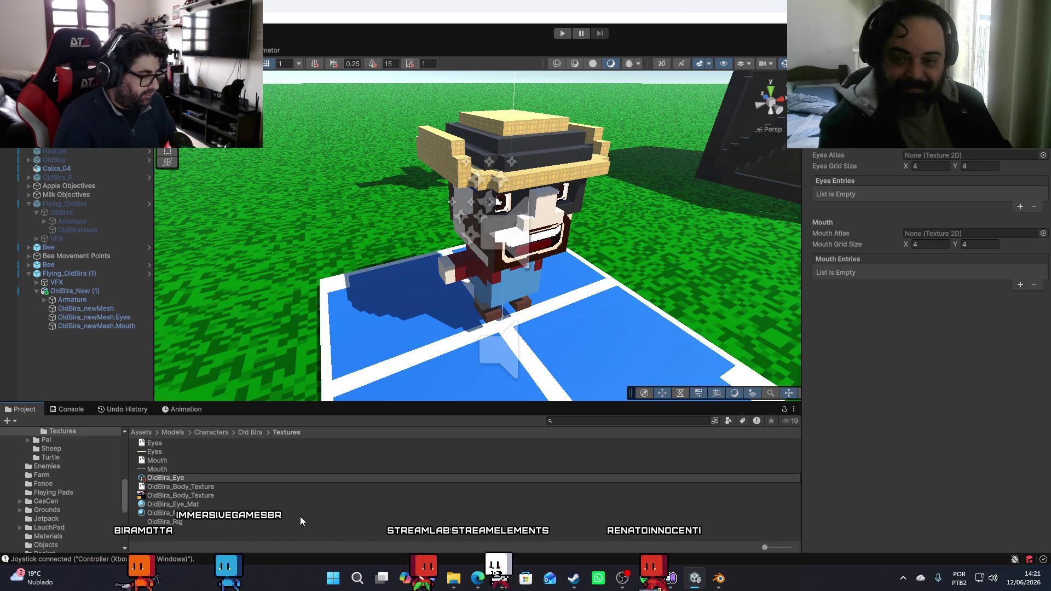
pyautogui.write('FL')
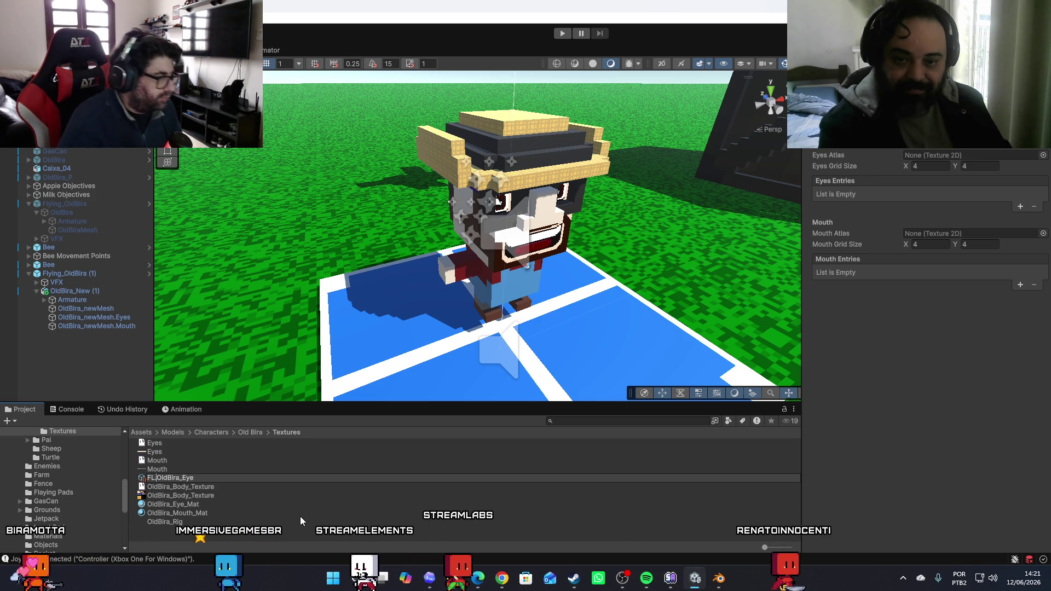
pyautogui.write('.')
pyautogui.press('Return')
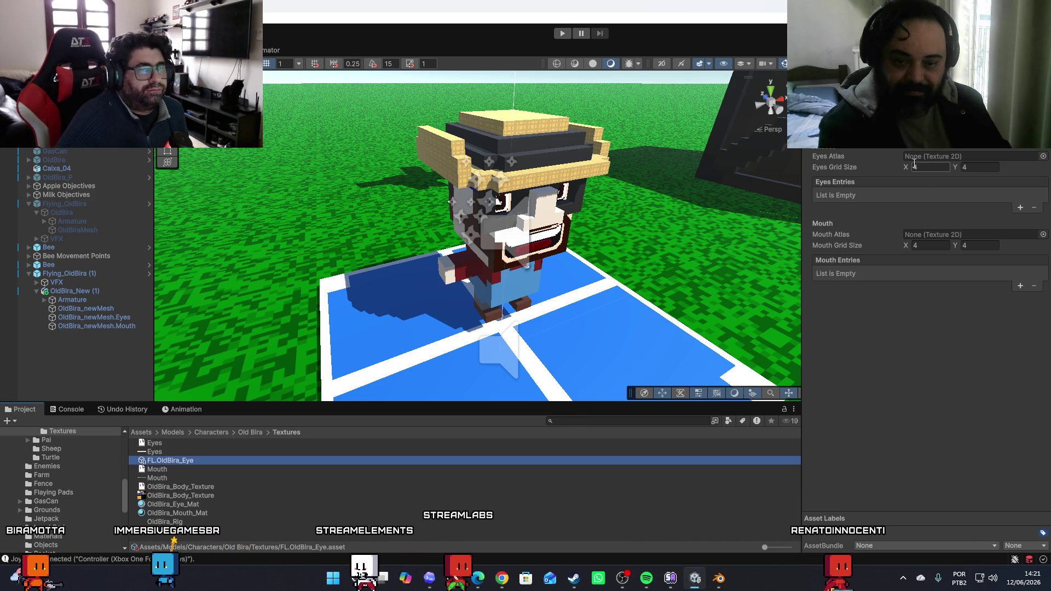
# Use the Eyes texture as the eyes atlas with a 5-column grid
pyautogui.moveTo(157, 459); pyautogui.dragTo(789, 295)
pyautogui.moveTo(902, 162); pyautogui.dragTo(921, 158)
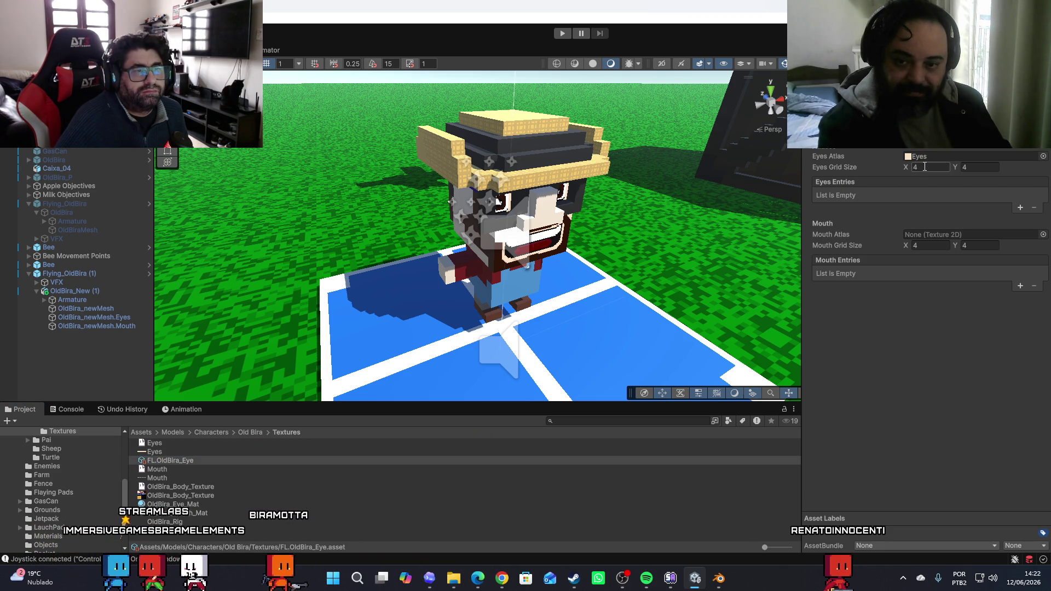
pyautogui.click(925, 167)
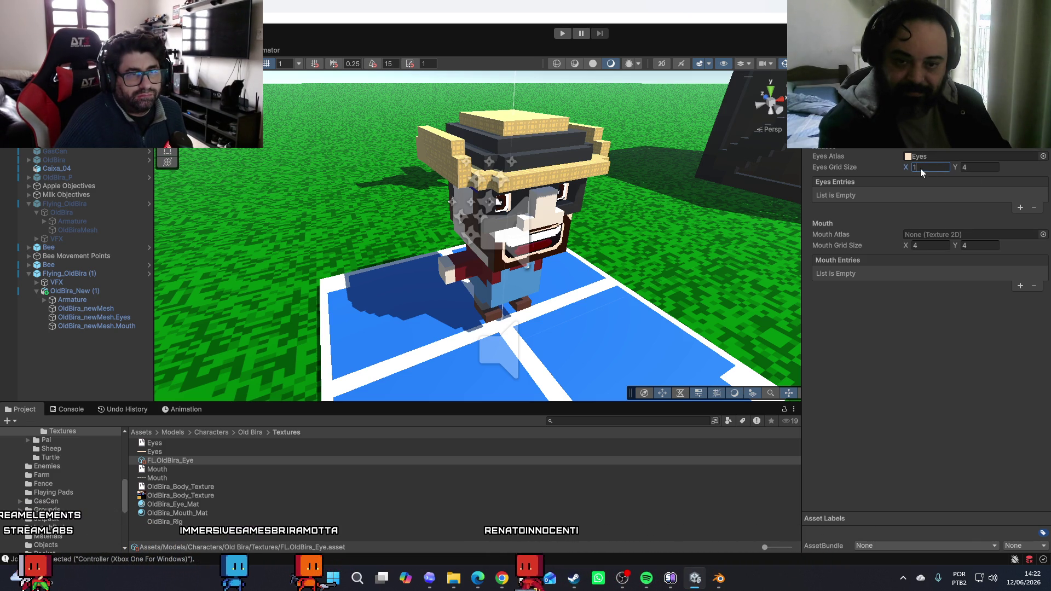
pyautogui.write('5')
pyautogui.click(973, 170)
pyautogui.write('1')
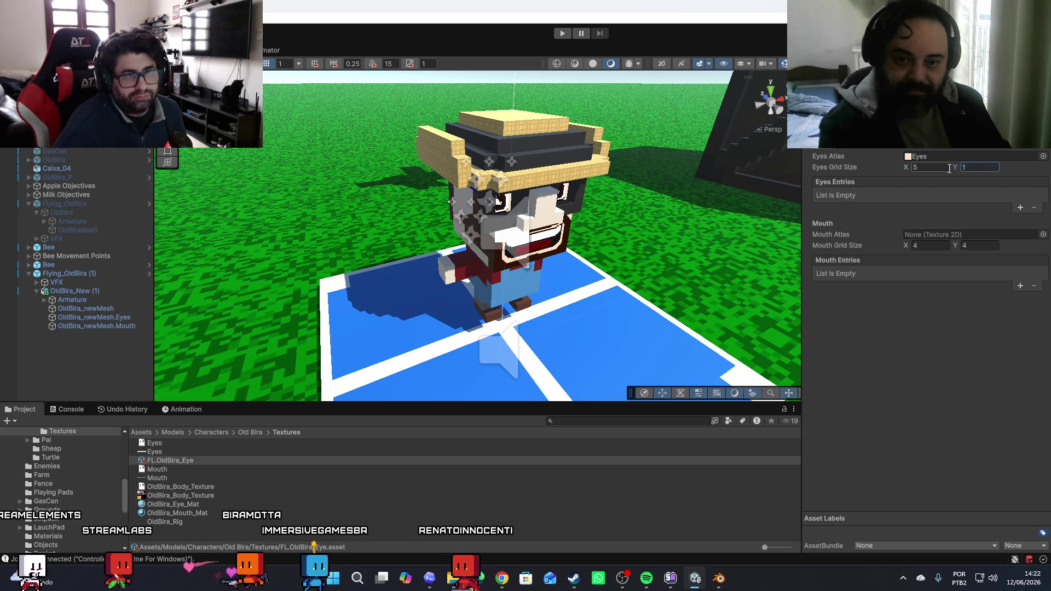
# Add four eye entries at atlas X coordinates 0 to 3
pyautogui.click(1021, 208)
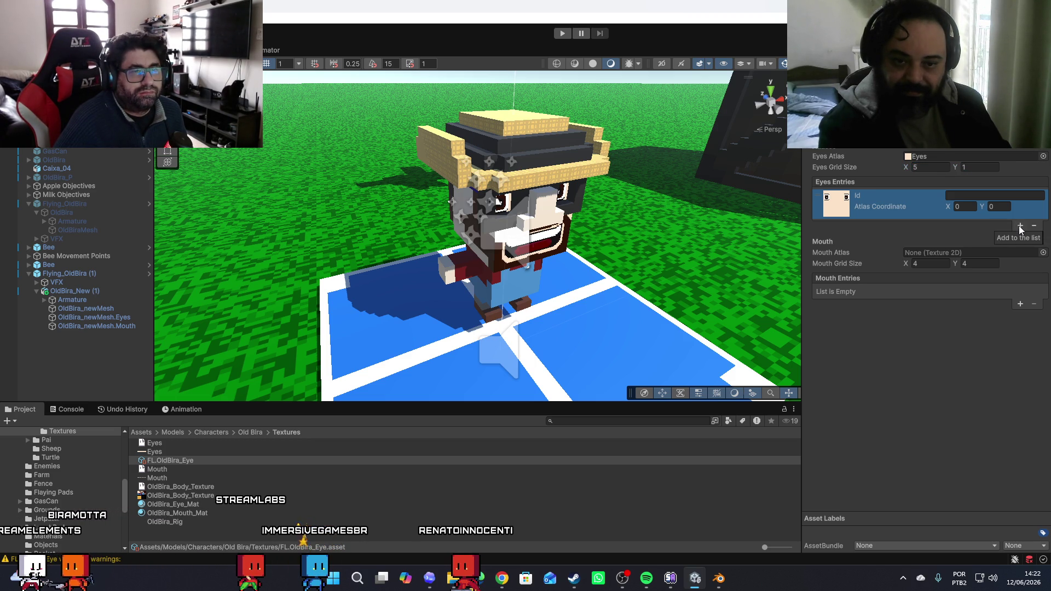
pyautogui.click(1020, 225)
pyautogui.click(966, 235)
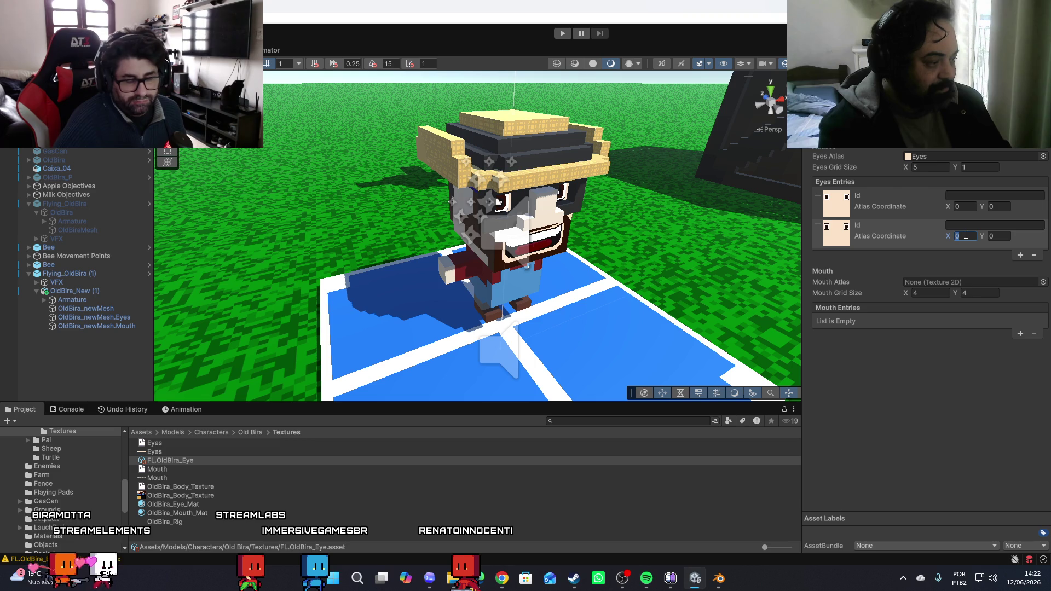
pyautogui.write('1')
pyautogui.click(1020, 255)
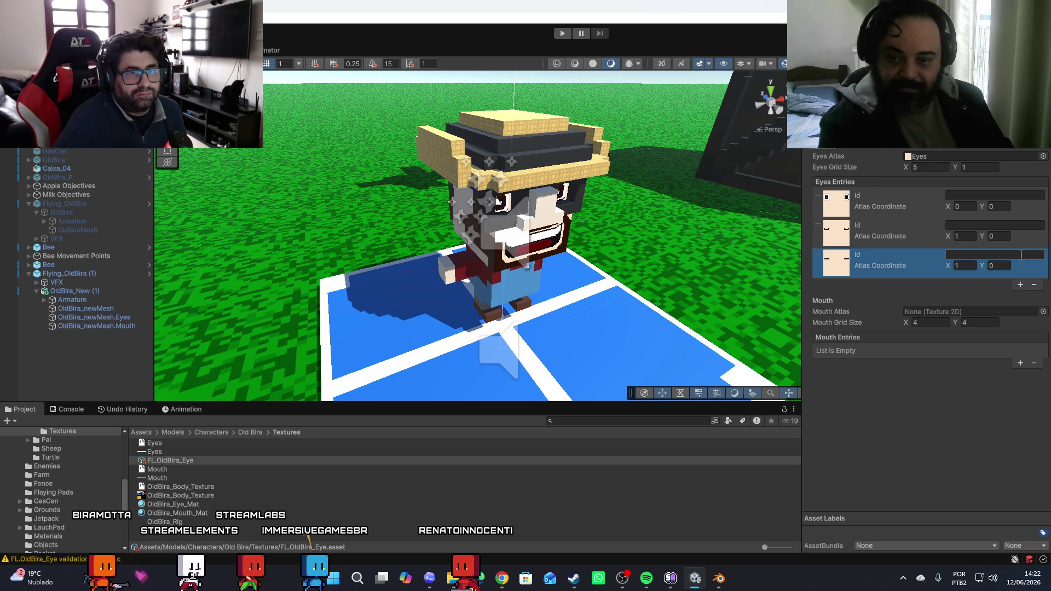
pyautogui.click(958, 266)
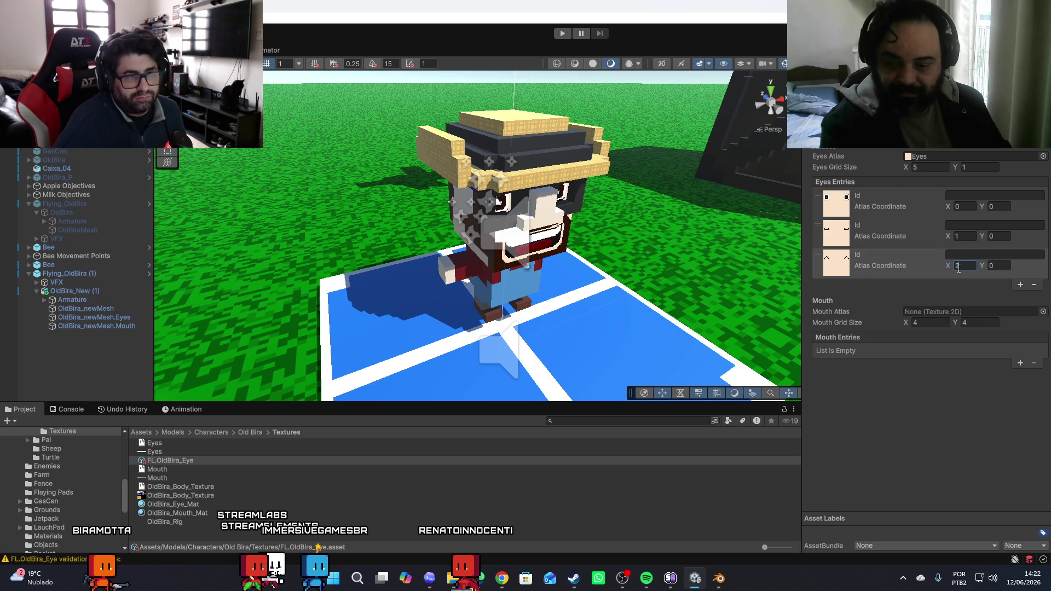
pyautogui.write('2')
pyautogui.click(1019, 285)
pyautogui.click(963, 296)
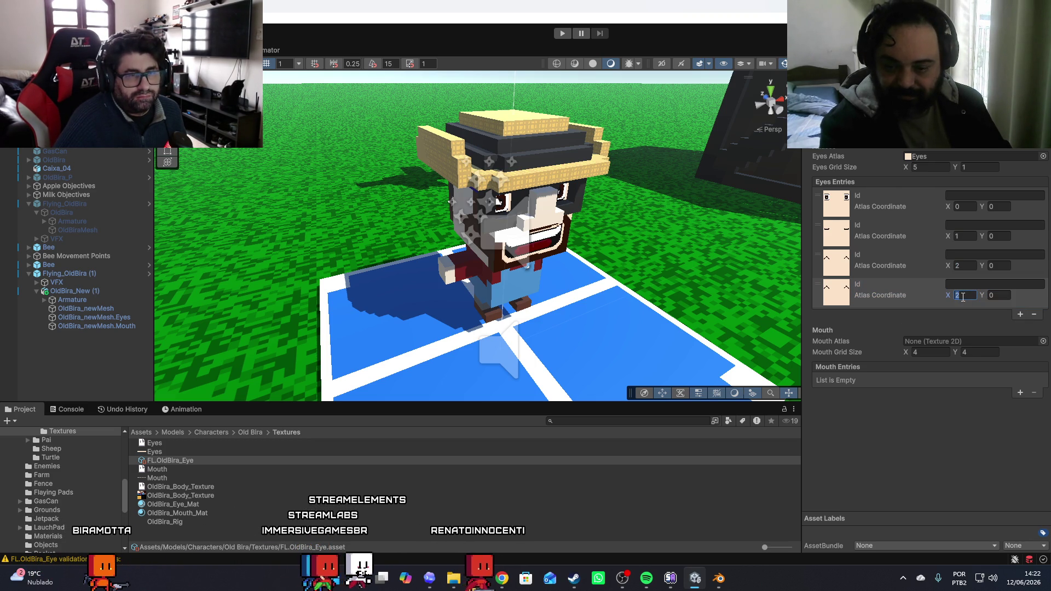
pyautogui.write('3')
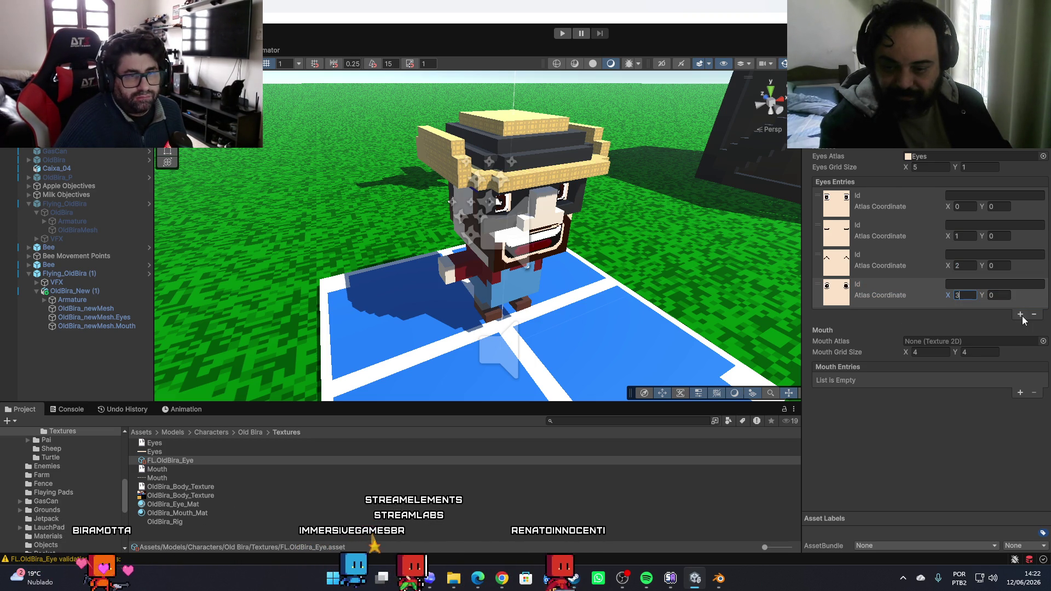
# Add a fifth eye entry at X 4, remove the extra sixth entry, and set Mouth as the mouth atlas
pyautogui.click(1021, 314)
pyautogui.click(968, 325)
pyautogui.write('4')
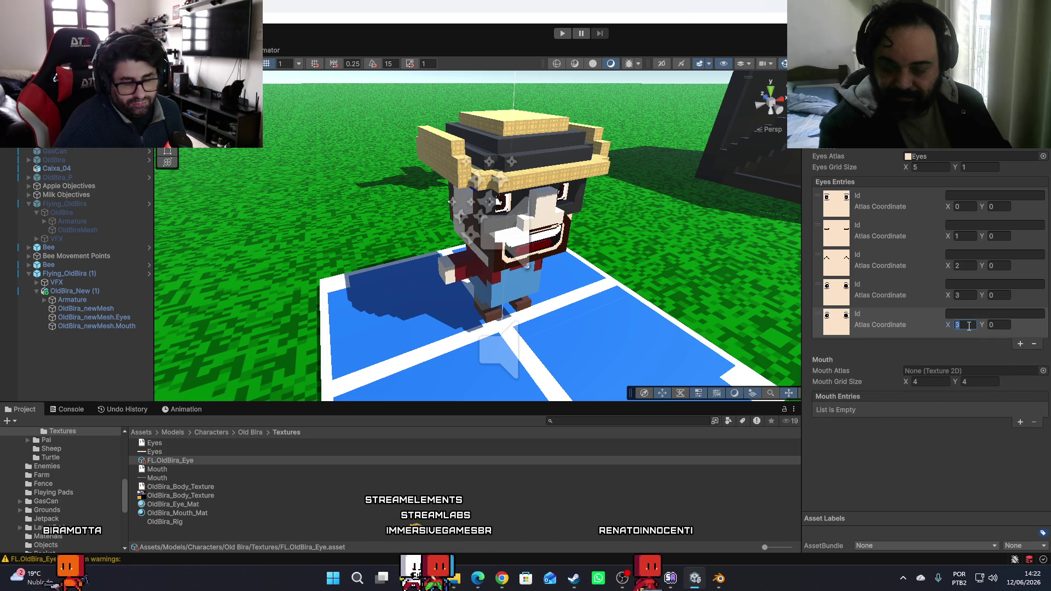
pyautogui.click(1021, 344)
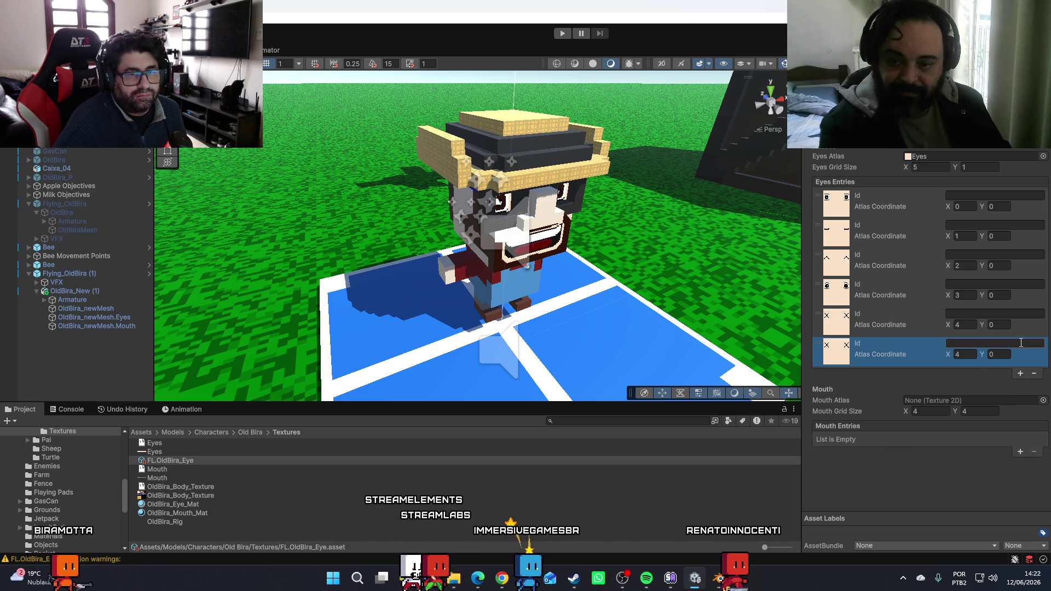
pyautogui.click(964, 353)
pyautogui.write('5')
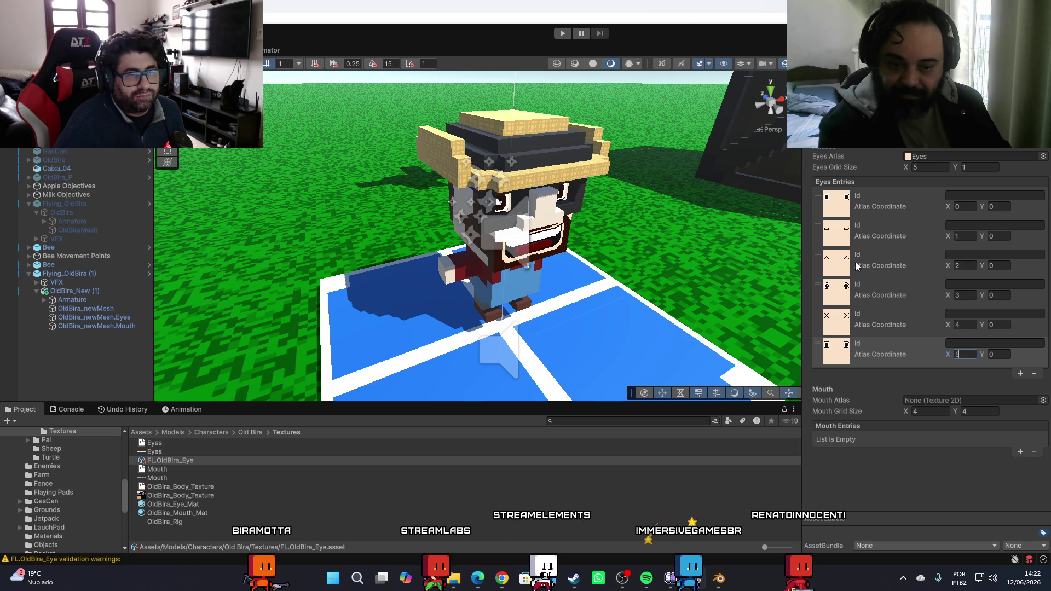
pyautogui.click(1026, 361)
pyautogui.click(1034, 373)
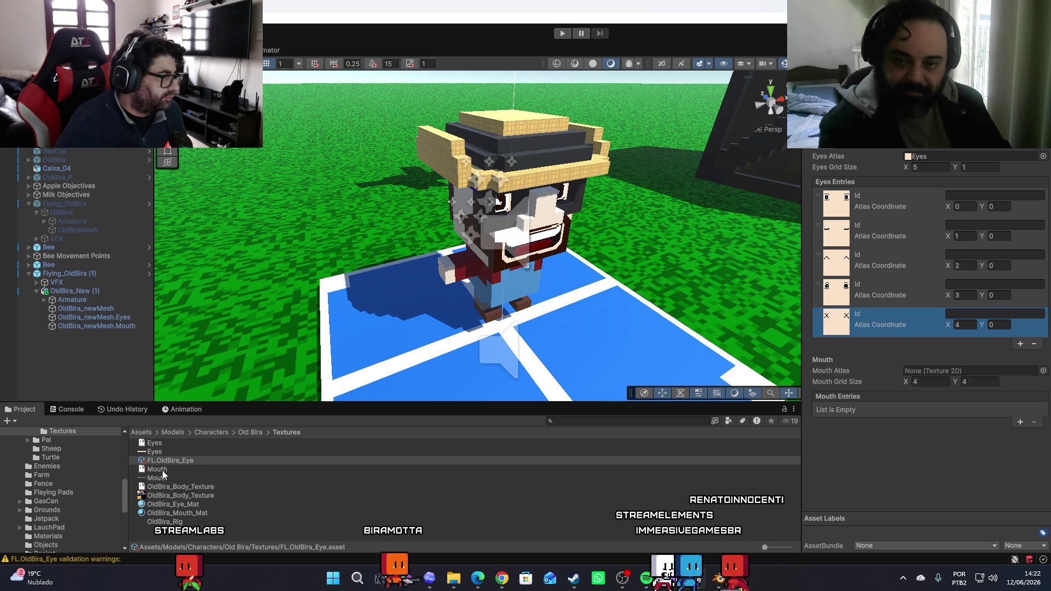
pyautogui.moveTo(157, 478)
pyautogui.mouseDown()
pyautogui.moveTo(837, 413)
pyautogui.moveTo(919, 373)
pyautogui.mouseUp()
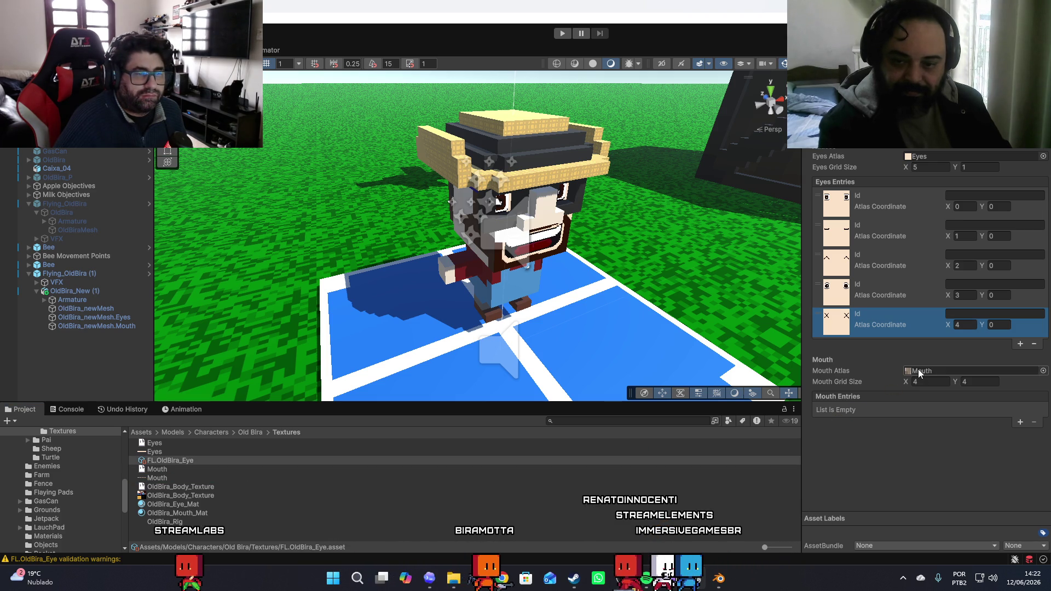
# Add the first mouth entry and set the mouth grid to 4 columns by 1 row
pyautogui.click(1020, 423)
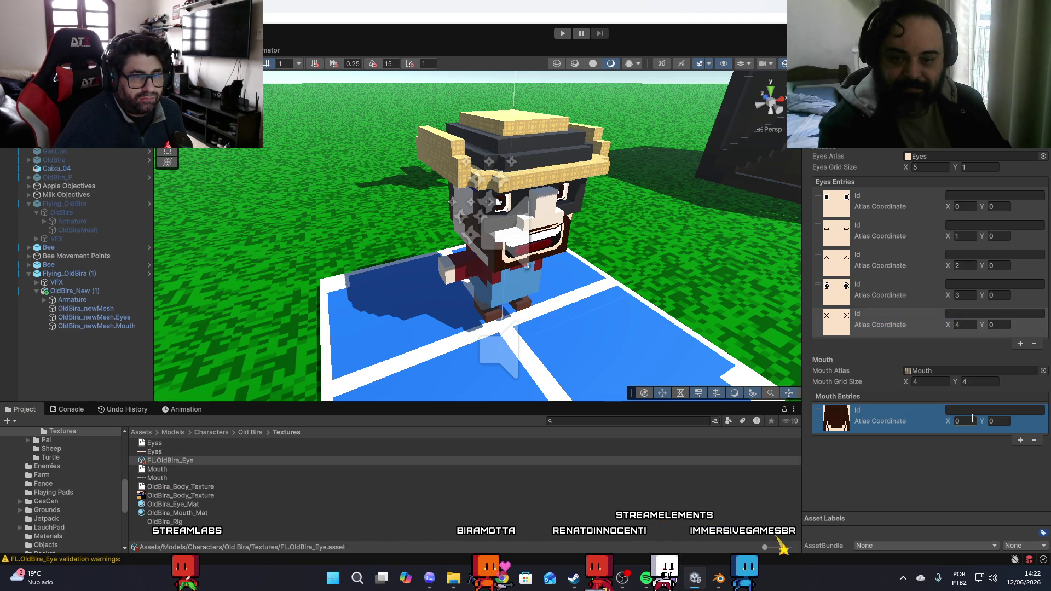
pyautogui.click(938, 383)
pyautogui.write('4')
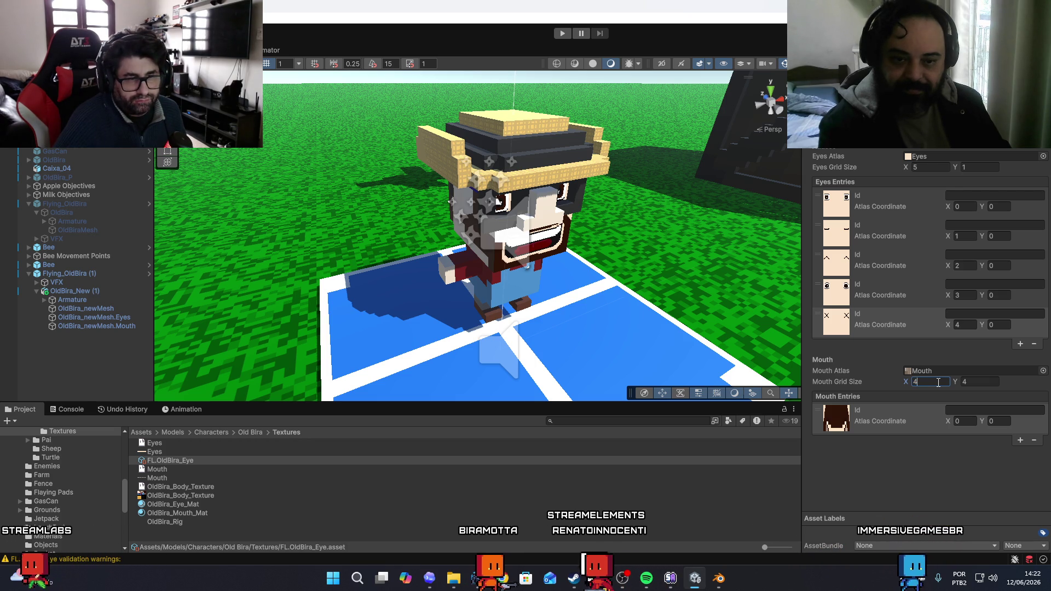
pyautogui.click(970, 382)
pyautogui.write('1')
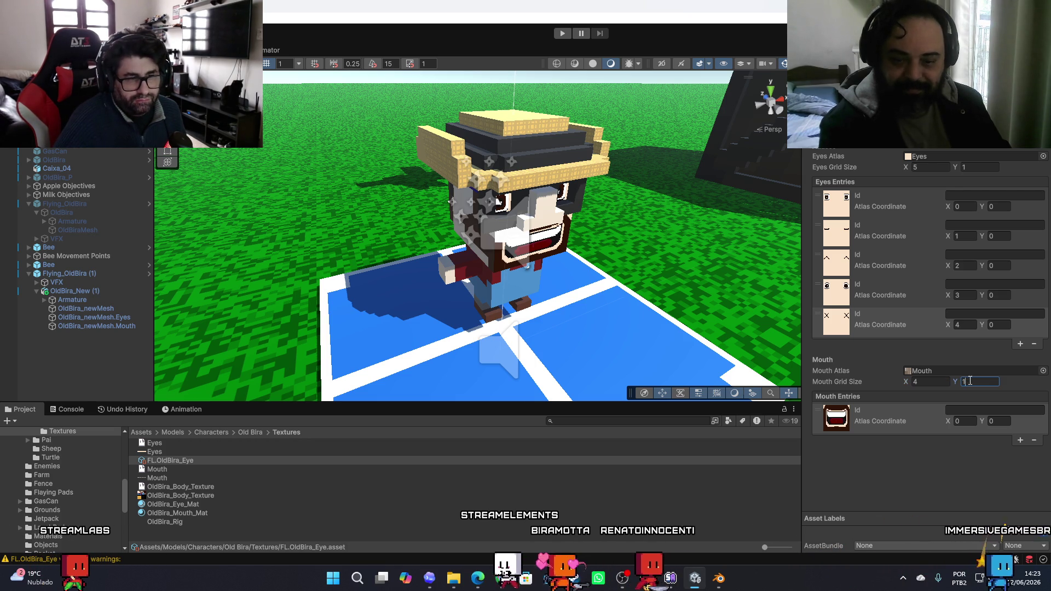
# Add three more mouth entries at atlas X 1, 2 and 3
pyautogui.click(1020, 440)
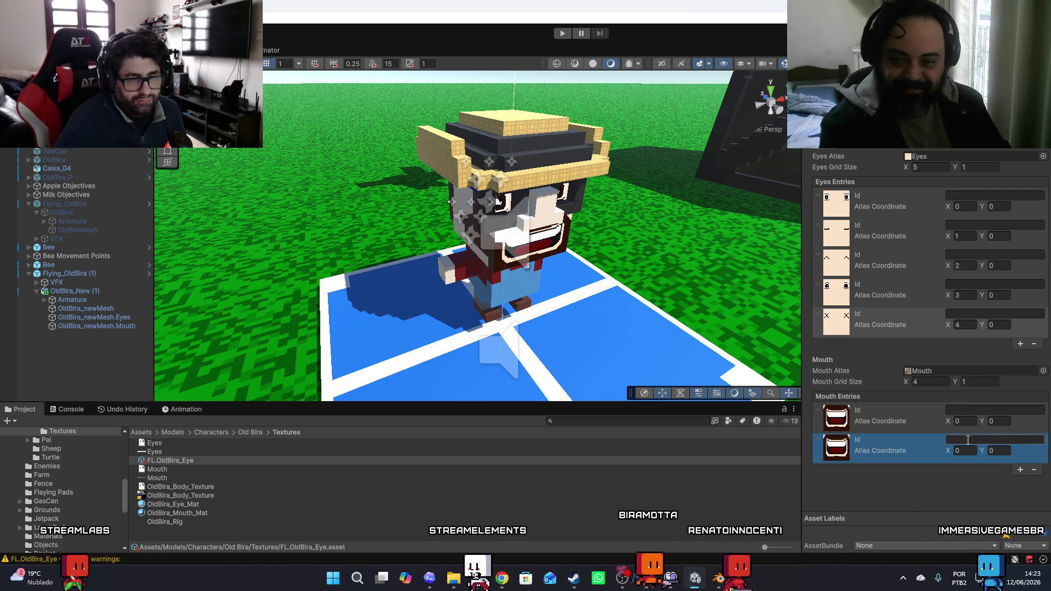
pyautogui.click(972, 451)
pyautogui.write('1')
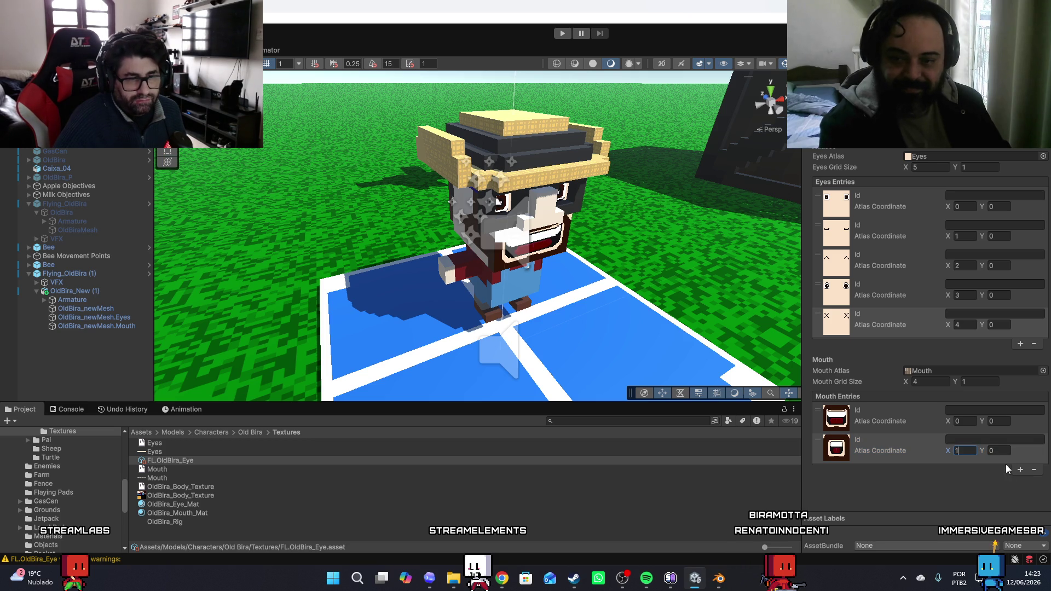
pyautogui.click(1021, 471)
pyautogui.click(971, 480)
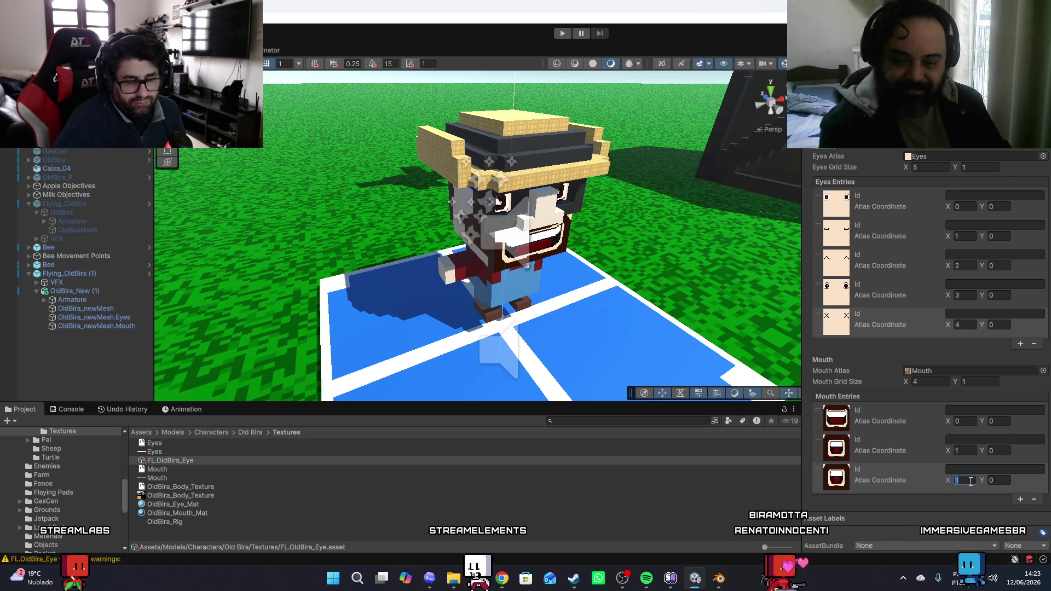
pyautogui.write('2')
pyautogui.click(1020, 500)
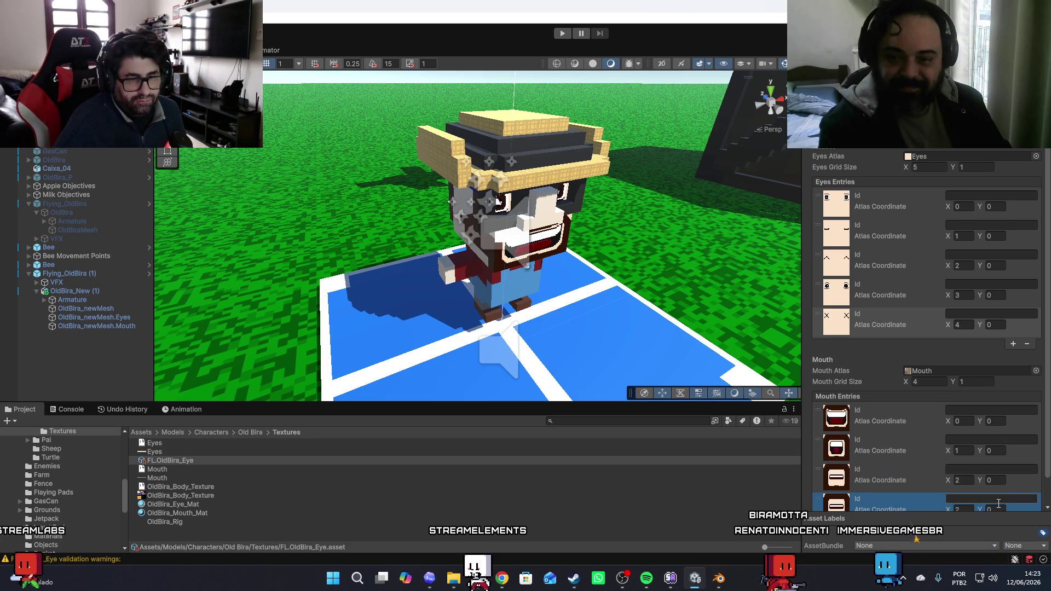
pyautogui.write('3')
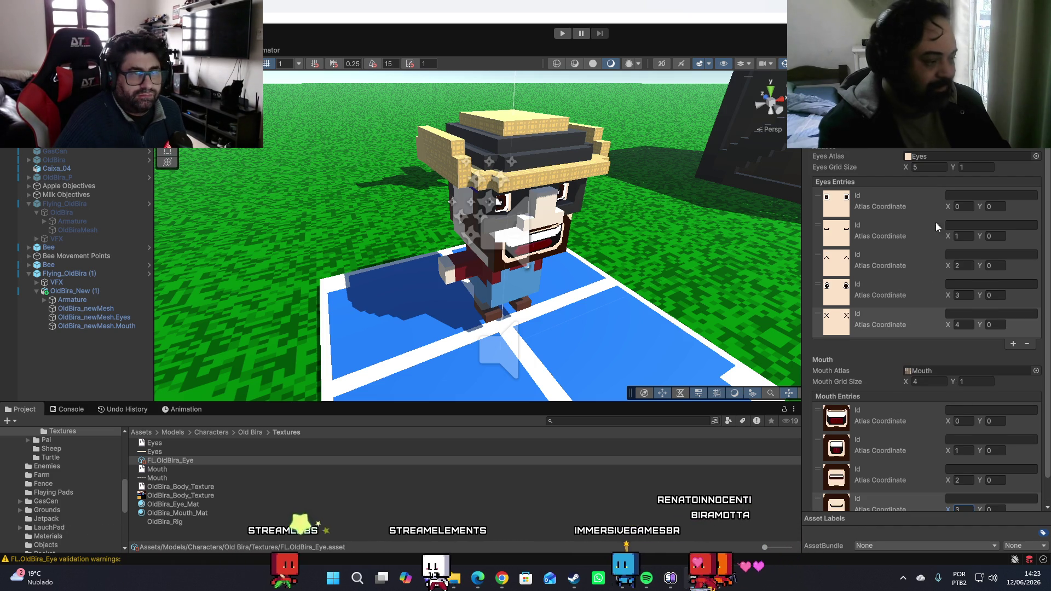
# Give the first eye entry the id eye.opened
pyautogui.click(971, 195)
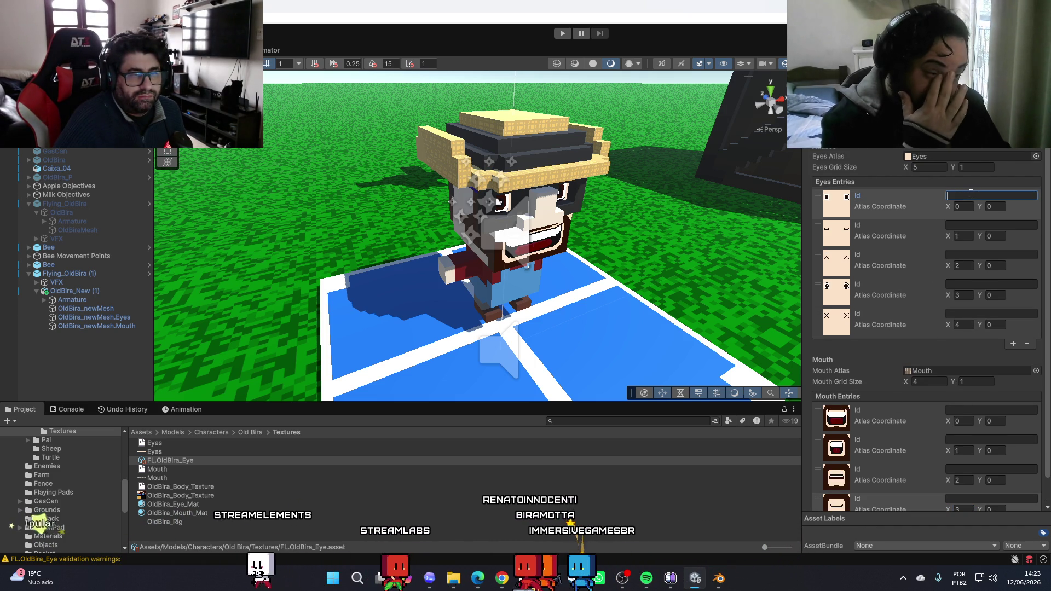
pyautogui.write('eye.normal')
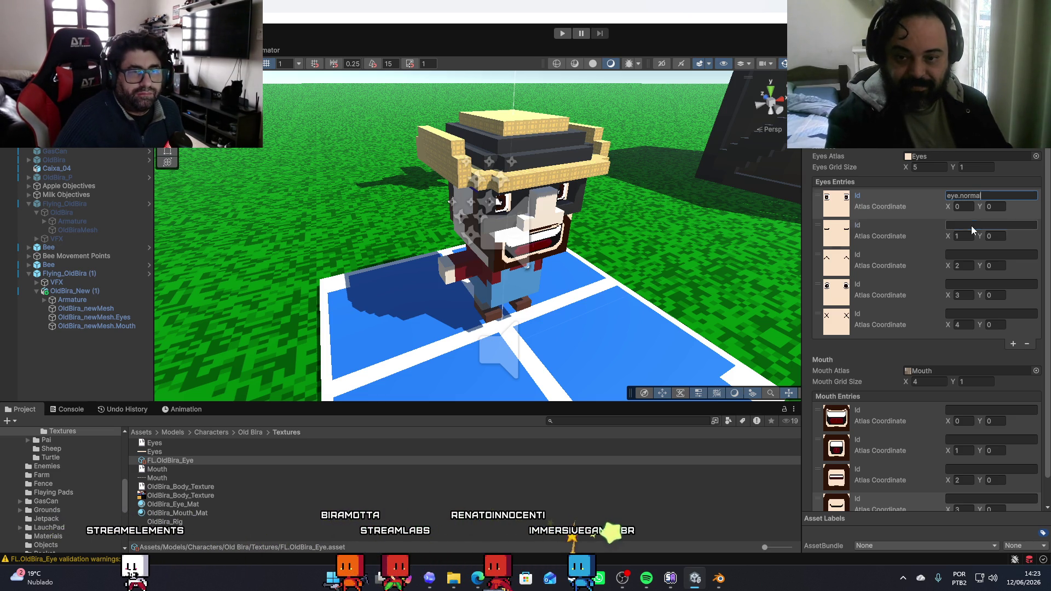
pyautogui.click(973, 225)
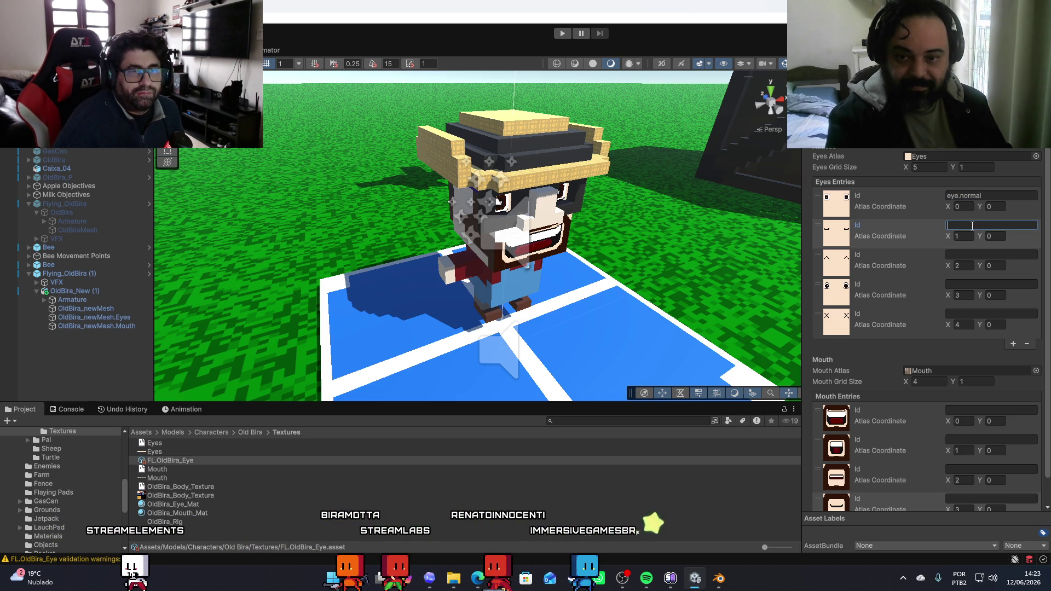
pyautogui.click(964, 196)
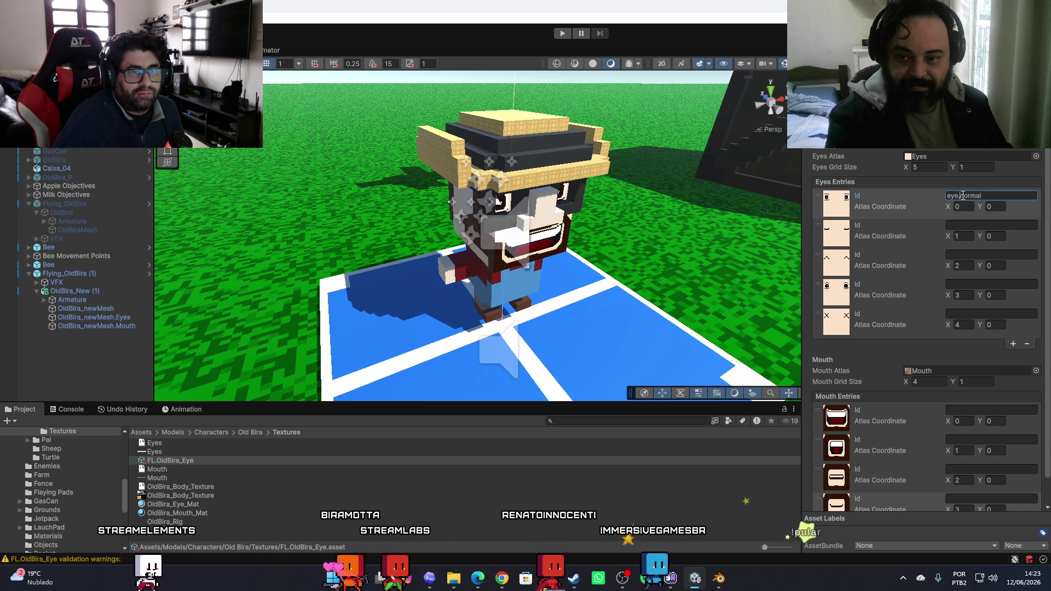
pyautogui.write('open')
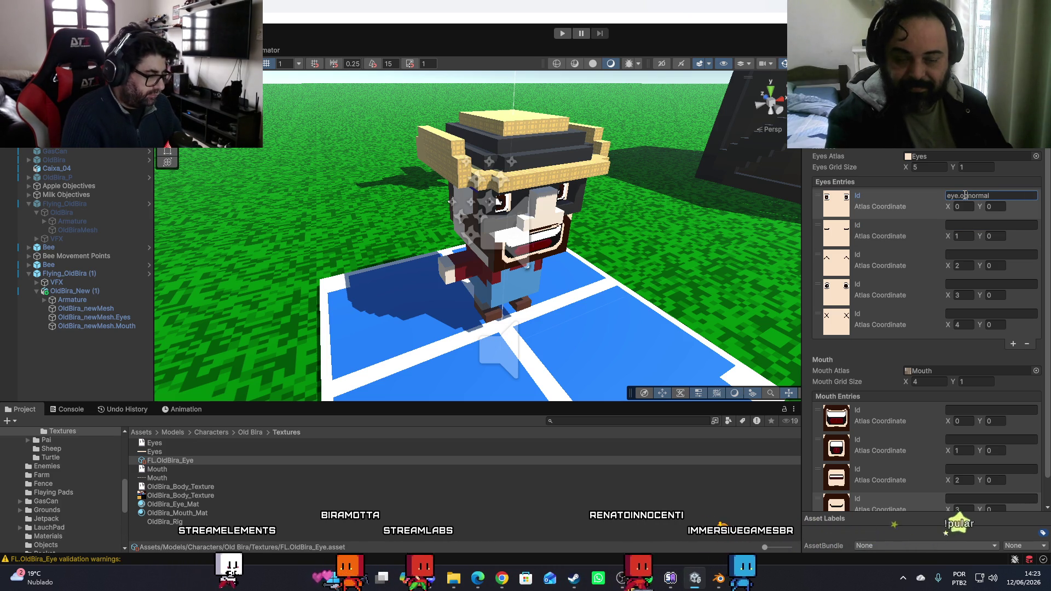
pyautogui.write('ed.')
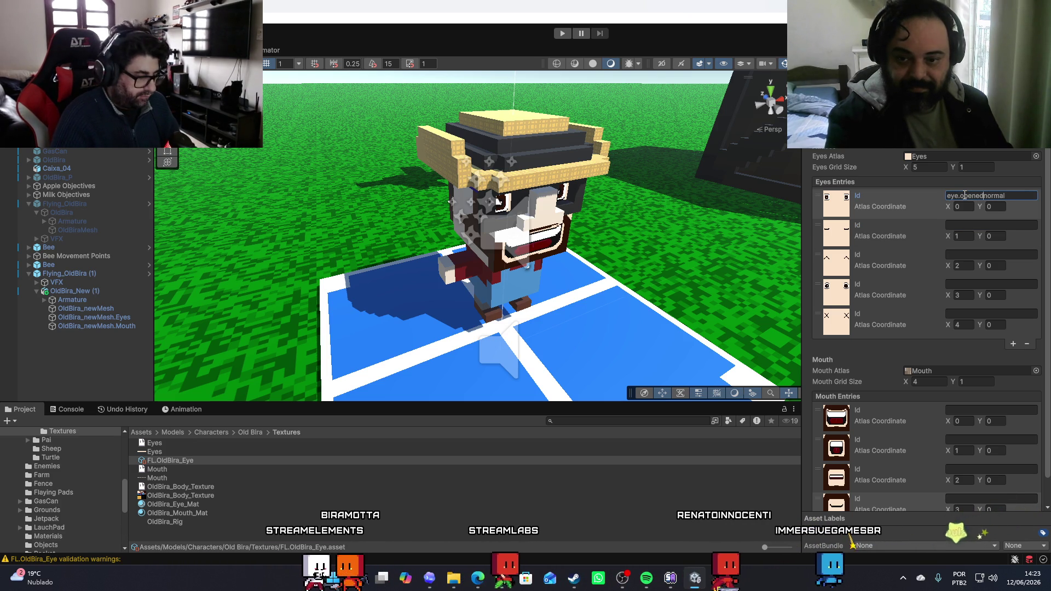
pyautogui.click(975, 223)
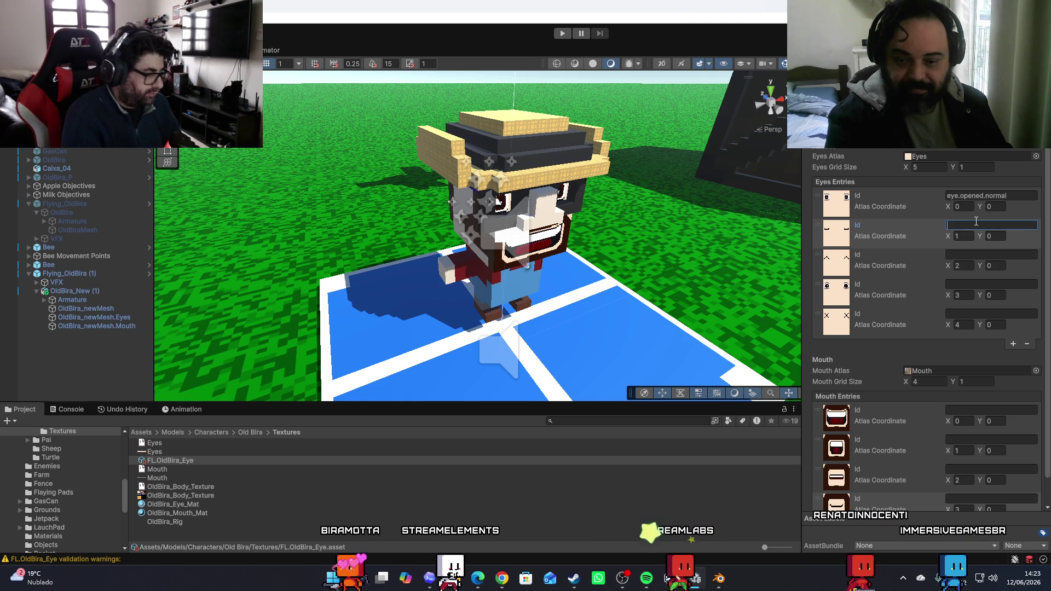
pyautogui.click(1004, 195)
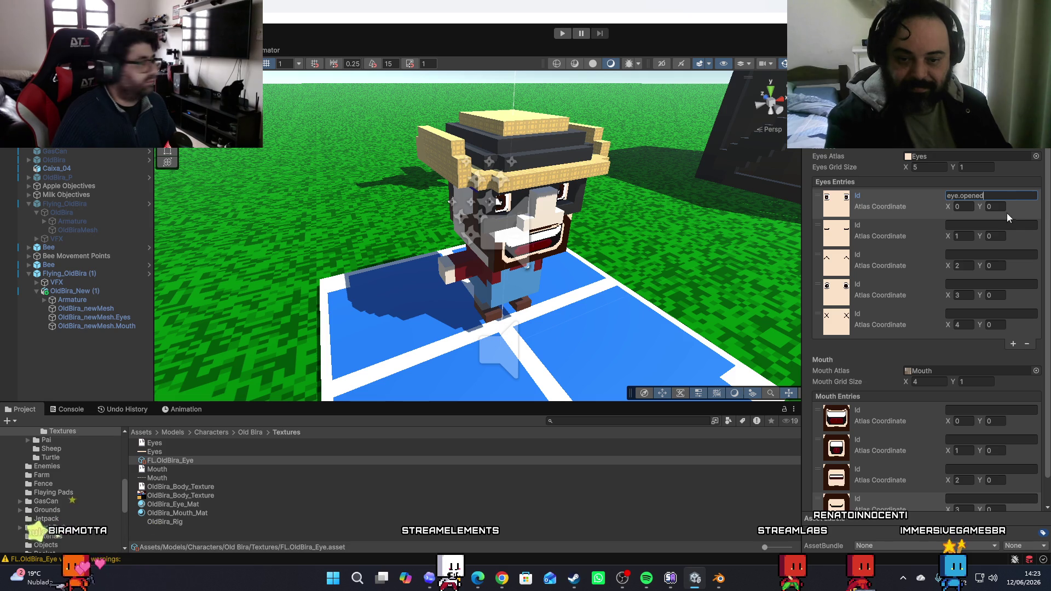
# Give the other eye entries the ids eye.closed, eye.happy, eye.fear and eye.dead
pyautogui.click(969, 225)
pyautogui.write('e')
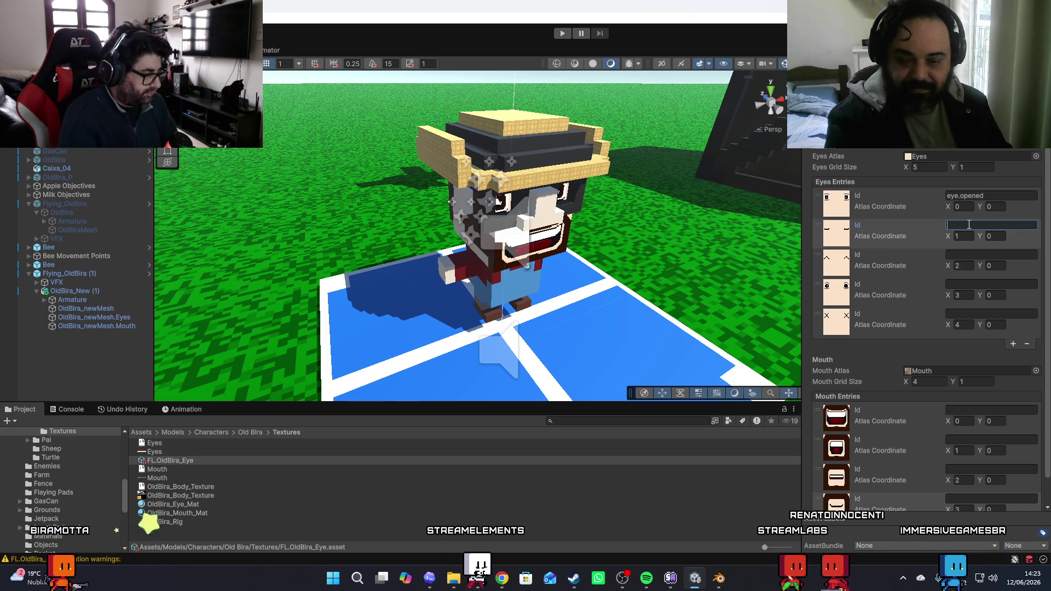
pyautogui.write('ye.closed')
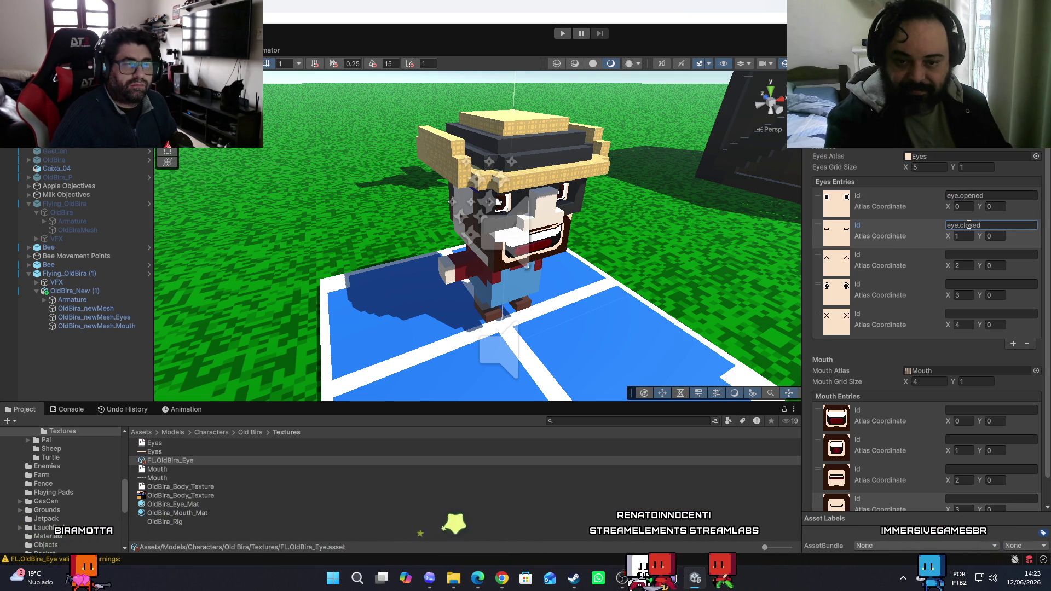
pyautogui.click(968, 254)
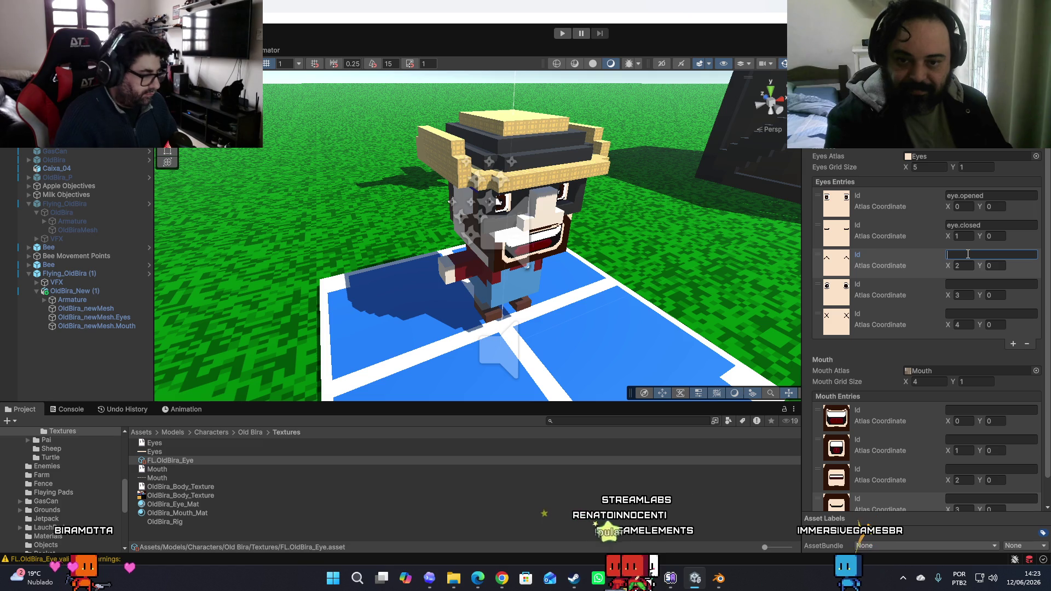
pyautogui.write('eye.ha')
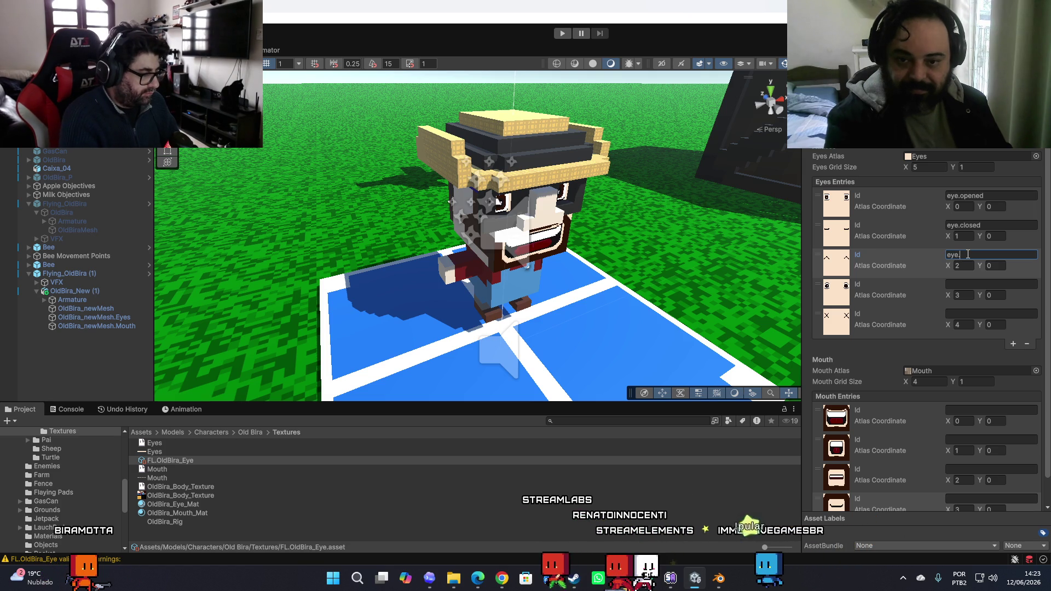
pyautogui.write('ppy')
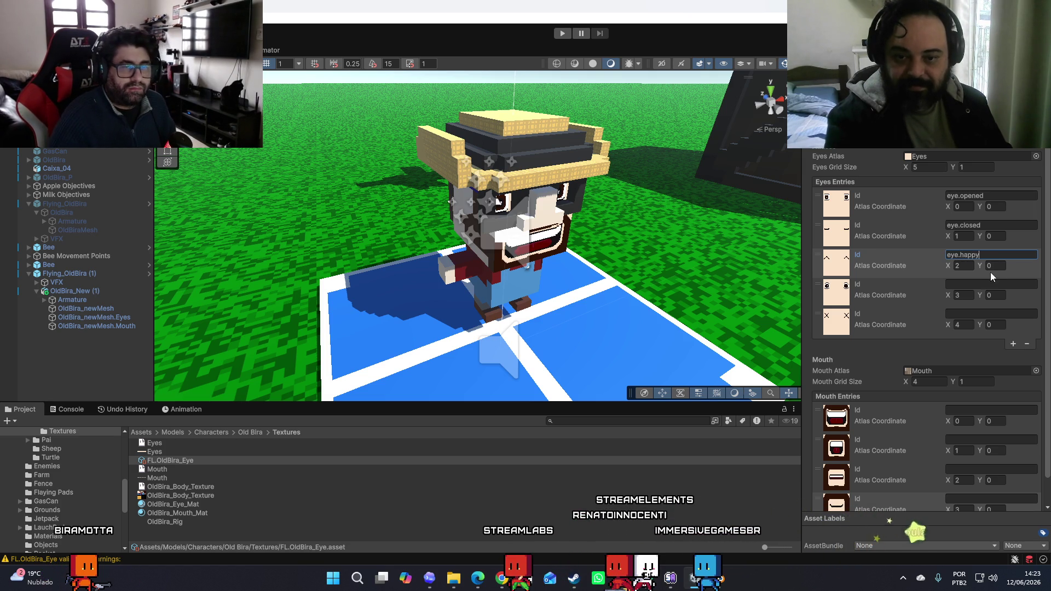
pyautogui.click(977, 287)
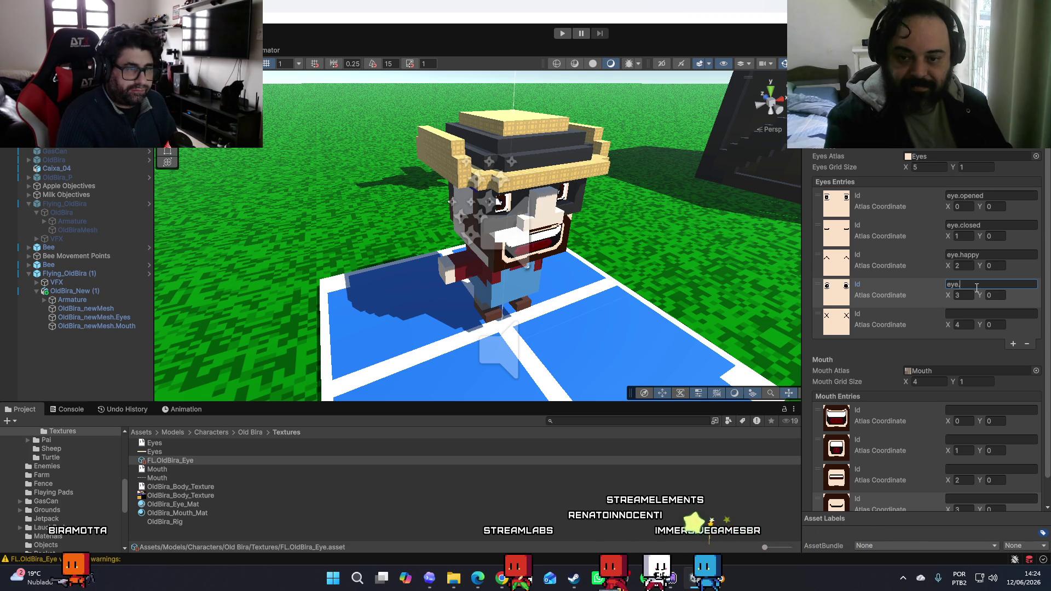
pyautogui.write('.fear')
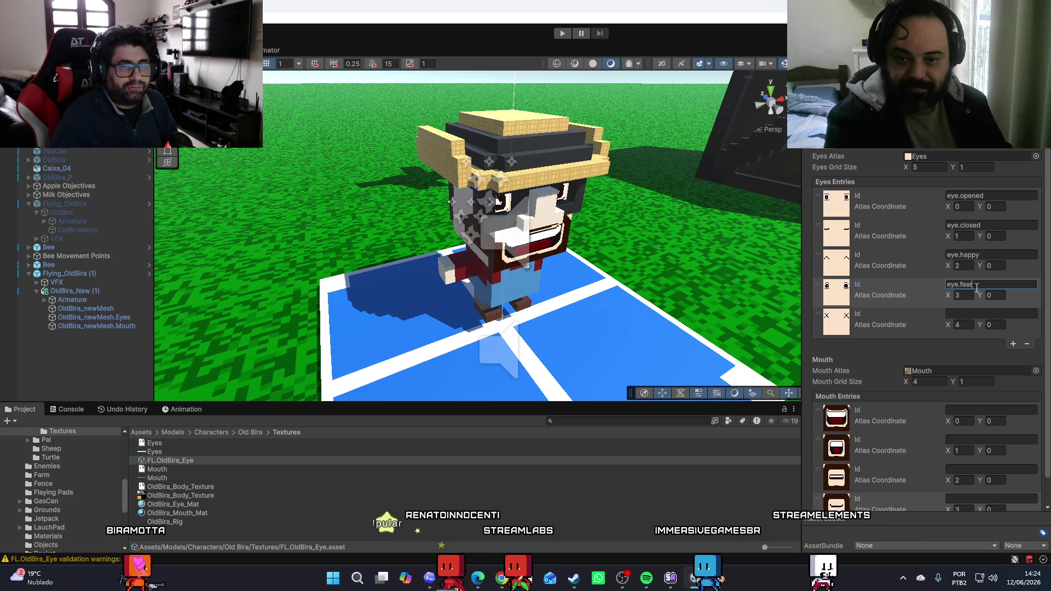
pyautogui.click(961, 314)
pyautogui.write('eye.dead')
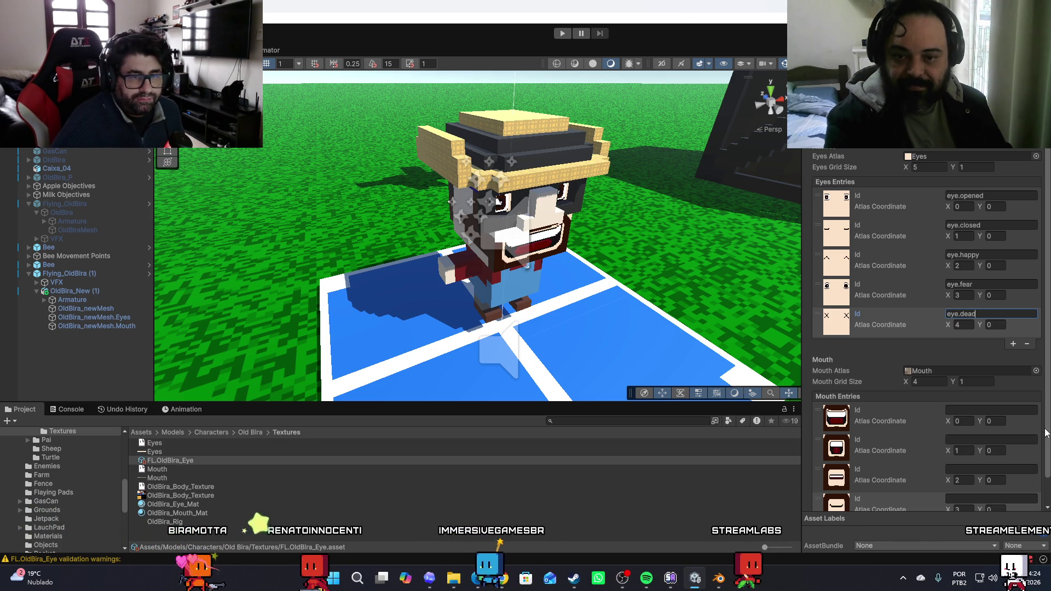
pyautogui.moveTo(1048, 434); pyautogui.dragTo(1043, 461)
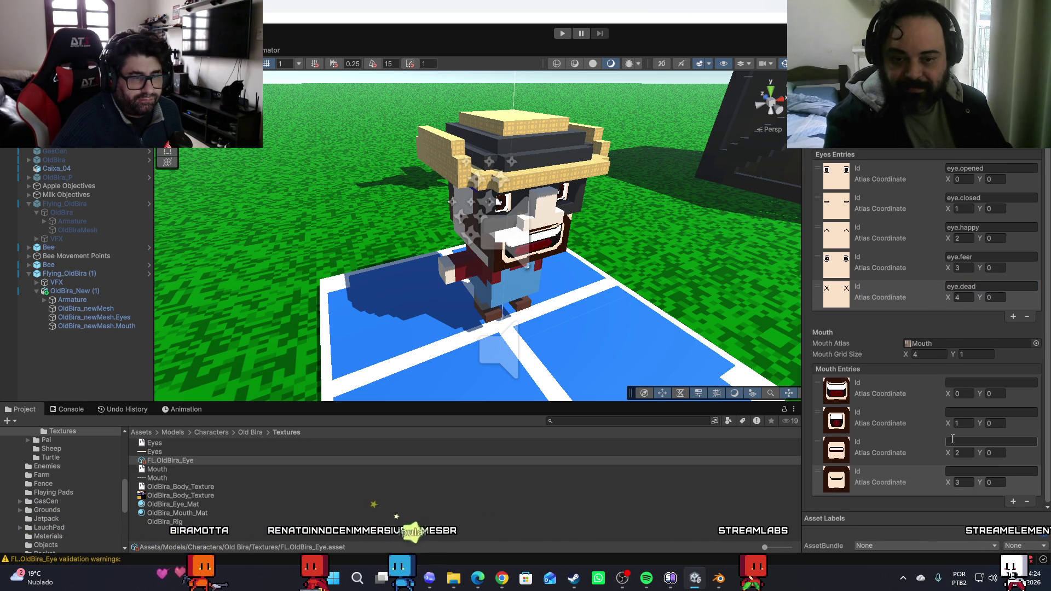
# Enter the ids mouth.happy, mouth.caution, mouth.sad and mouth.smile for the four mouth entries
pyautogui.click(963, 383)
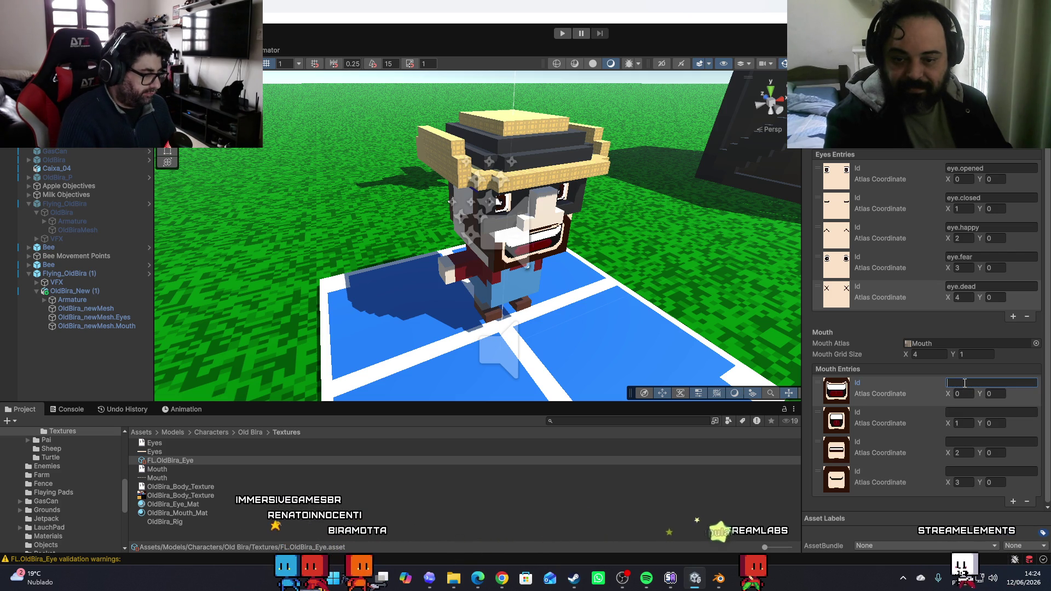
pyautogui.write('mouth.ha')
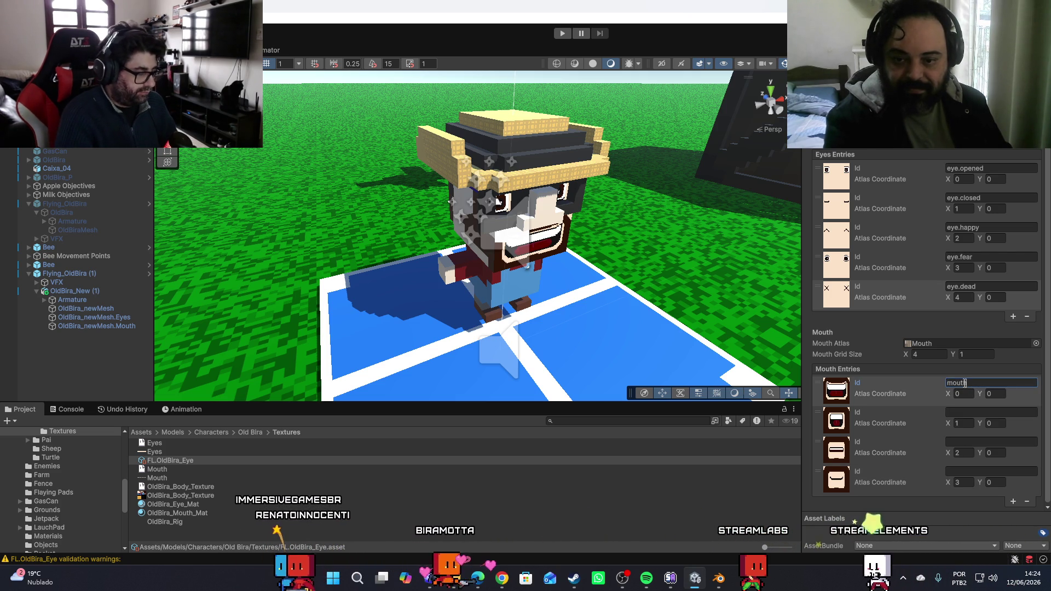
pyautogui.write('ppy')
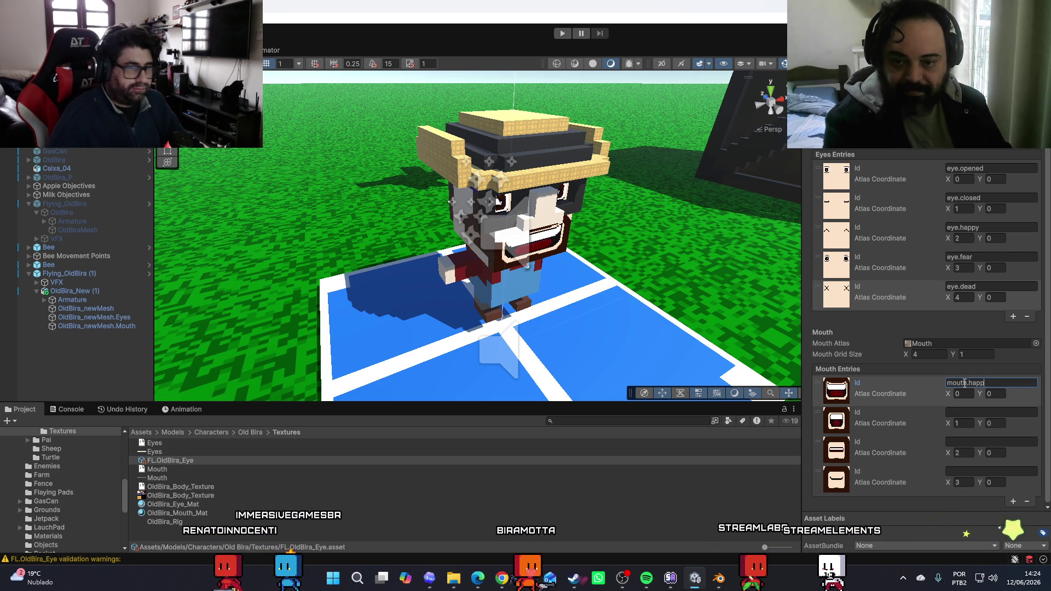
pyautogui.click(982, 412)
pyautogui.write('mo')
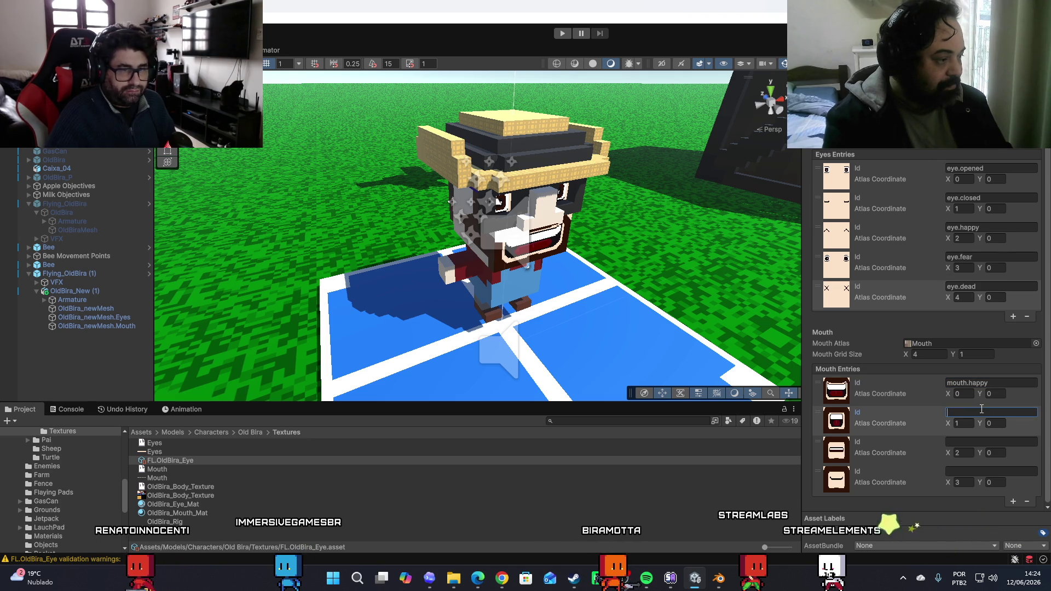
pyautogui.write('uth.caution')
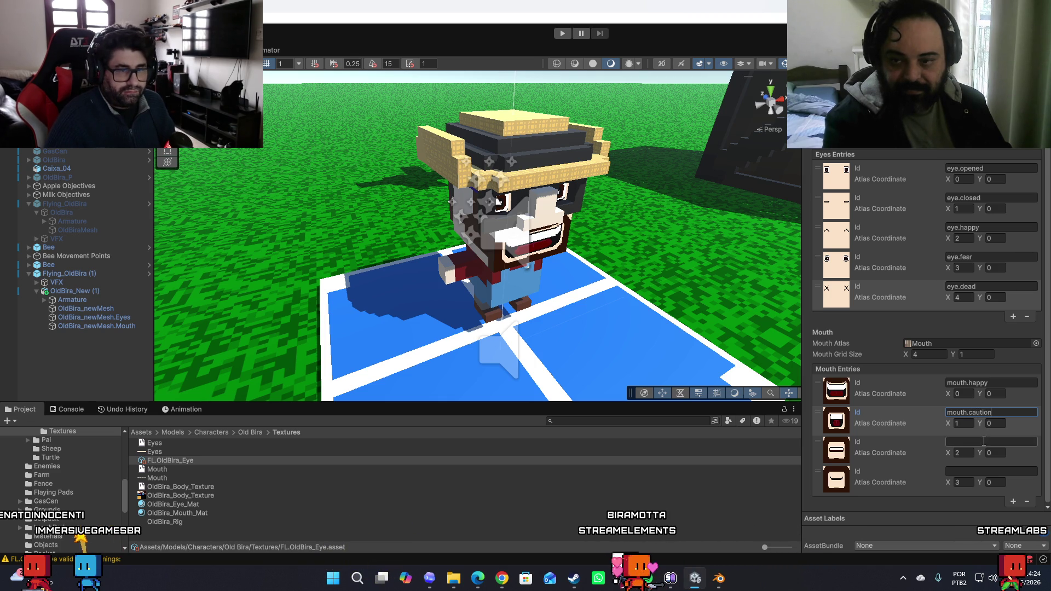
pyautogui.click(983, 441)
pyautogui.write('ey')
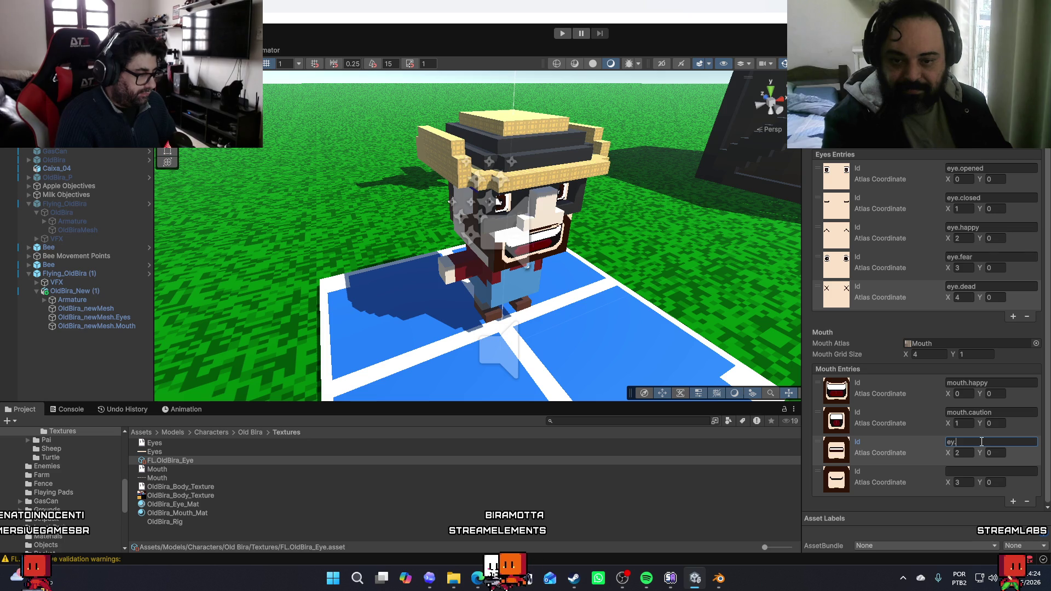
pyautogui.press('BackSpace')
pyautogui.press('BackSpace')
pyautogui.write('mouth')
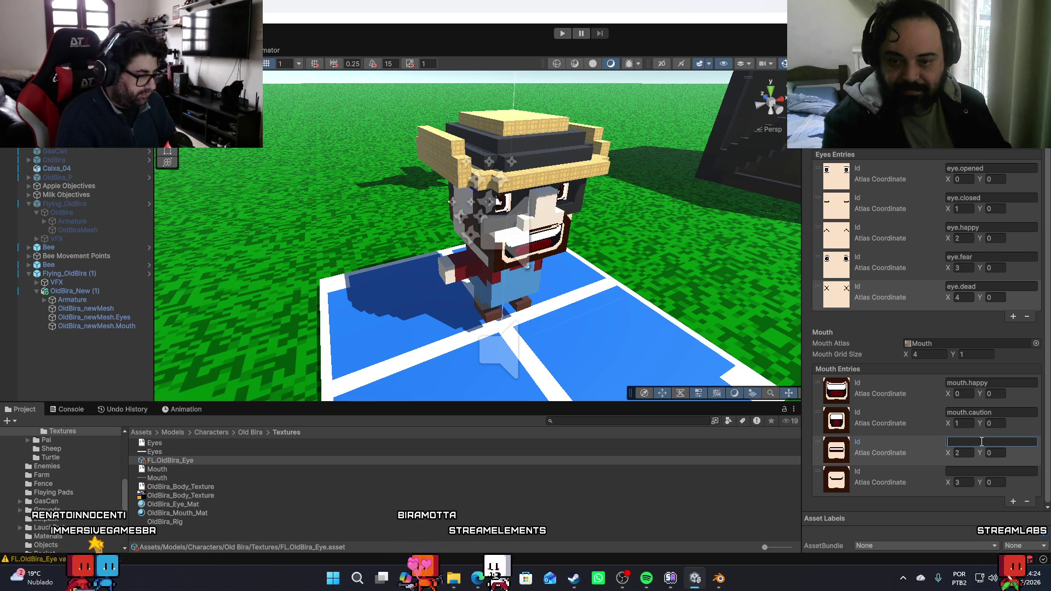
pyautogui.write('.')
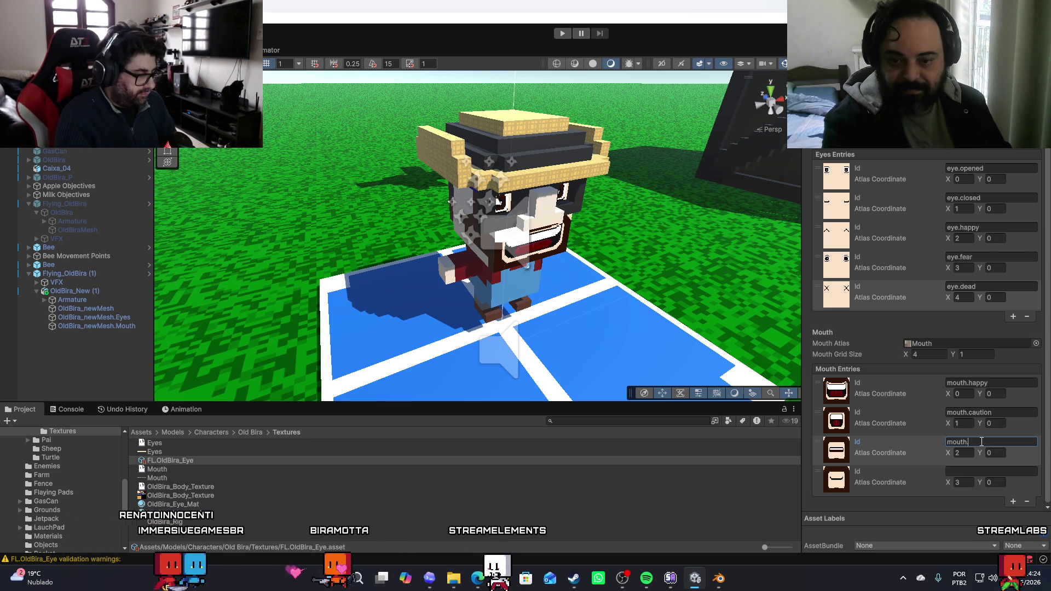
pyautogui.write('sad')
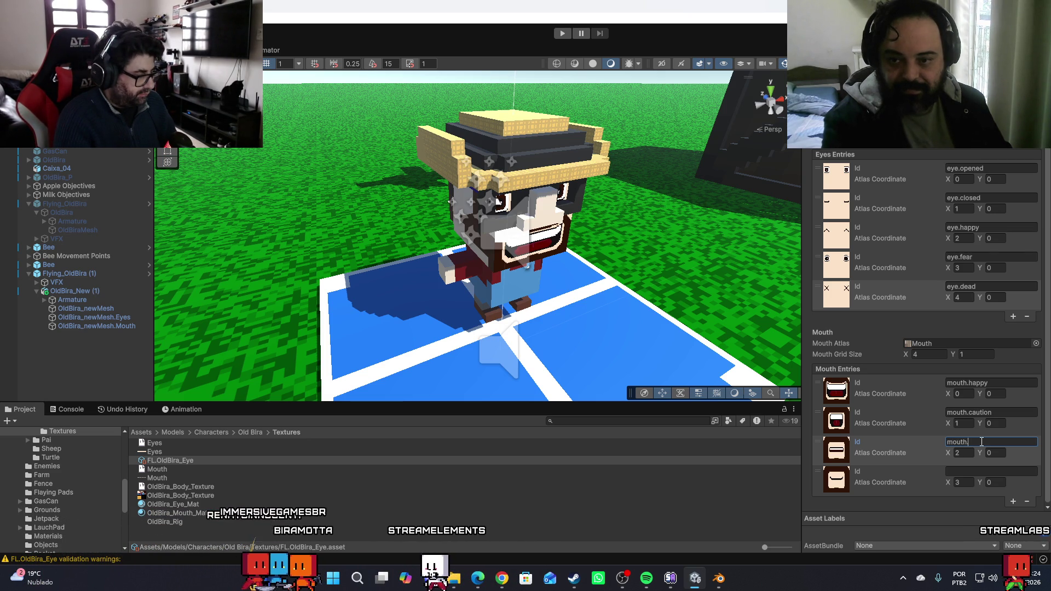
pyautogui.click(961, 473)
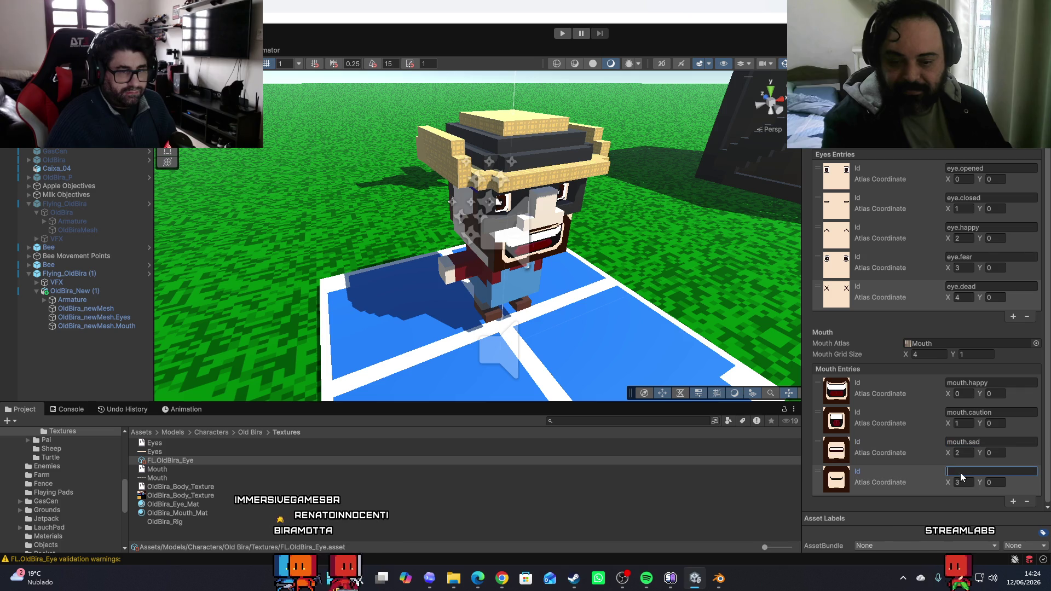
pyautogui.write('mouth.smile')
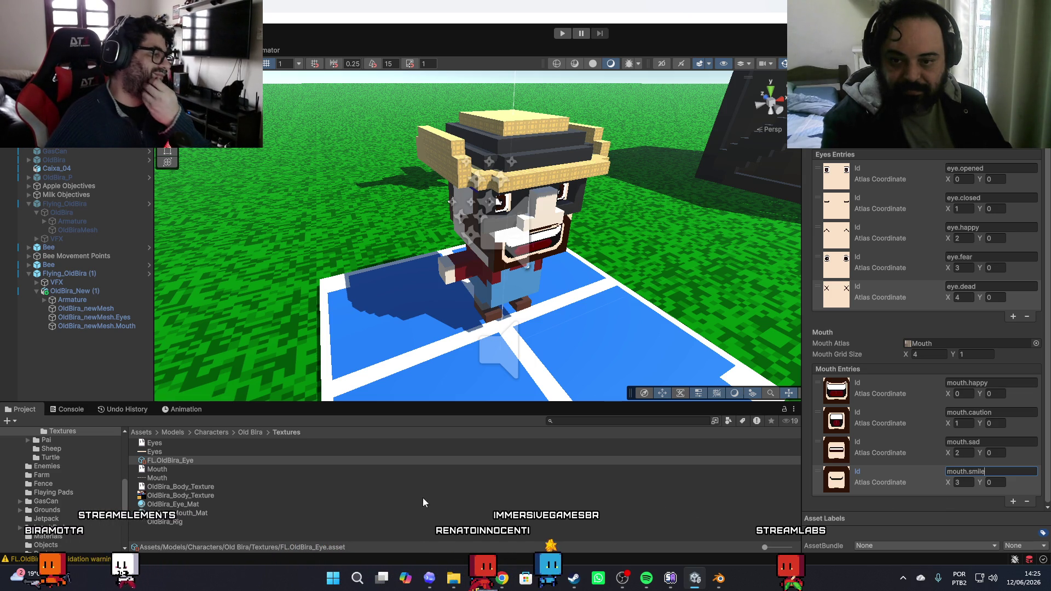
pyautogui.click(166, 459)
# Open the Old Bira folder in the Project window and select OldBira_newMesh.Eyes in the Hierarchy
pyautogui.moveTo(124, 491)
pyautogui.mouseDown()
pyautogui.moveTo(124, 479)
pyautogui.moveTo(60, 479)
pyautogui.mouseUp()
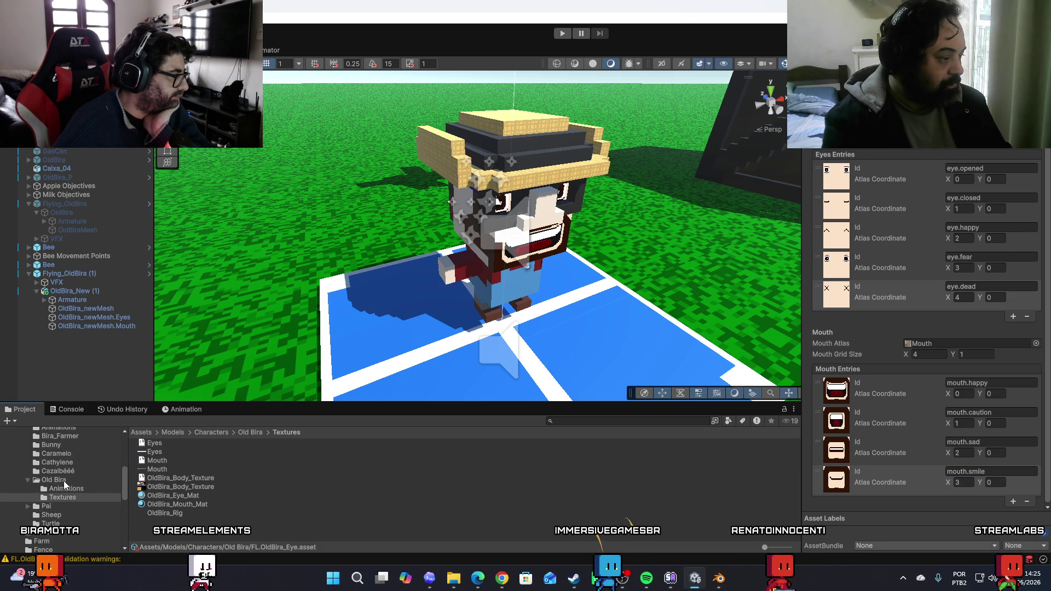
pyautogui.click(65, 481)
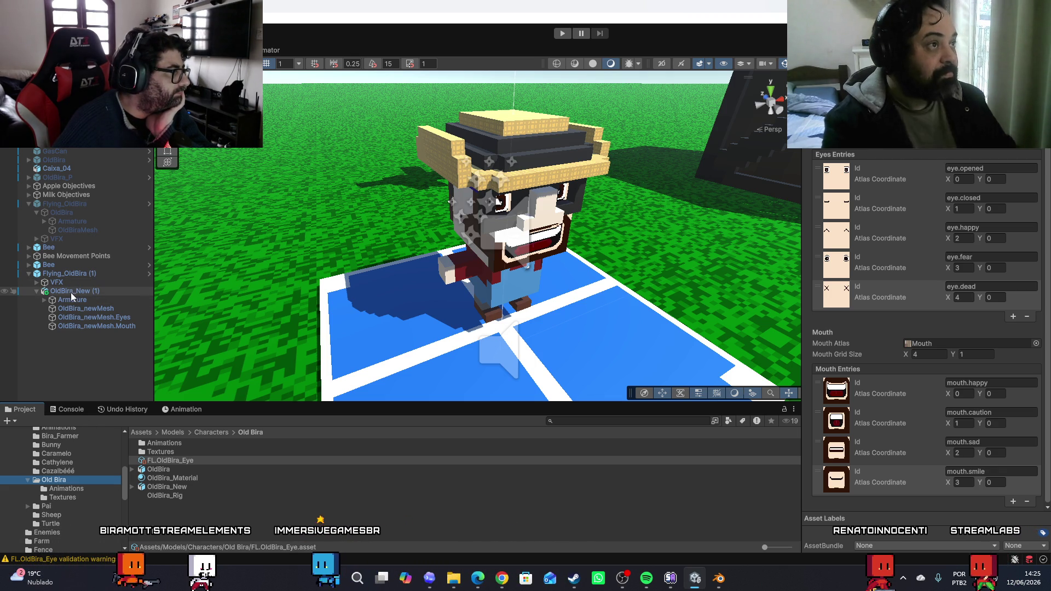
pyautogui.click(85, 320)
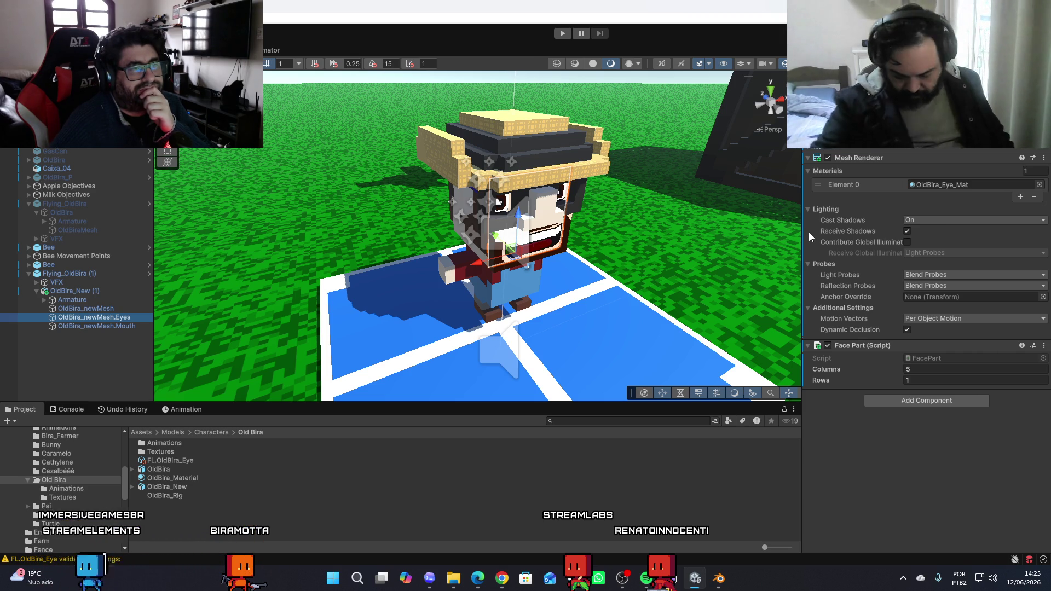
# Select OldBira_newMesh.Mouth and attach the FacePart script from Assets > Scripts > FaceSystem
pyautogui.click(107, 326)
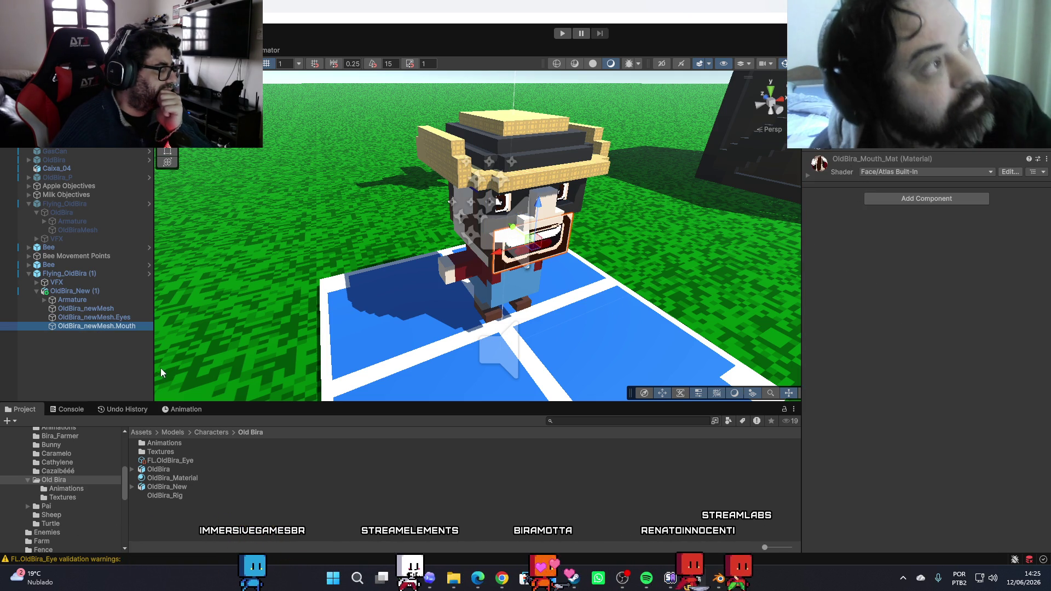
pyautogui.scroll(-5, 67, 515)
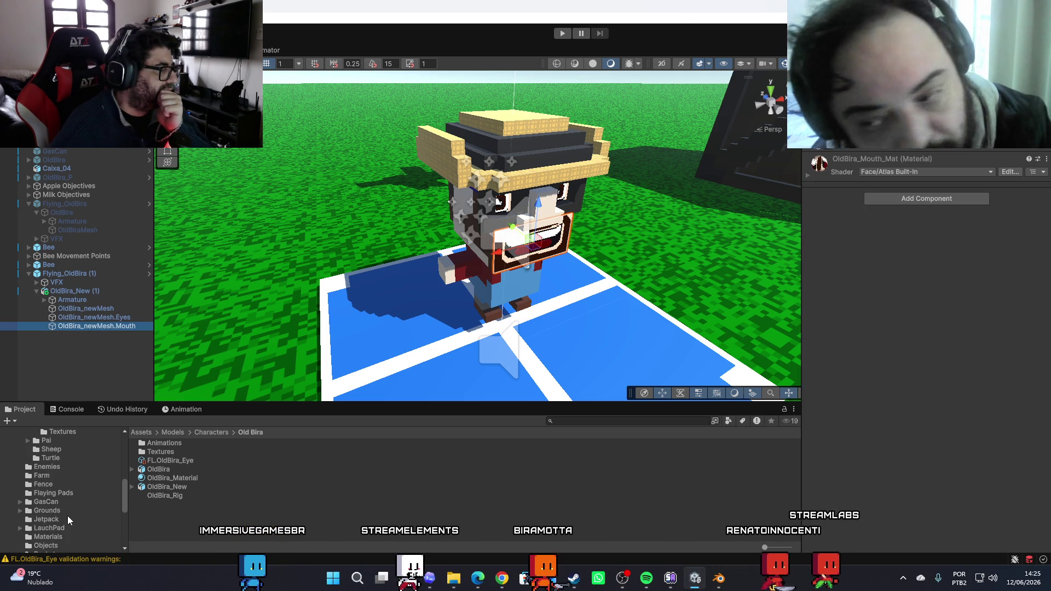
pyautogui.scroll(-3, 68, 516)
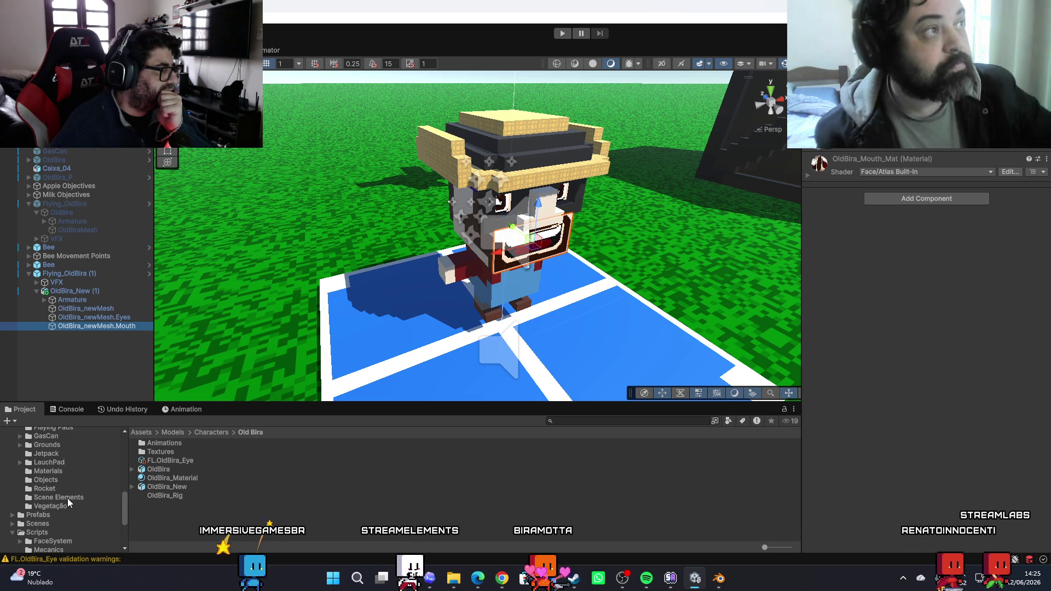
pyautogui.scroll(-4, 67, 498)
pyautogui.scroll(-2, 81, 536)
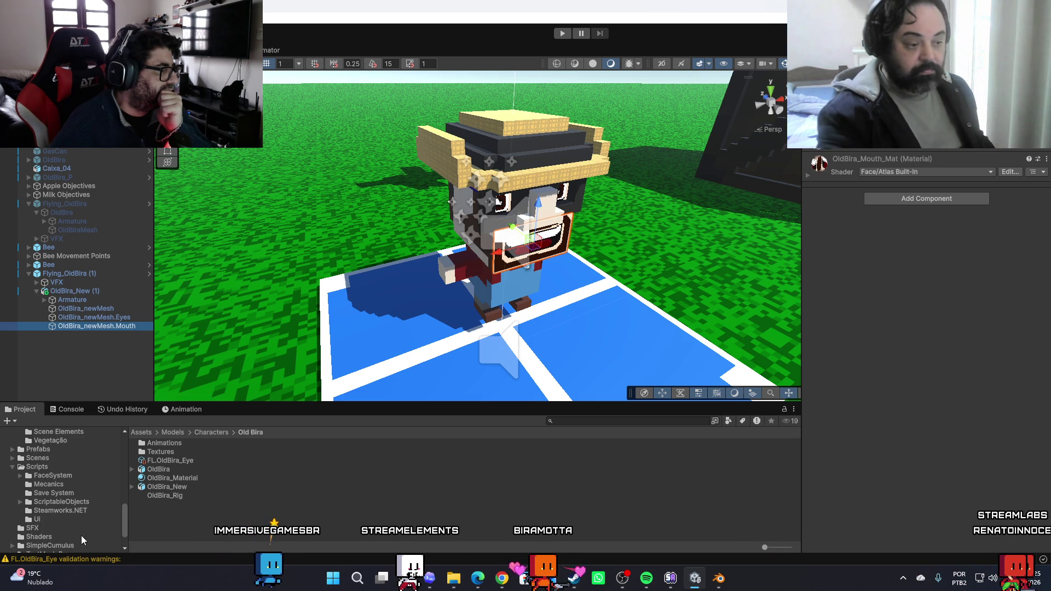
pyautogui.click(65, 477)
pyautogui.moveTo(169, 510)
pyautogui.mouseDown()
pyautogui.moveTo(159, 511)
pyautogui.moveTo(207, 504)
pyautogui.moveTo(809, 242)
pyautogui.moveTo(838, 218)
pyautogui.mouseUp()
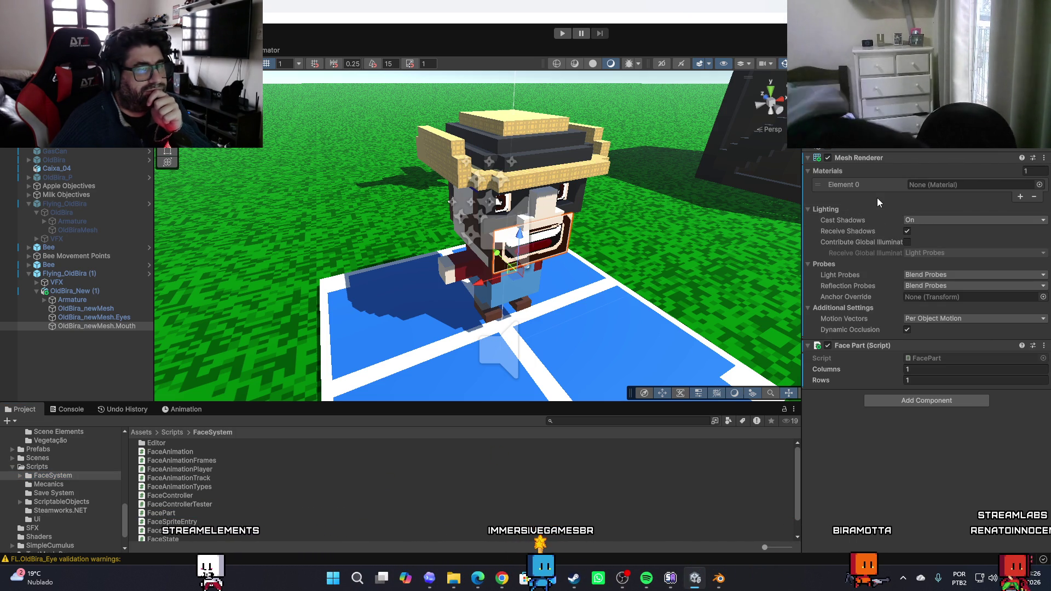
# Assign OldBira_Eye_Mat to the mouth mesh's Element 0 and set Face Part Columns to 5
pyautogui.click(1040, 186)
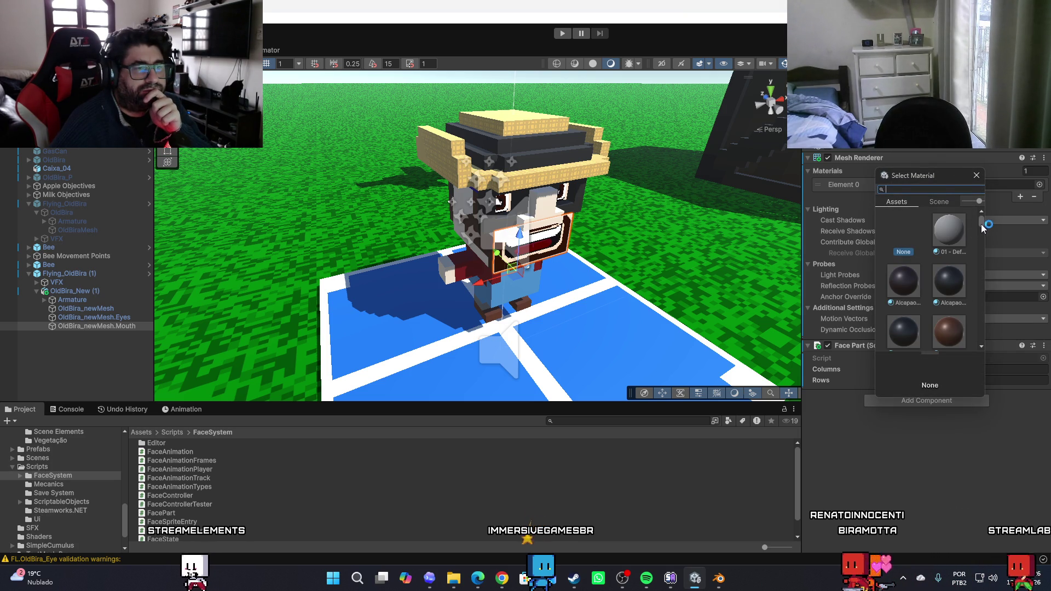
pyautogui.write('o')
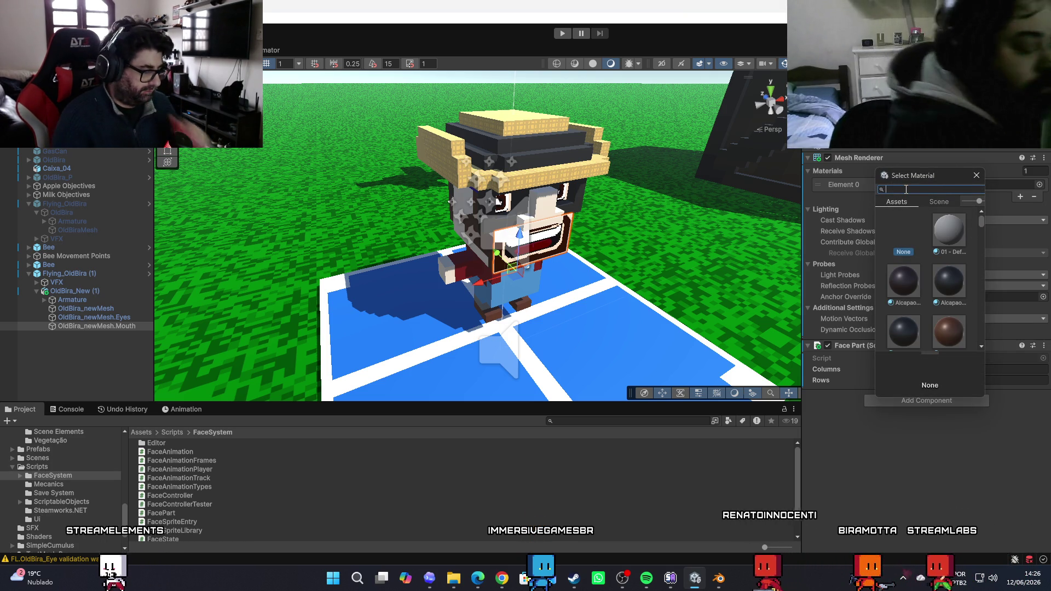
pyautogui.write('ld')
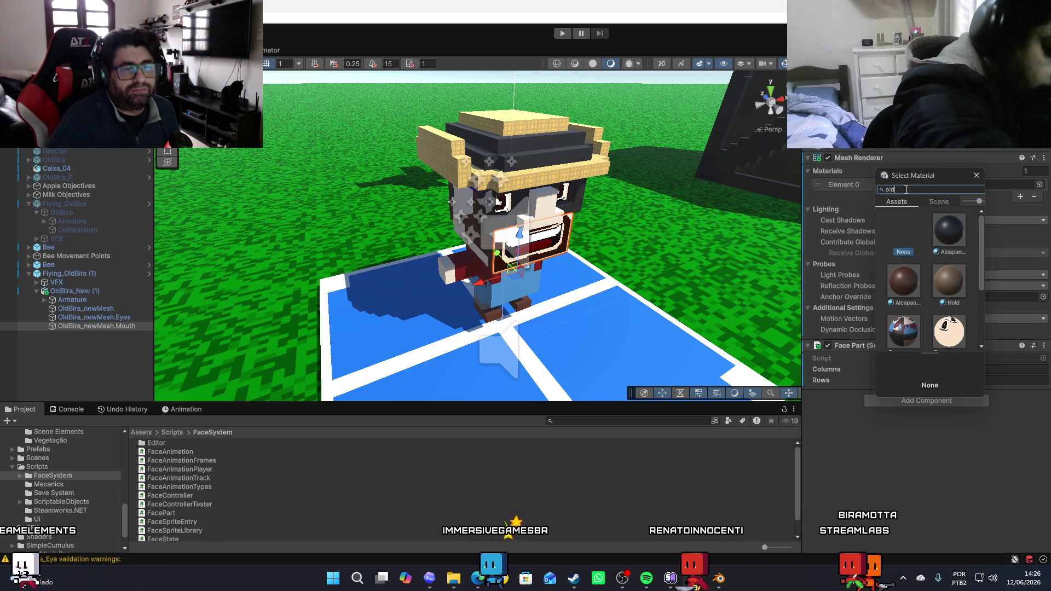
pyautogui.scroll(-2, 953, 257)
pyautogui.click(953, 270)
pyautogui.doubleClick(951, 266)
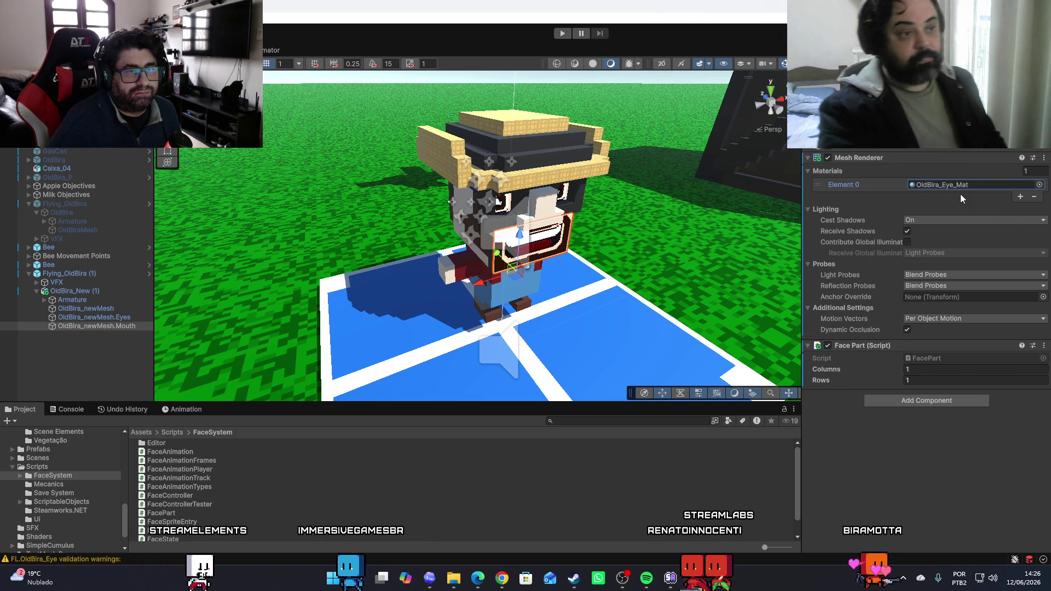
pyautogui.click(923, 369)
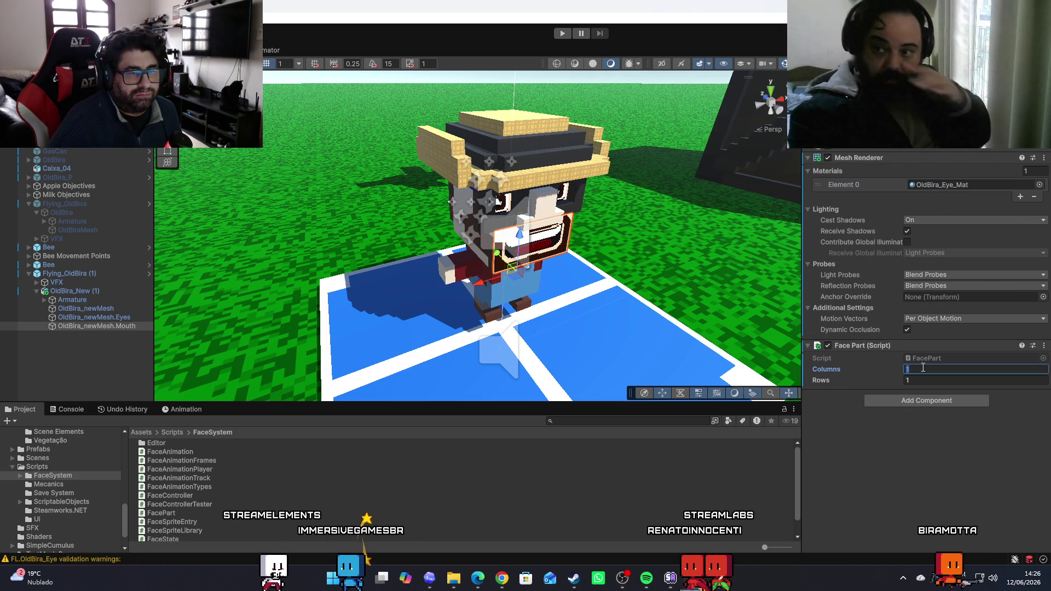
pyautogui.write('5')
pyautogui.press('Return')
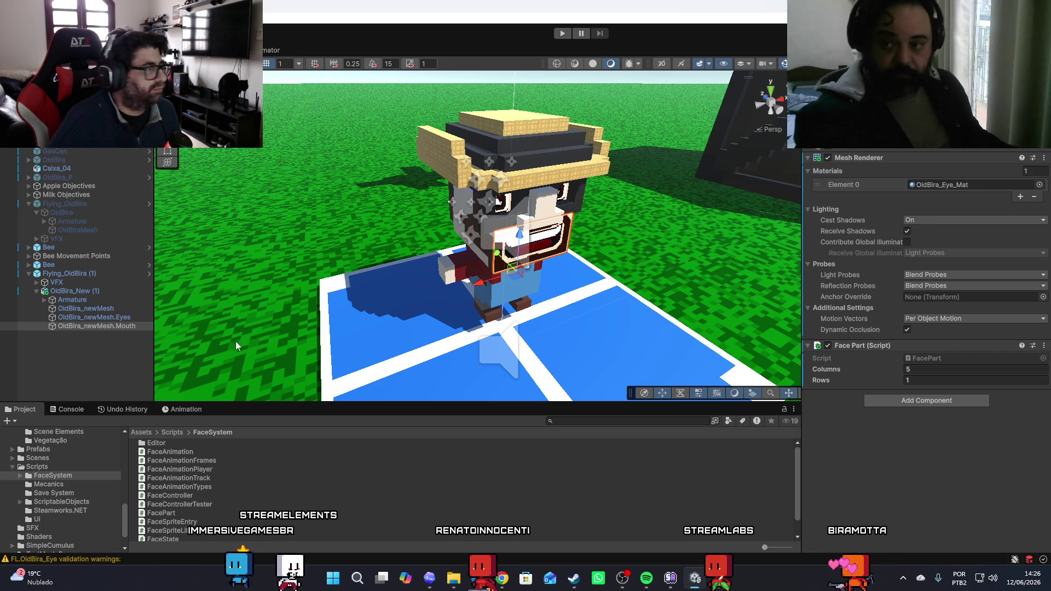
pyautogui.click(77, 291)
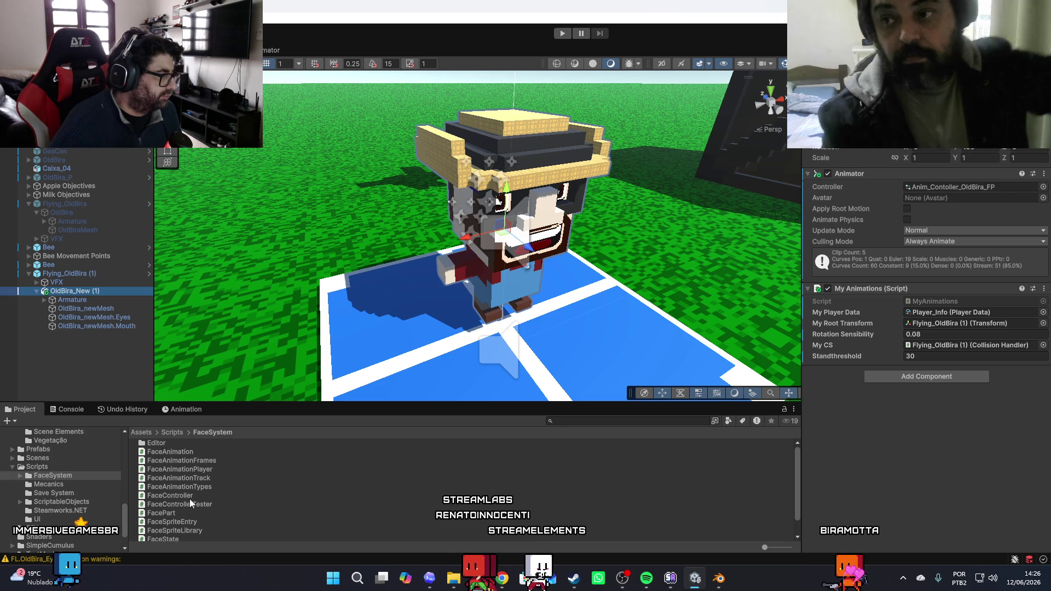
# Add FaceController and FaceControllerTester to OldBira_New (1), linking OldBira_newMesh.Eyes and OldBira_newMesh.Mouth as parts
pyautogui.moveTo(178, 495)
pyautogui.mouseDown()
pyautogui.moveTo(888, 469)
pyautogui.moveTo(884, 446)
pyautogui.mouseUp()
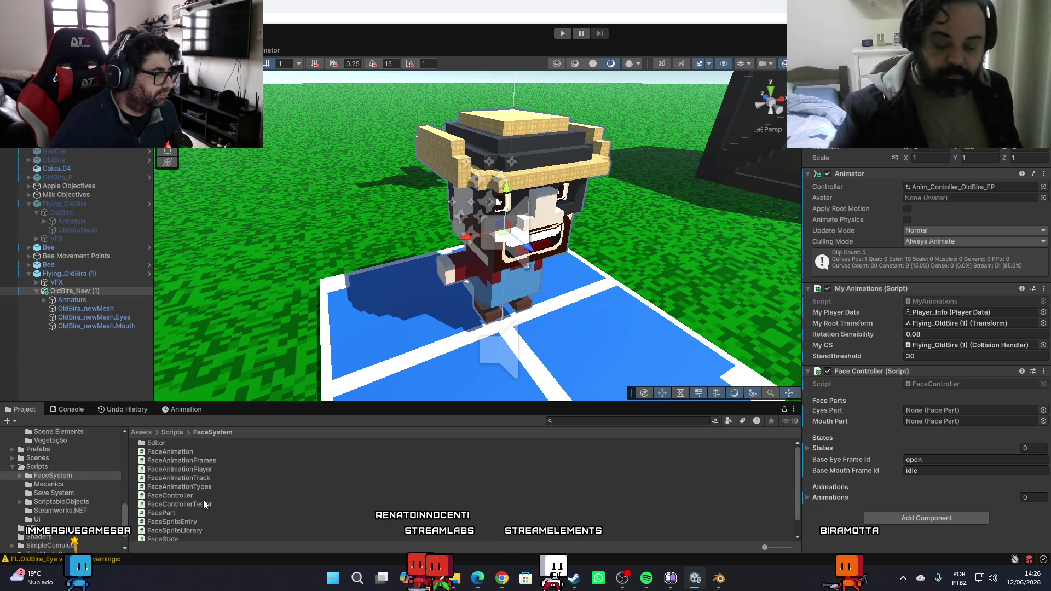
pyautogui.moveTo(196, 504)
pyautogui.mouseDown()
pyautogui.moveTo(602, 383)
pyautogui.moveTo(823, 300)
pyautogui.mouseUp()
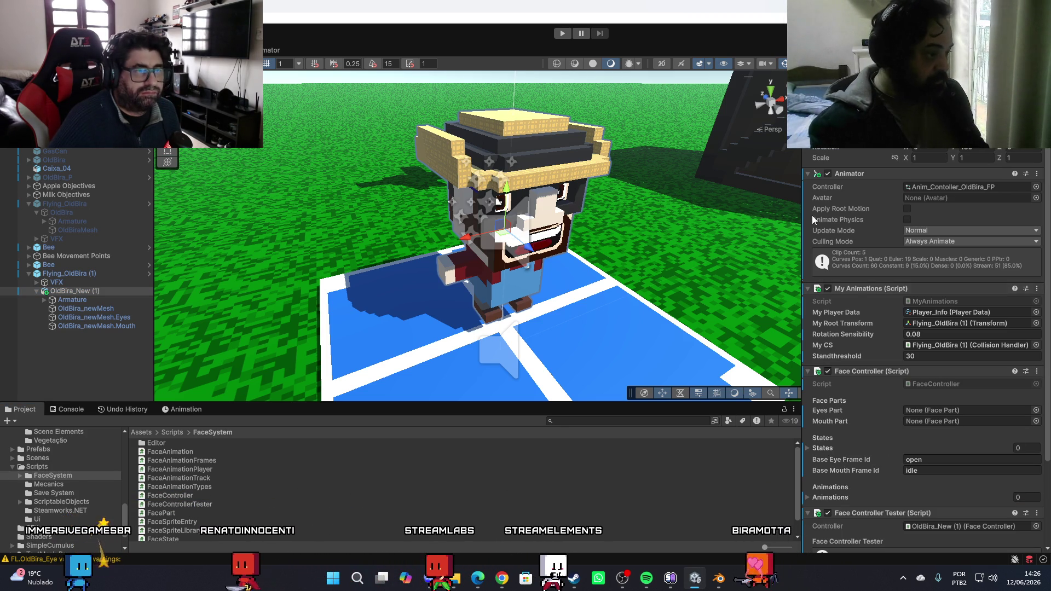
pyautogui.click(808, 174)
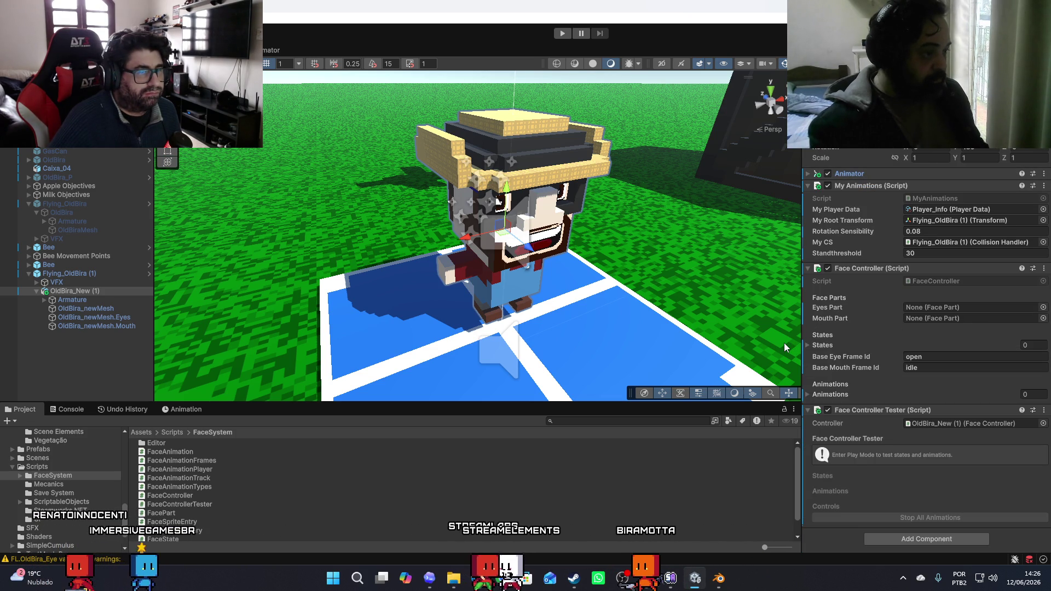
pyautogui.moveTo(110, 320)
pyautogui.mouseDown()
pyautogui.moveTo(871, 342)
pyautogui.moveTo(898, 308)
pyautogui.moveTo(916, 310)
pyautogui.mouseUp()
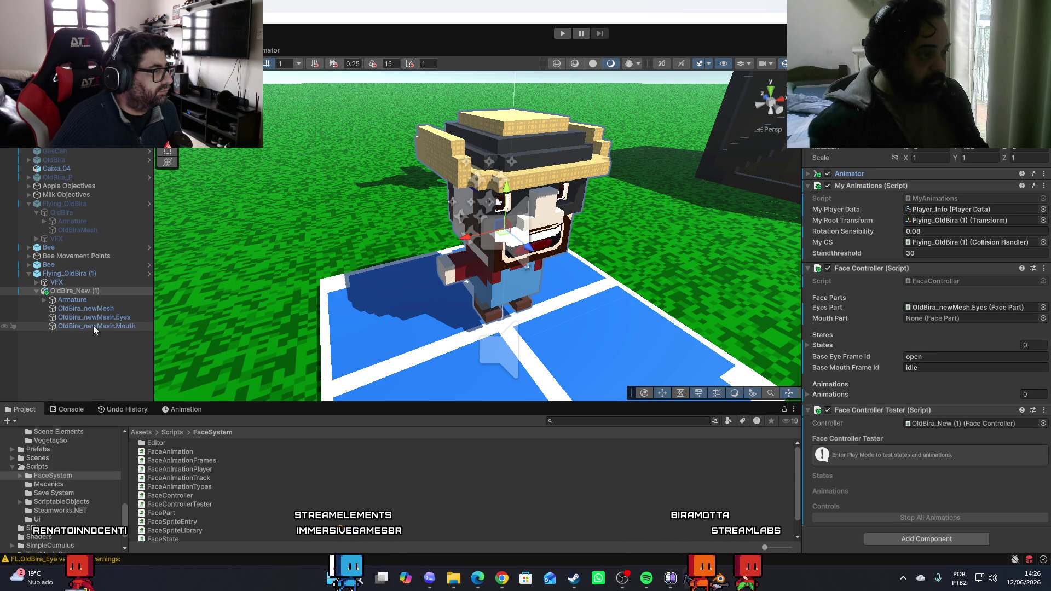
pyautogui.moveTo(93, 325); pyautogui.dragTo(925, 322)
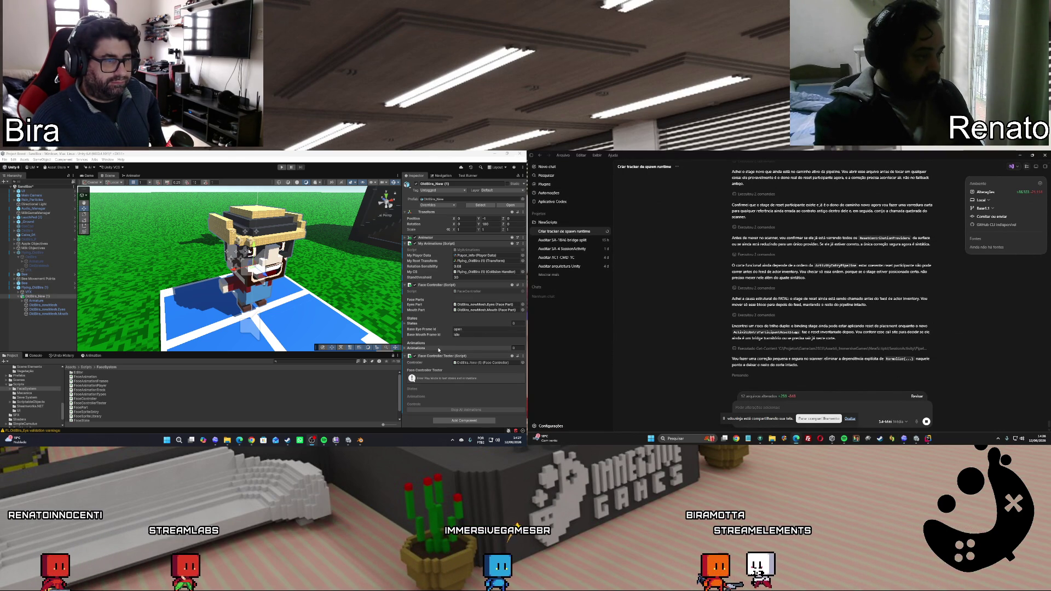
# Create a FaceExpressions folder inside Old Bira and drag FL_OldBira_Eye into it
pyautogui.scroll(5, 30, 401)
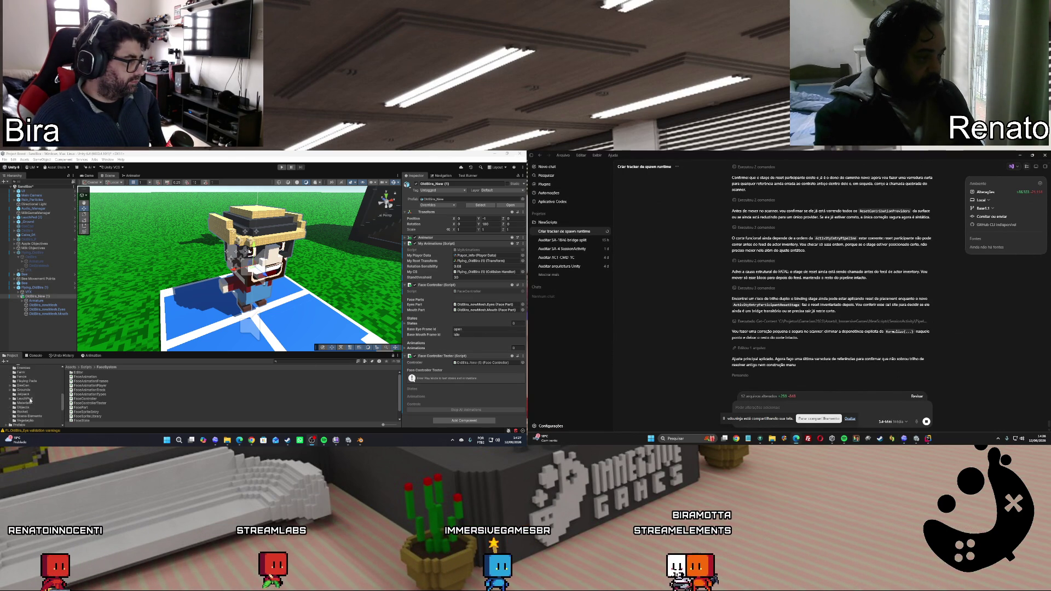
pyautogui.click(28, 408)
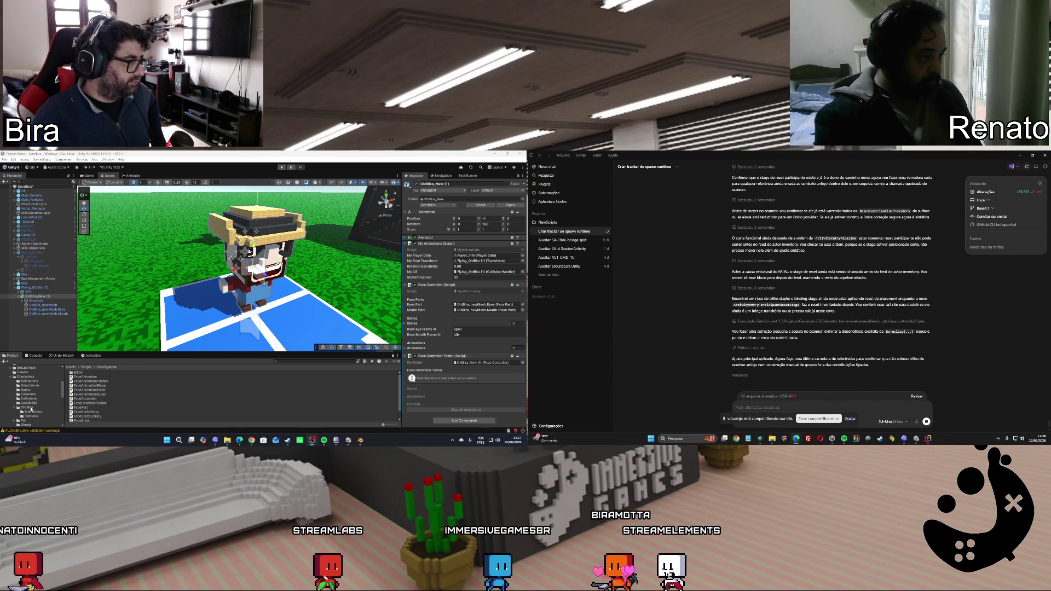
pyautogui.rightClick(140, 405)
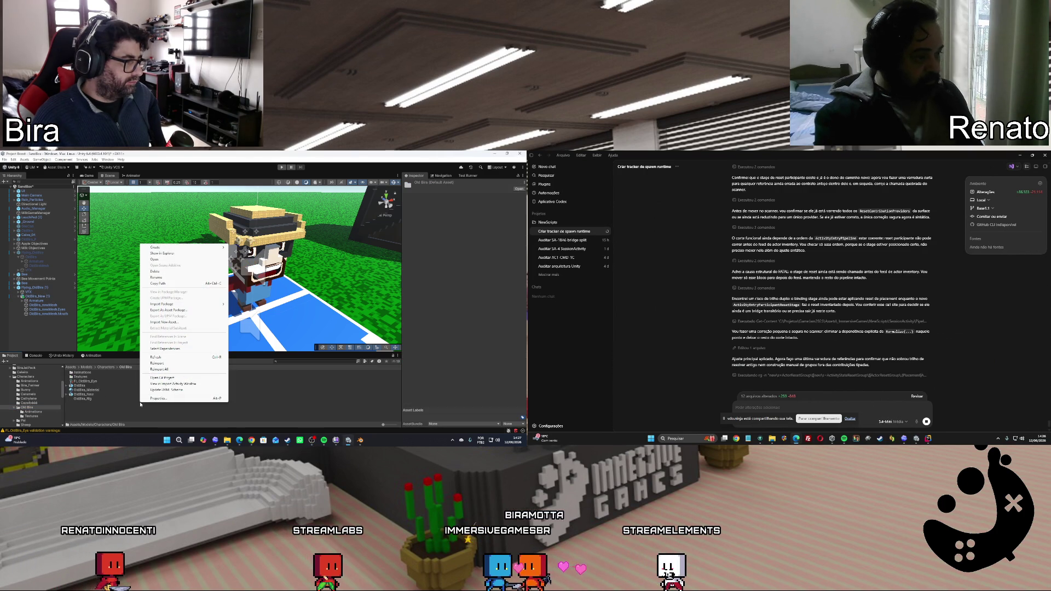
pyautogui.click(113, 405)
pyautogui.rightClick(113, 405)
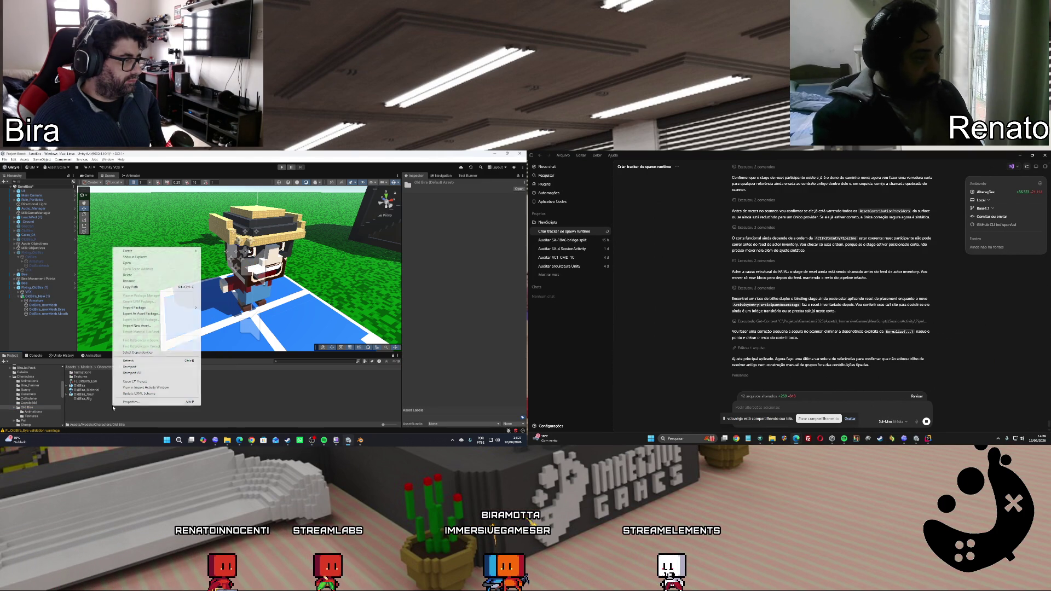
pyautogui.moveTo(135, 252)
pyautogui.click(214, 251)
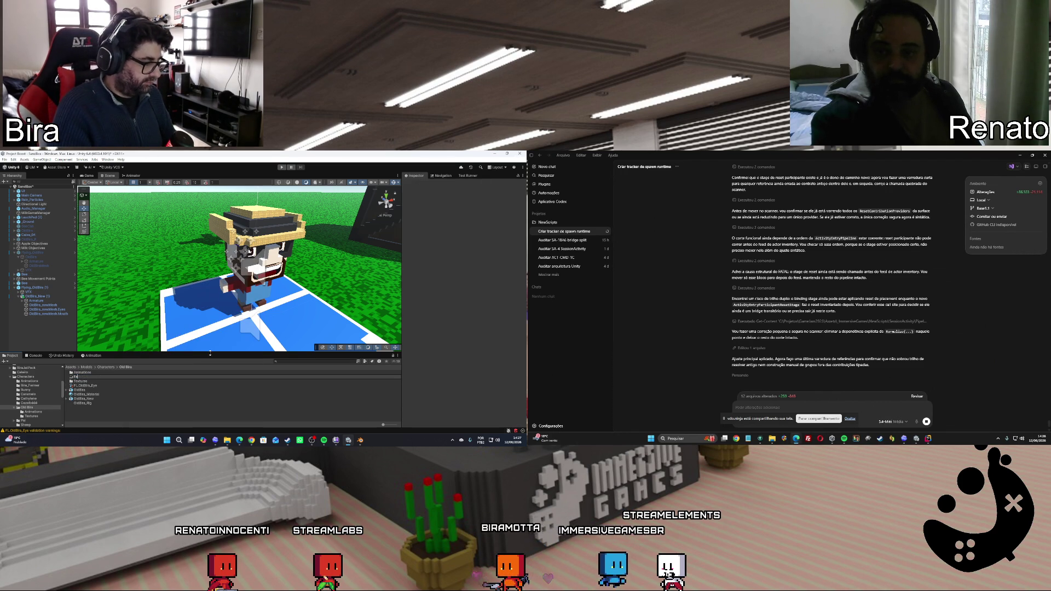
pyautogui.write('s')
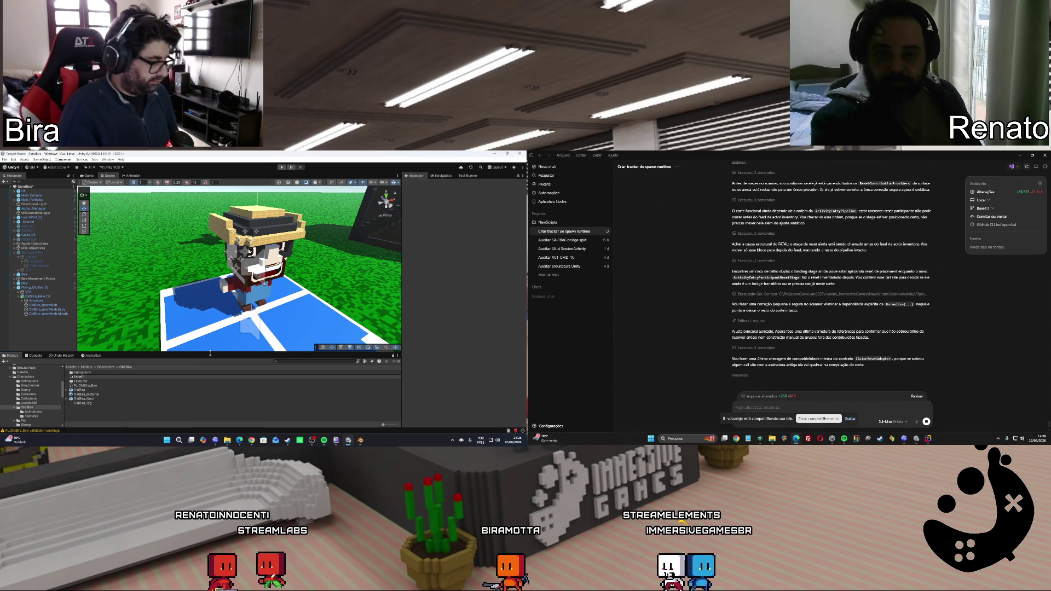
pyautogui.write('ressions')
pyautogui.press('Return')
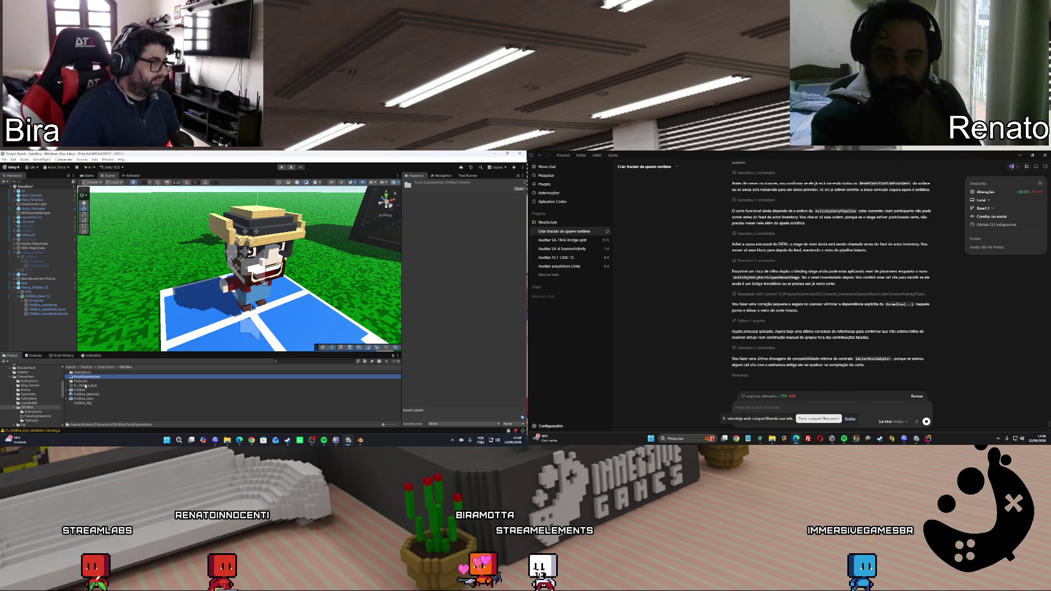
pyautogui.click(87, 387)
pyautogui.moveTo(88, 386); pyautogui.dragTo(88, 377)
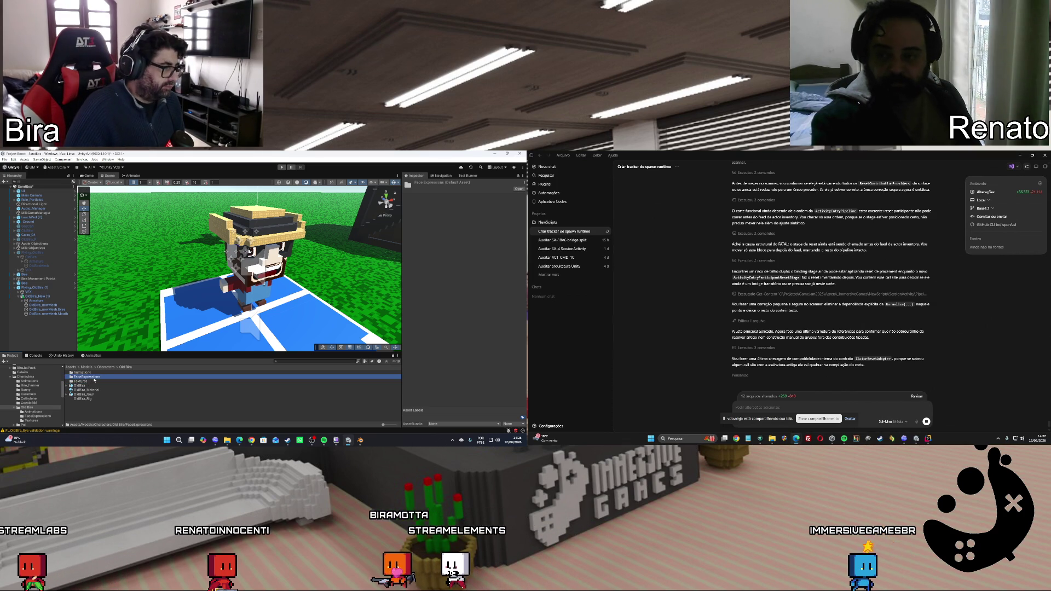
# Create a Face State asset named fx.Happy in FaceExpressions and start filling its Id and sprite library
pyautogui.doubleClick(92, 377)
pyautogui.rightClick(104, 381)
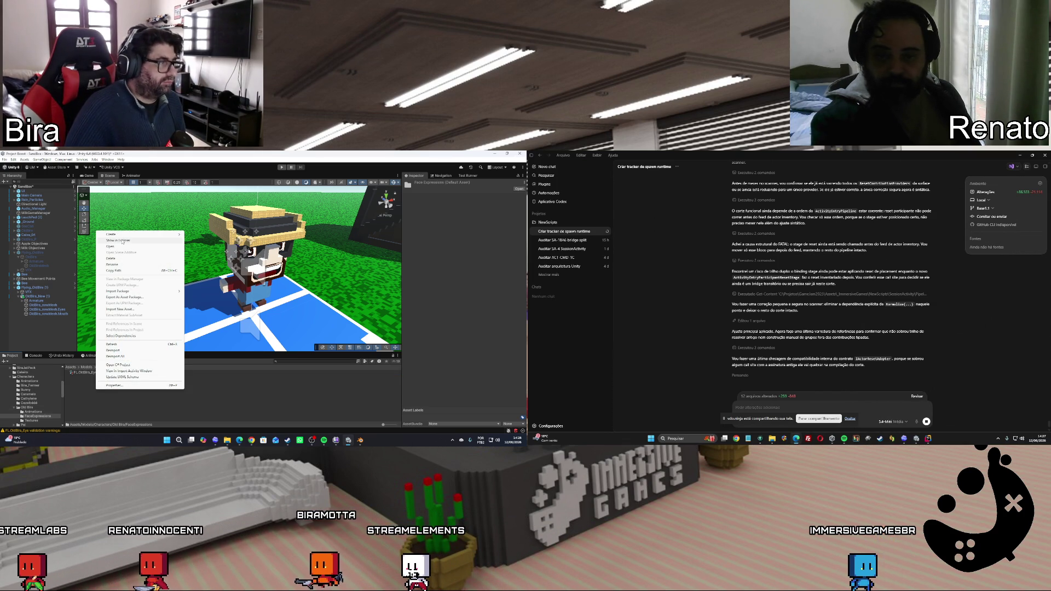
pyautogui.moveTo(123, 237)
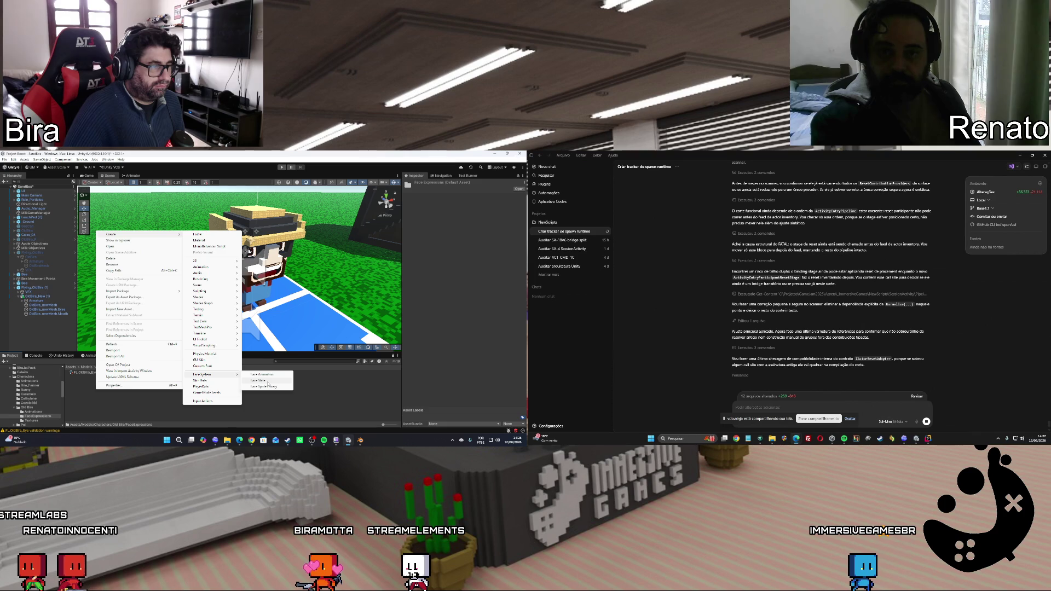
pyautogui.click(266, 382)
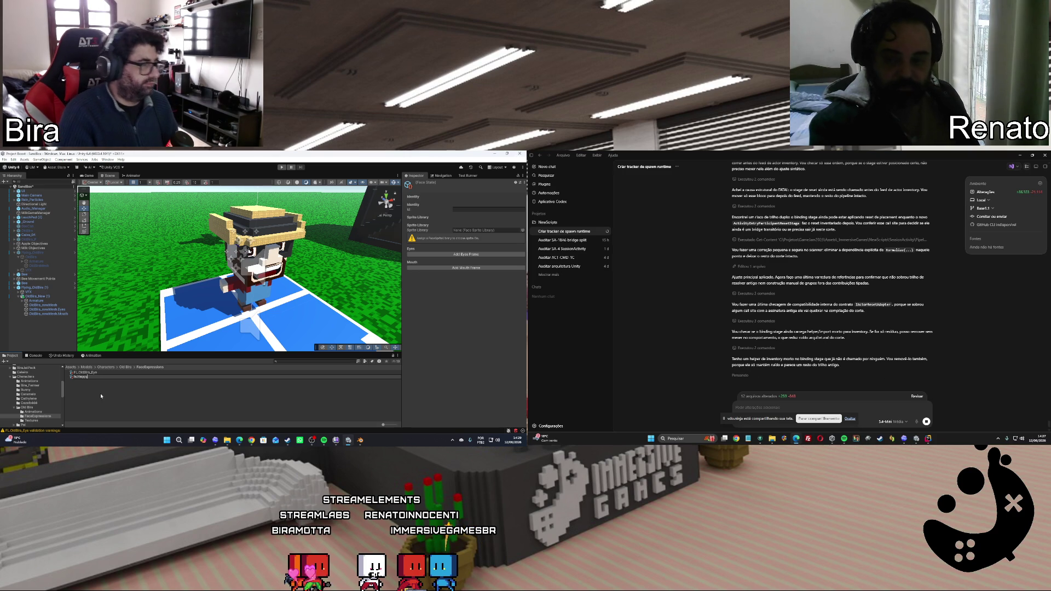
pyautogui.press('Return')
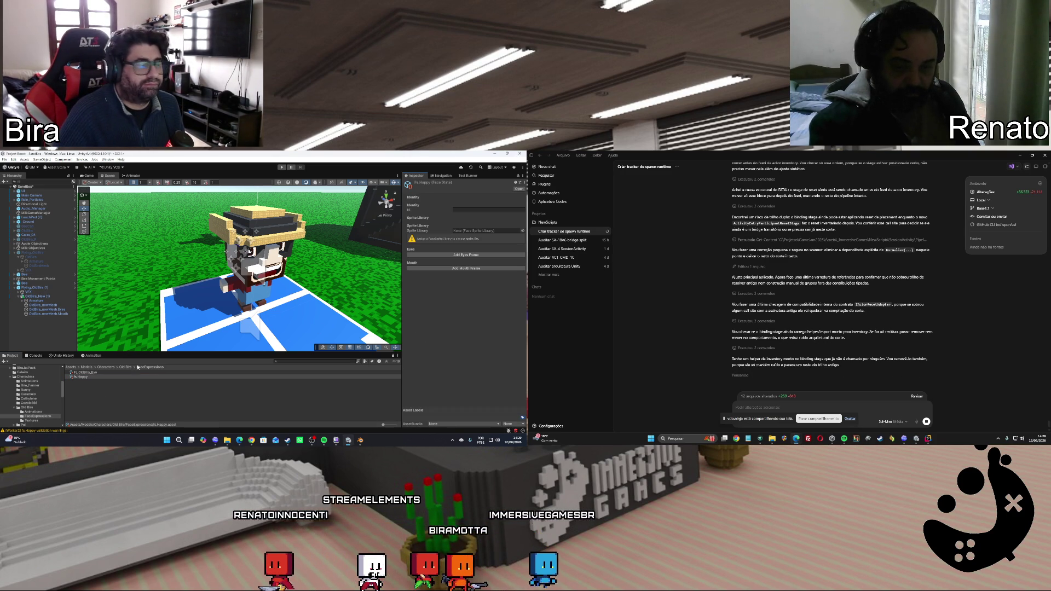
pyautogui.click(101, 377)
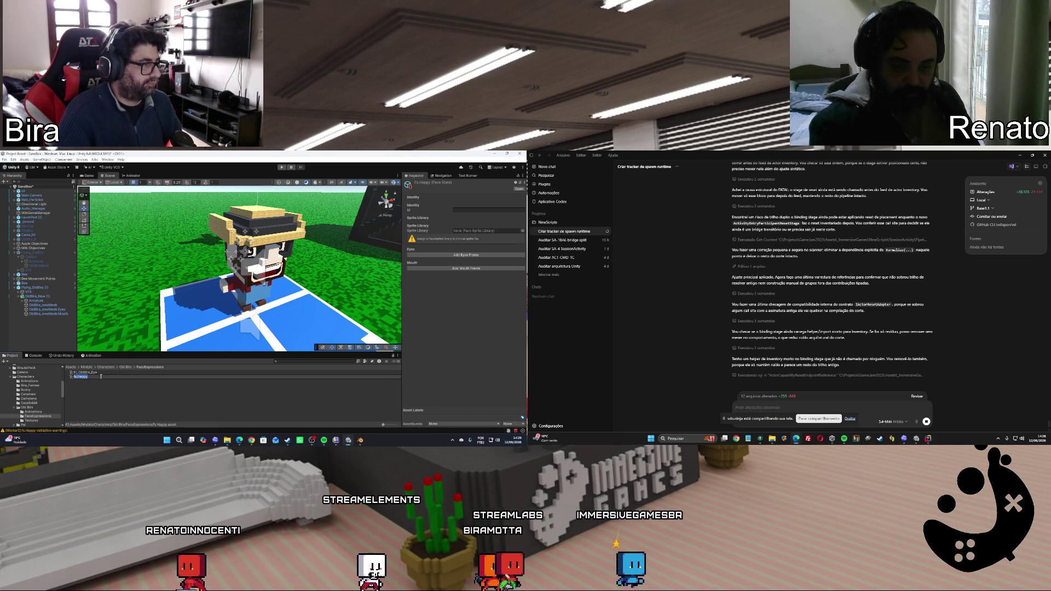
pyautogui.press('Return')
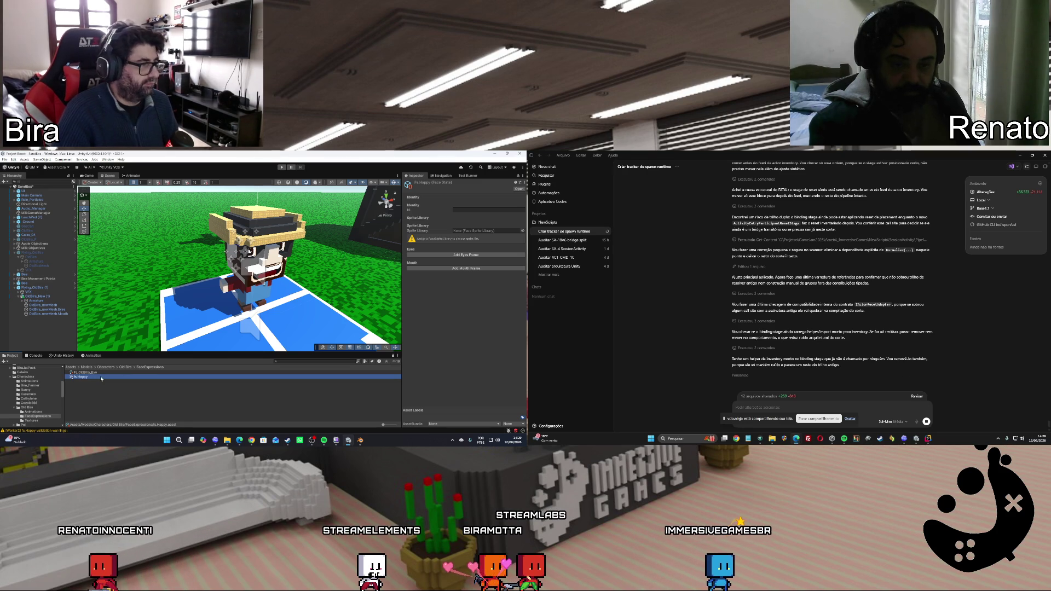
pyautogui.click(460, 211)
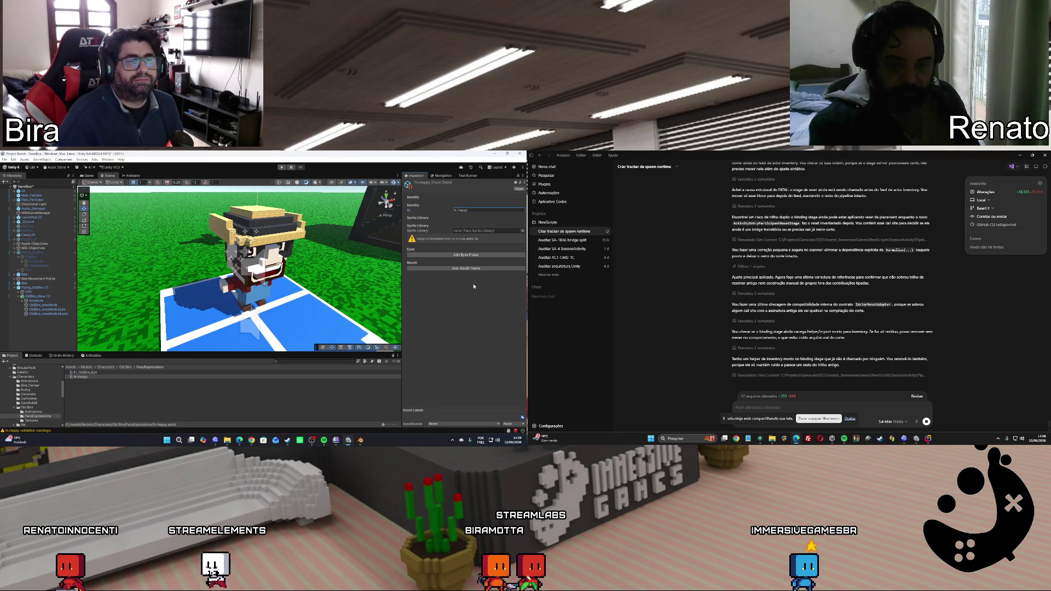
pyautogui.click(465, 231)
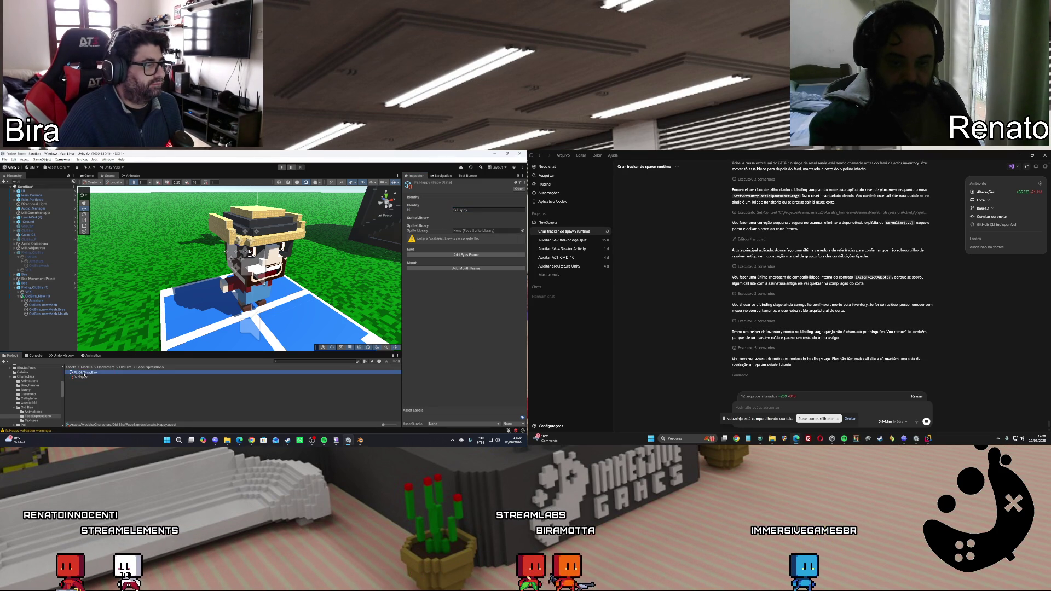
# Assign FL_OldBira_Eye as the Sprite Library and add two eye frames, eye.opened and eye.closed
pyautogui.moveTo(465, 231); pyautogui.dragTo(465, 231)
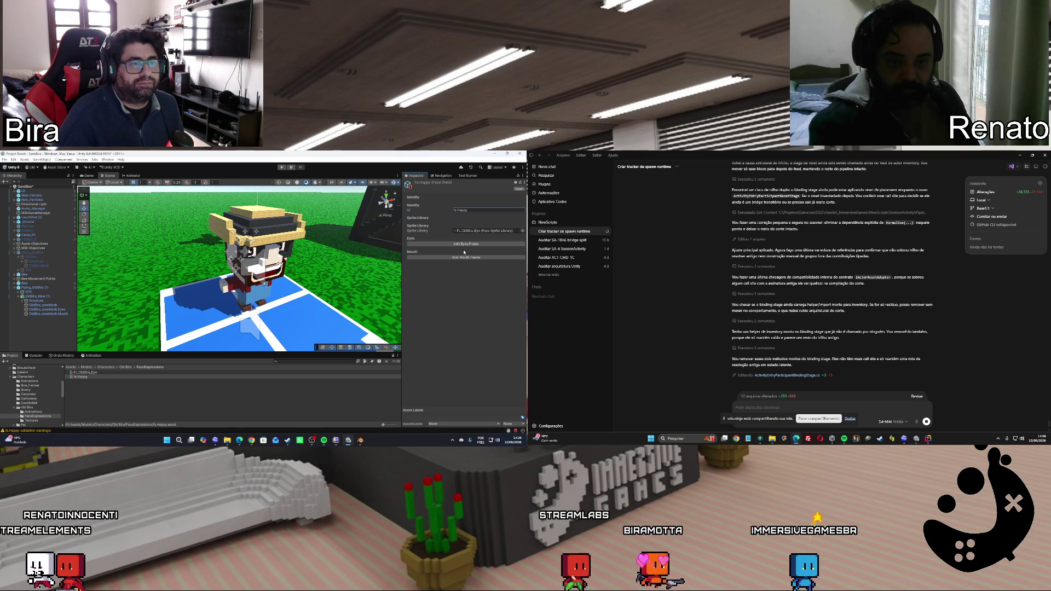
pyautogui.click(460, 244)
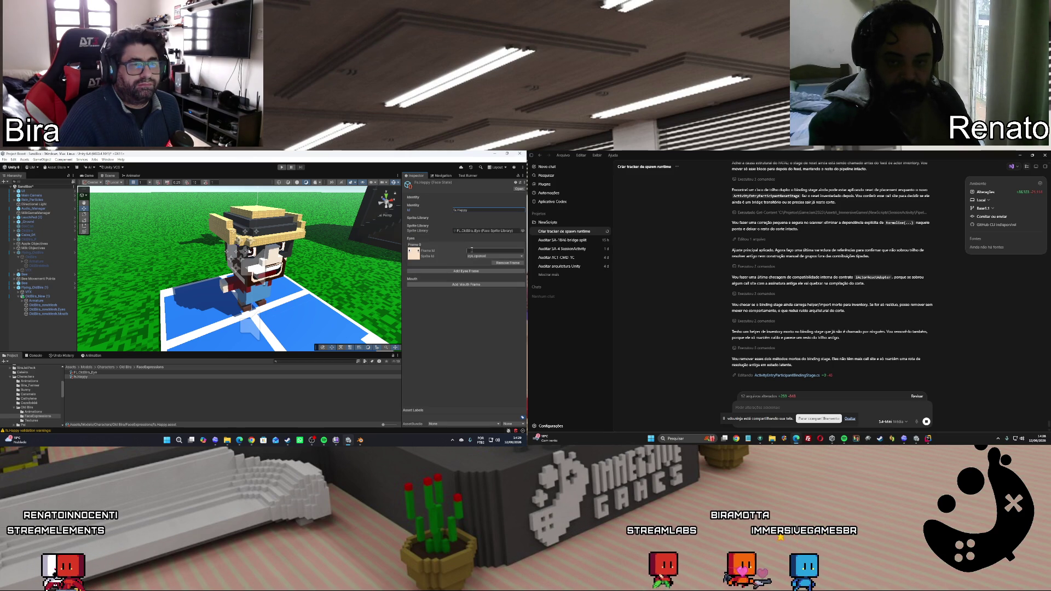
pyautogui.click(478, 257)
pyautogui.click(484, 263)
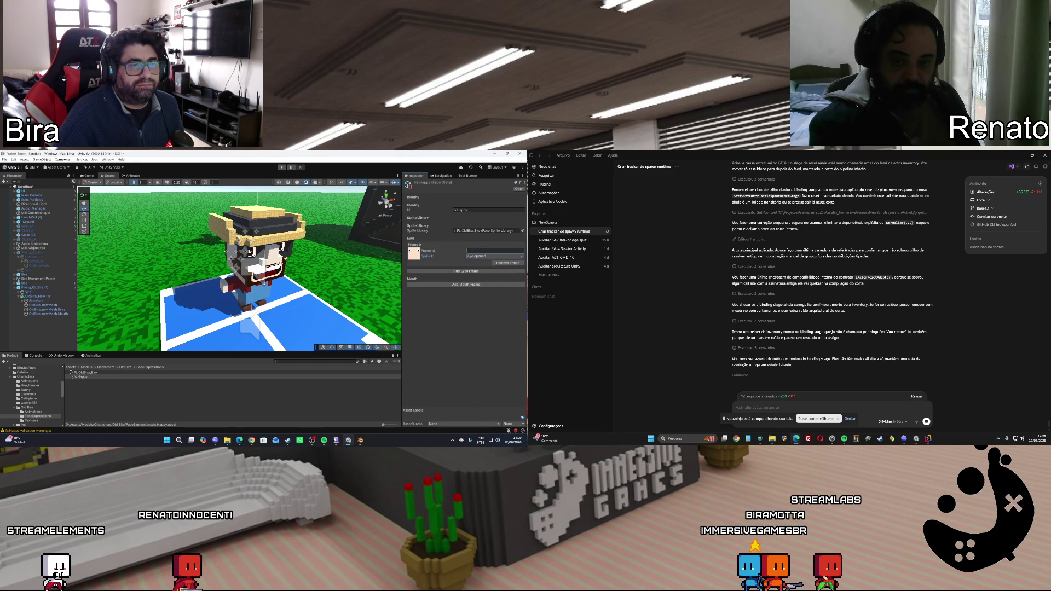
pyautogui.click(467, 272)
pyautogui.click(487, 283)
pyautogui.click(485, 296)
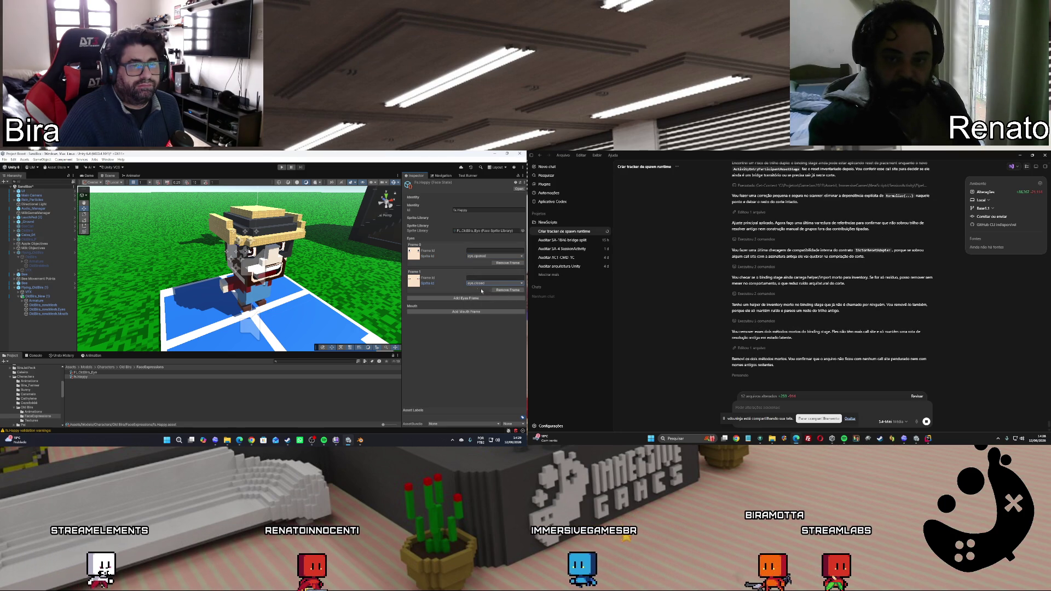
# Edit the eye frame ids, typing 'losed' and adding the 'eye.' prefix to Frames 0 and 1
pyautogui.click(475, 251)
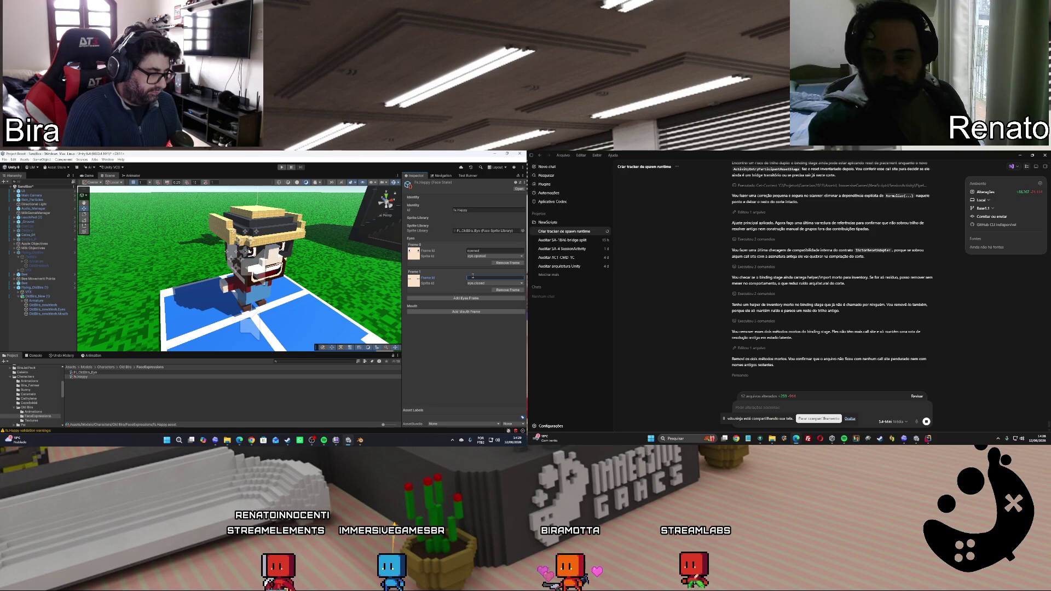
pyautogui.write('closed')
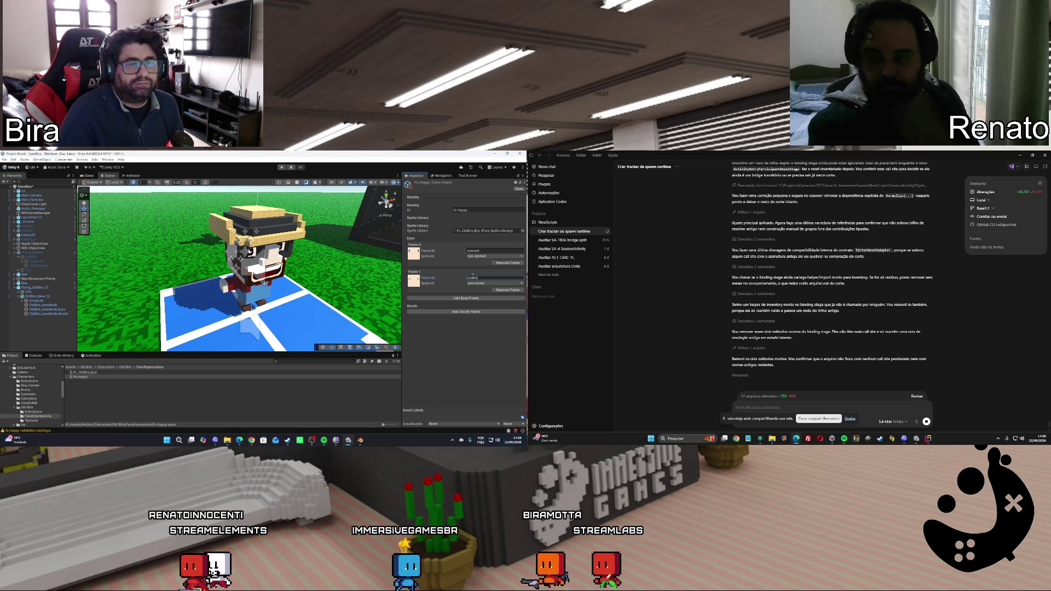
pyautogui.hotkey('shift', 'Tab')
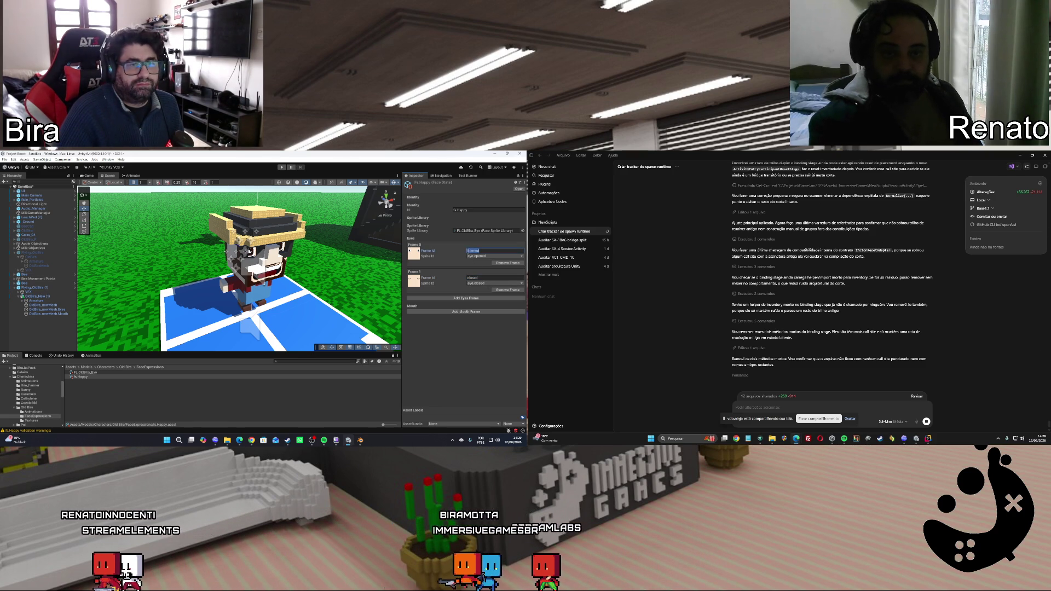
pyautogui.click(492, 249)
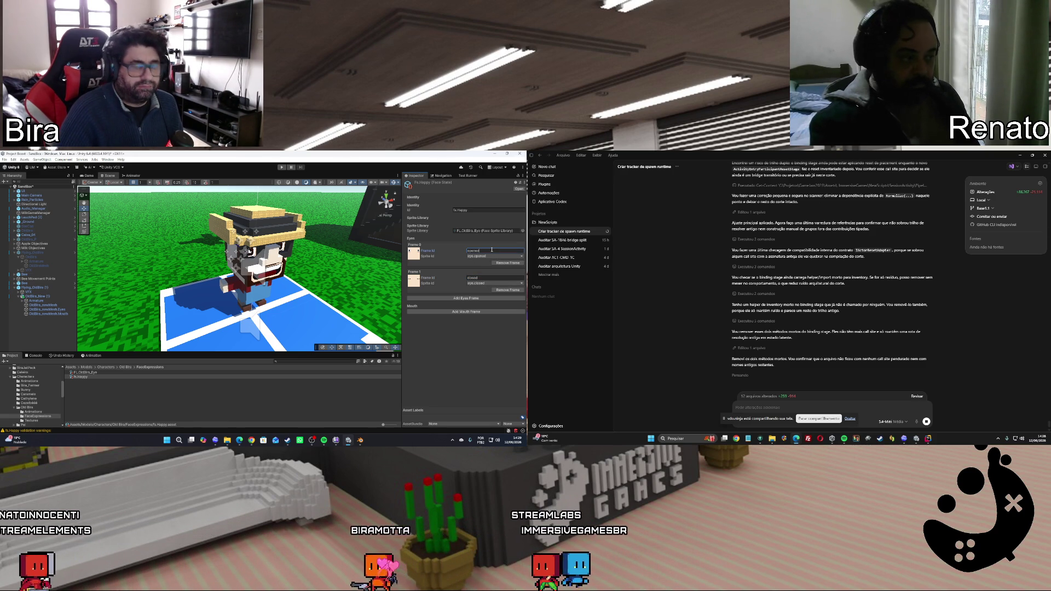
pyautogui.press('Home')
pyautogui.write('eye.')
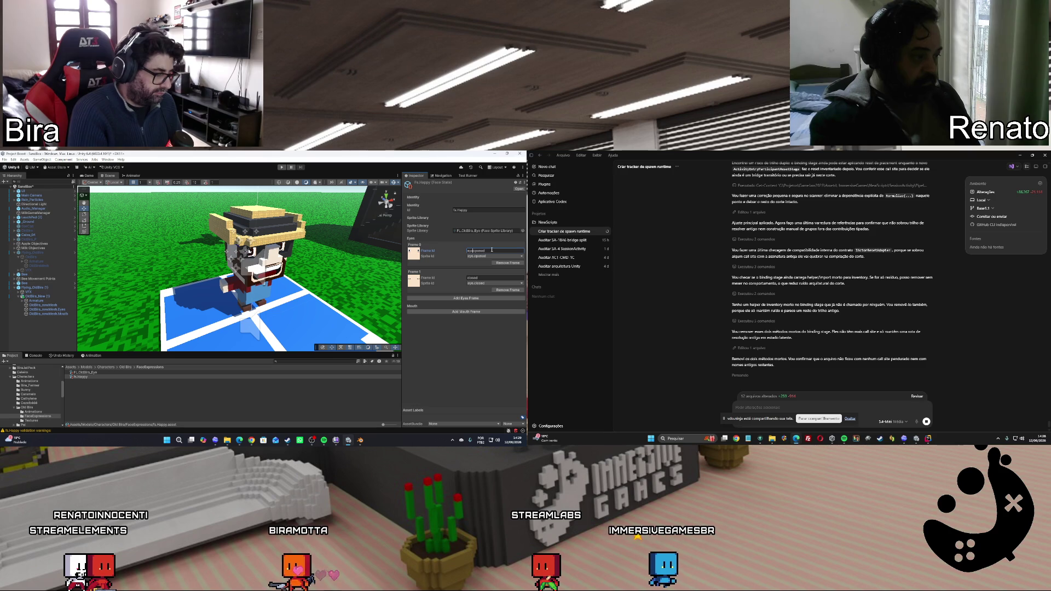
pyautogui.click(486, 278)
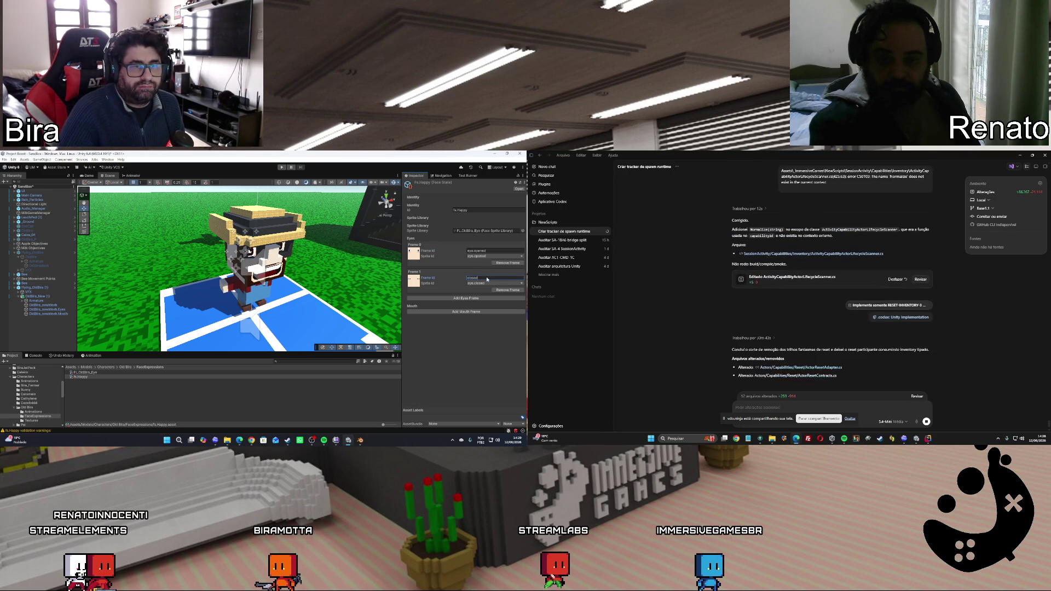
pyautogui.press('Home')
pyautogui.write('eye.')
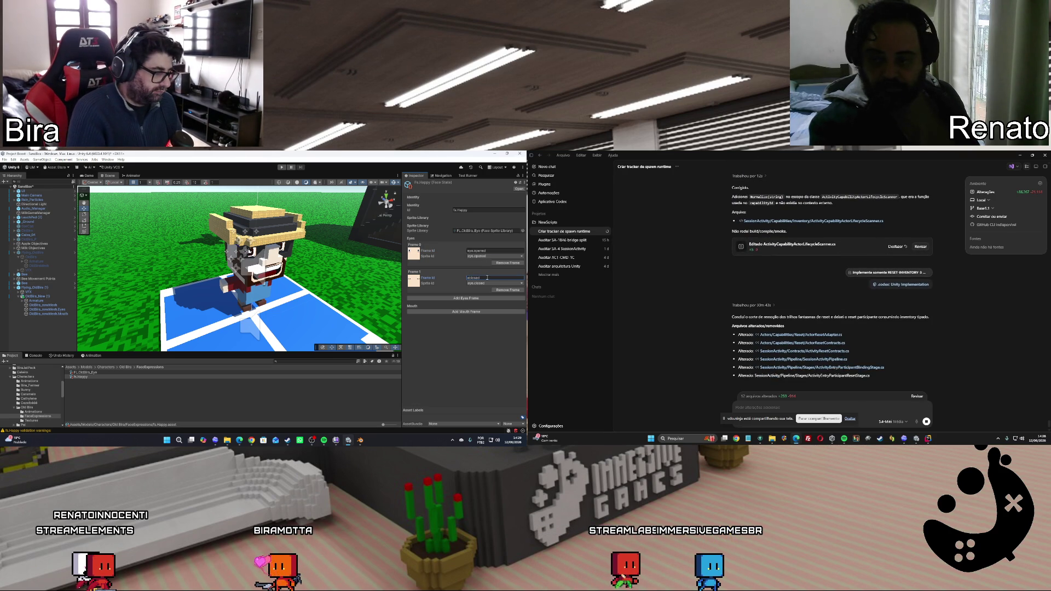
# Add a mouth frame with Frame Id mouth.open, then select the OldBira_New (1) character
pyautogui.click(473, 313)
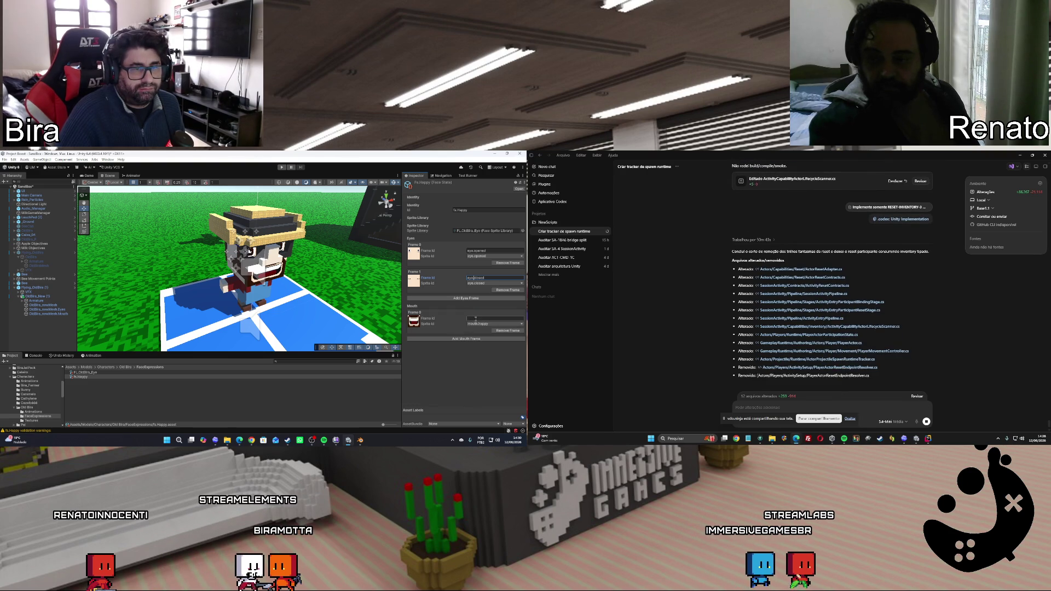
pyautogui.click(475, 318)
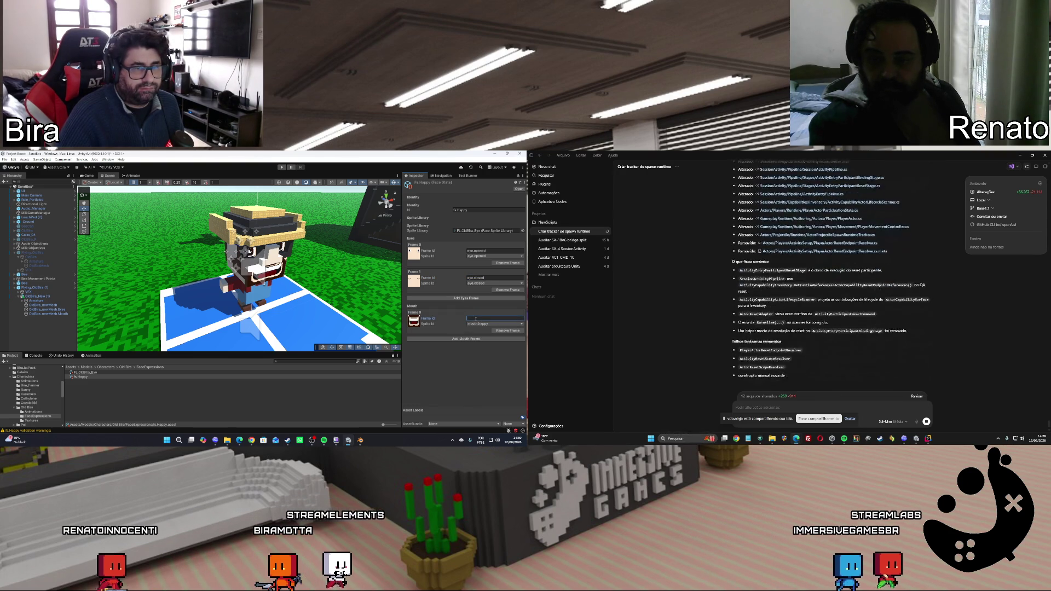
pyautogui.write('mouth')
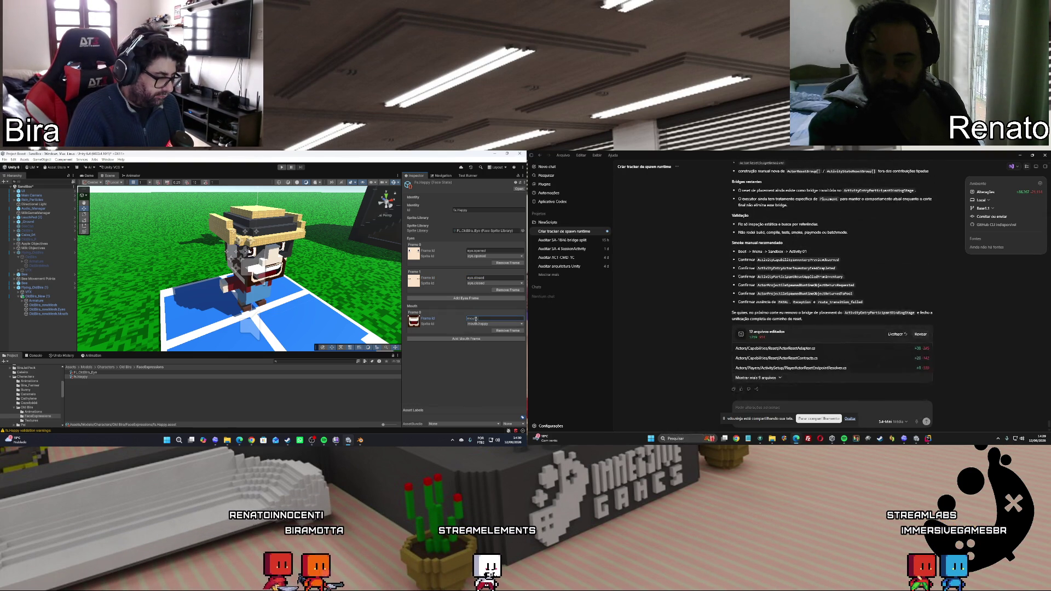
pyautogui.write('.opened')
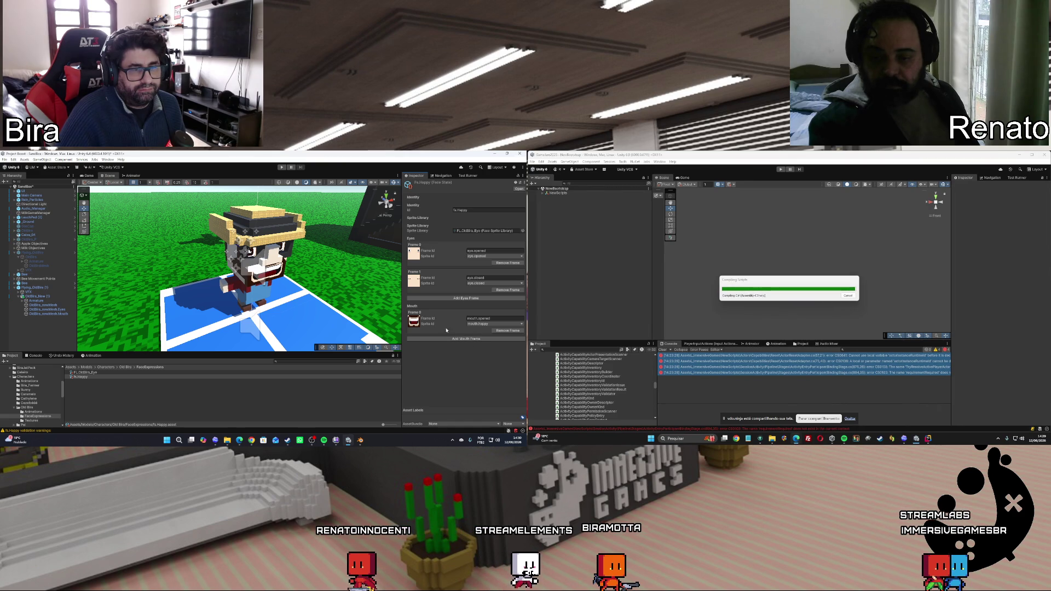
pyautogui.click(36, 296)
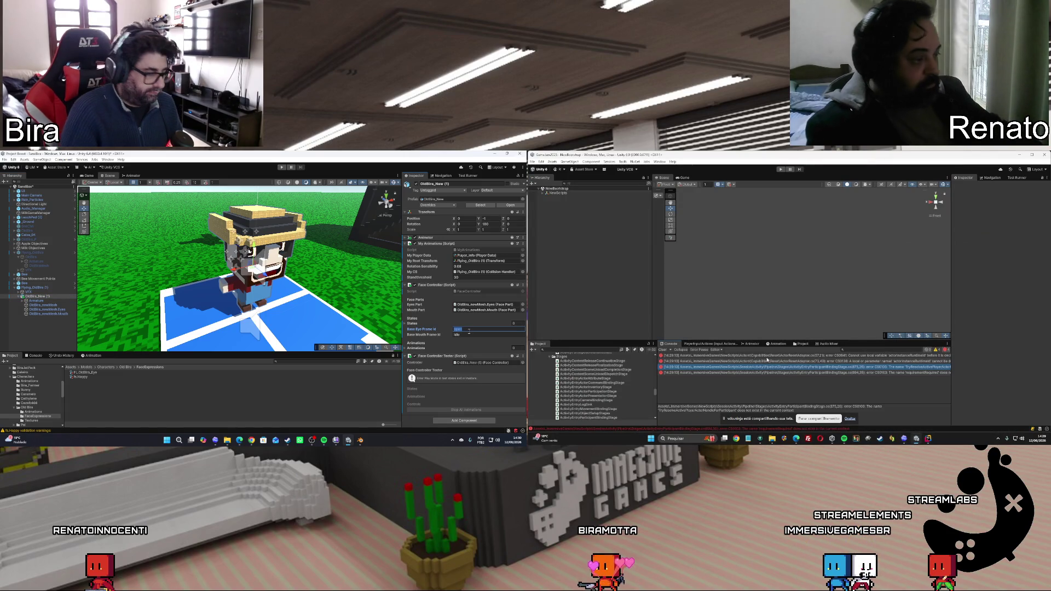
# Set the Face Controller's base frame ids to eye.opened and mouth.opened
pyautogui.write('eye.')
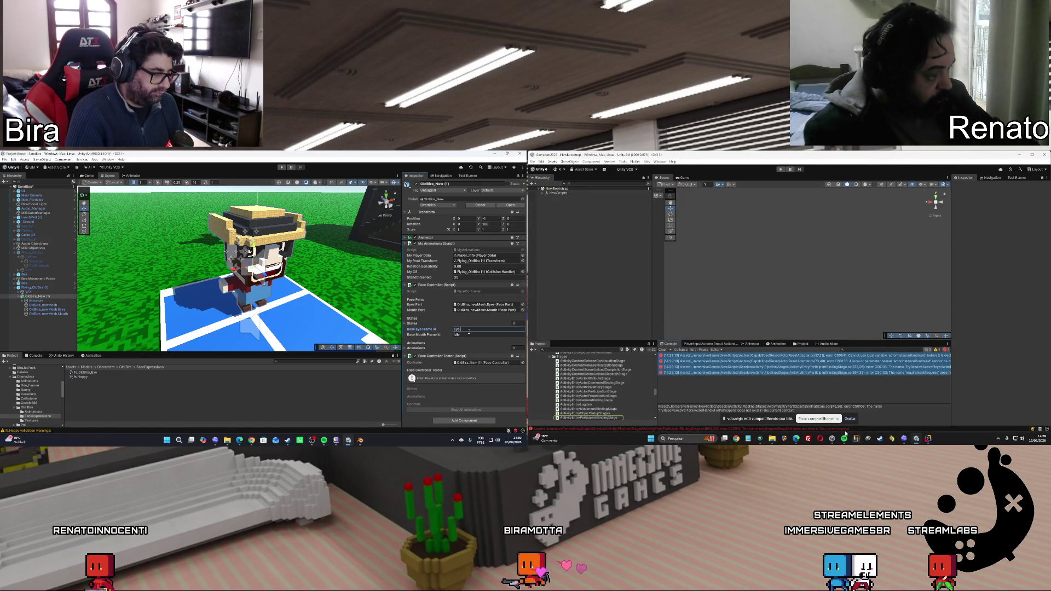
pyautogui.write('opened')
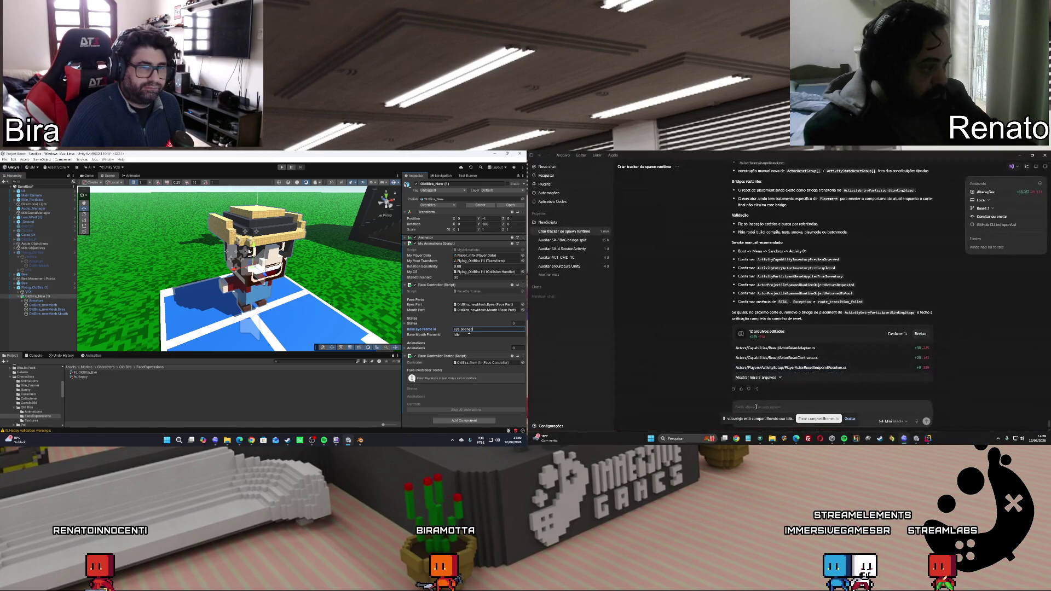
pyautogui.click(467, 335)
pyautogui.write('m')
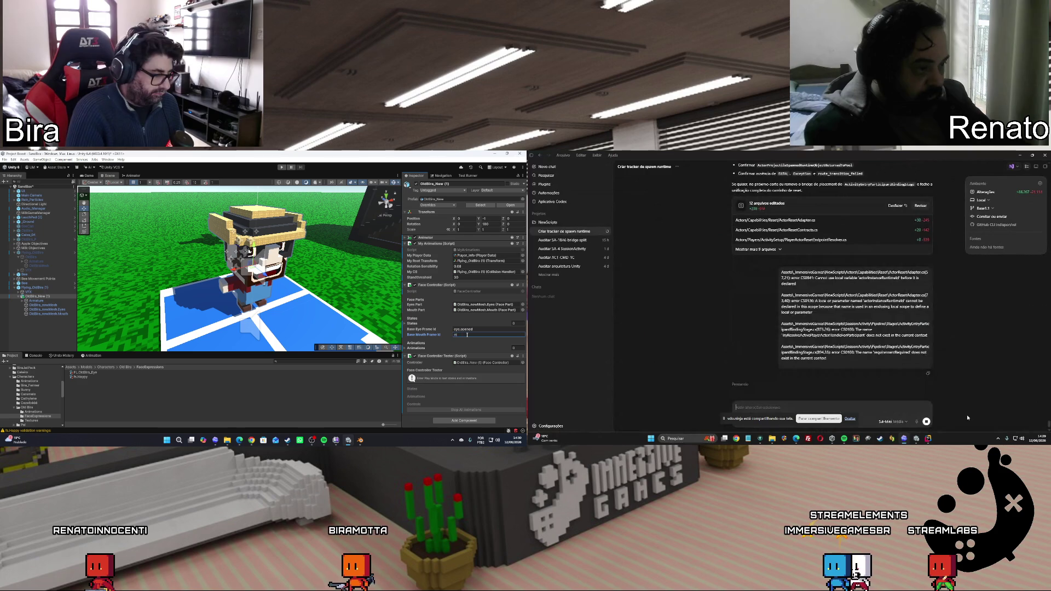
pyautogui.write('outh.opened')
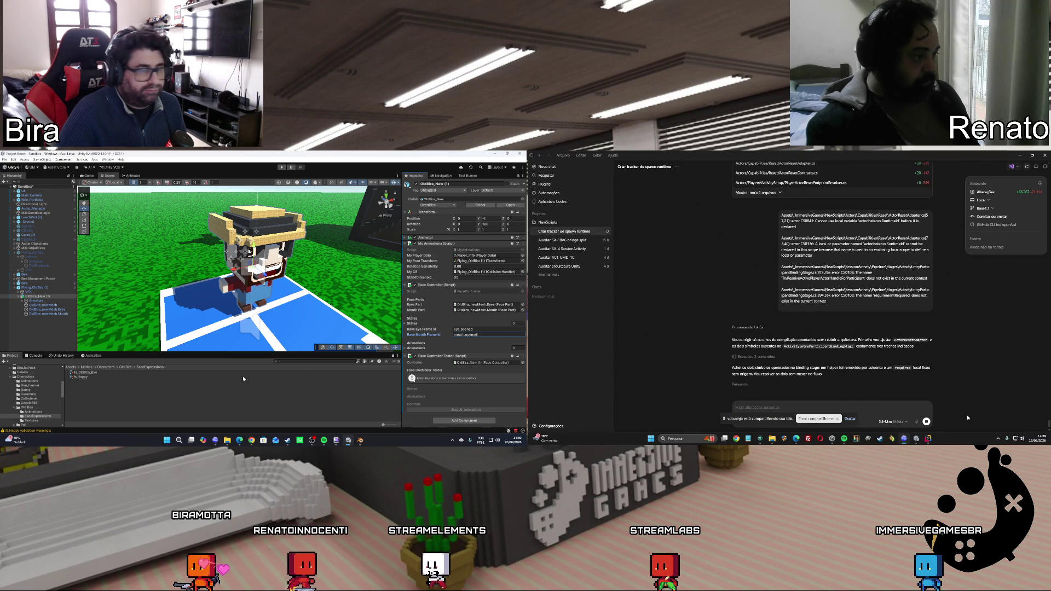
# Add fx.Happy to the Face Controller Tester states and enter play mode
pyautogui.click(82, 377)
pyautogui.click(466, 335)
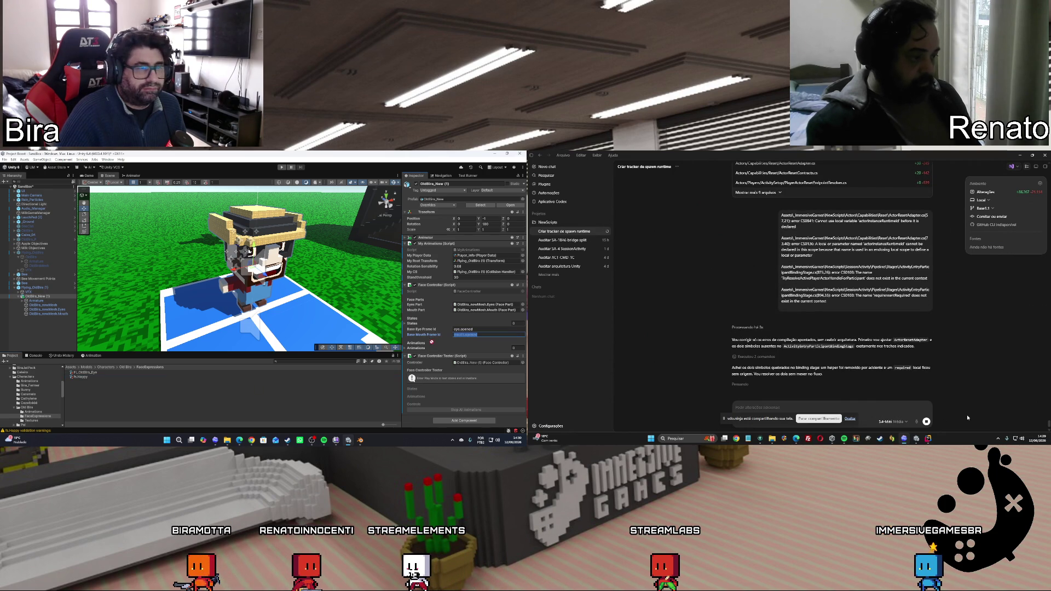
pyautogui.moveTo(412, 323); pyautogui.dragTo(412, 324)
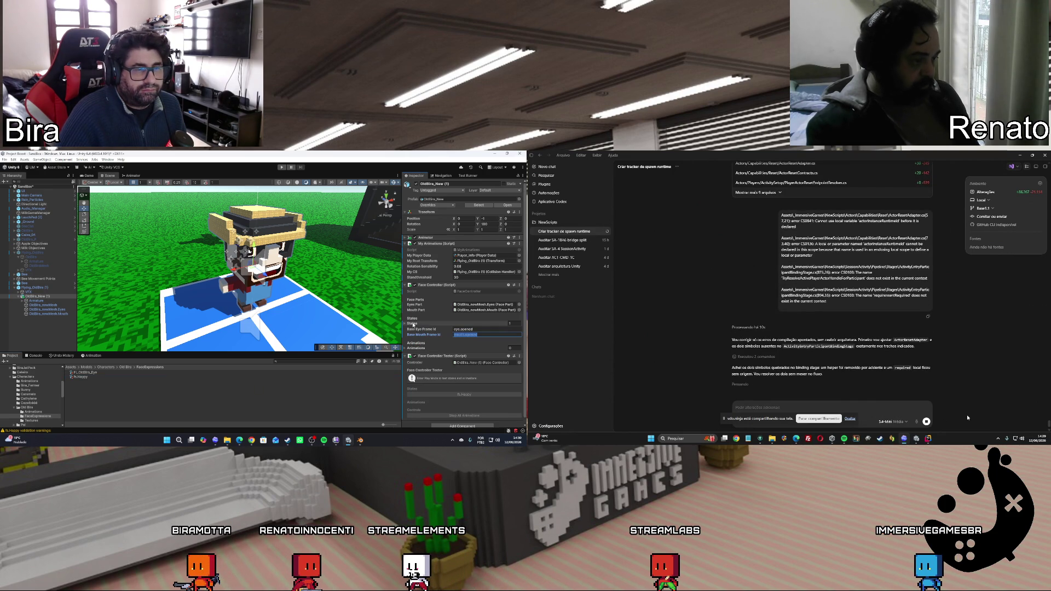
pyautogui.scroll(-1, 459, 335)
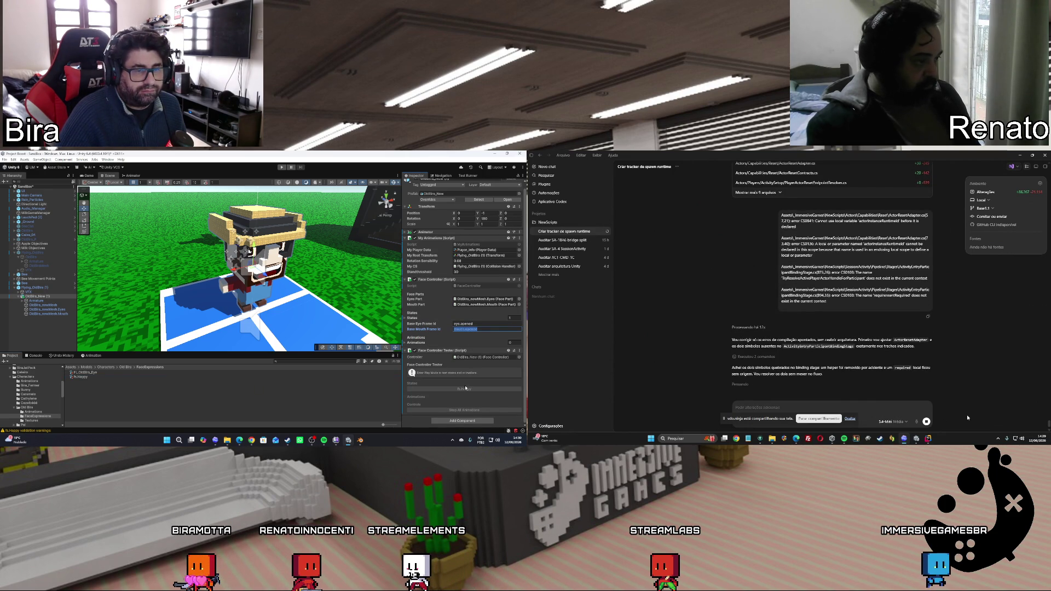
pyautogui.click(282, 167)
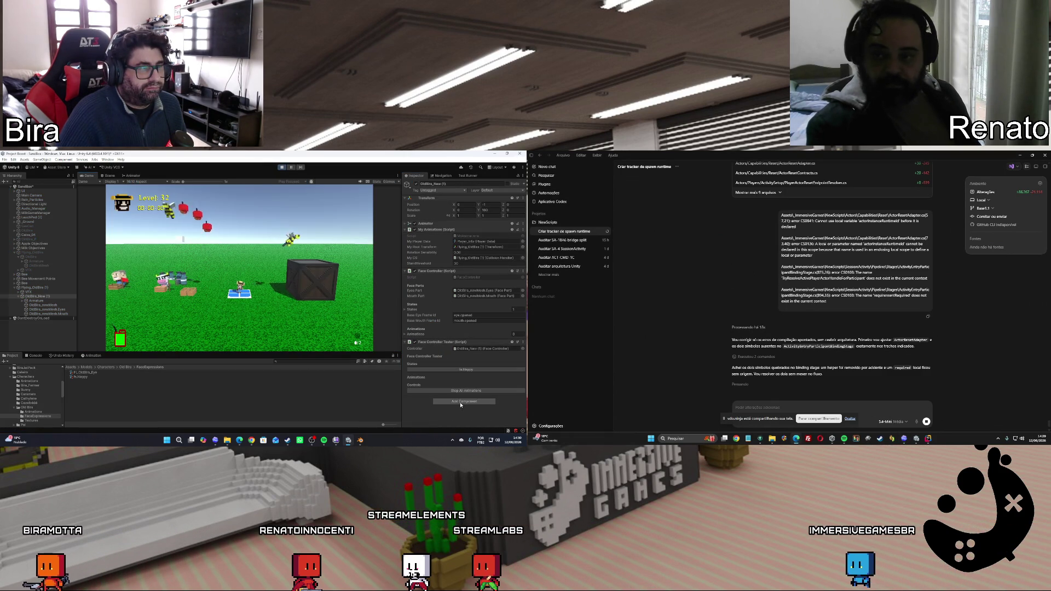
# Trigger IsHappy, resume the game, walk the player off and back onto the pad, then stop play
pyautogui.click(467, 371)
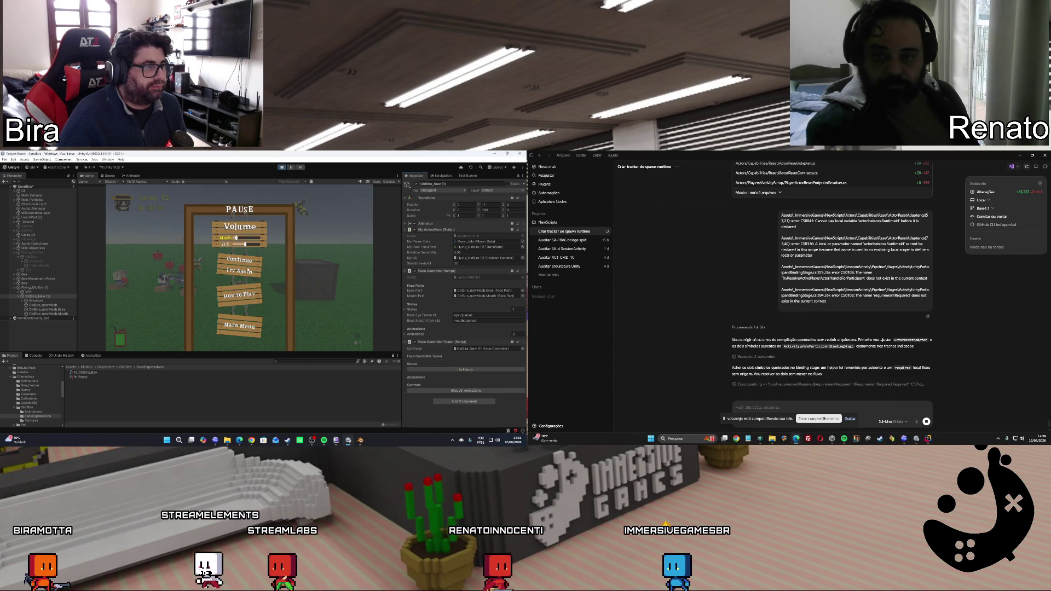
pyautogui.click(244, 262)
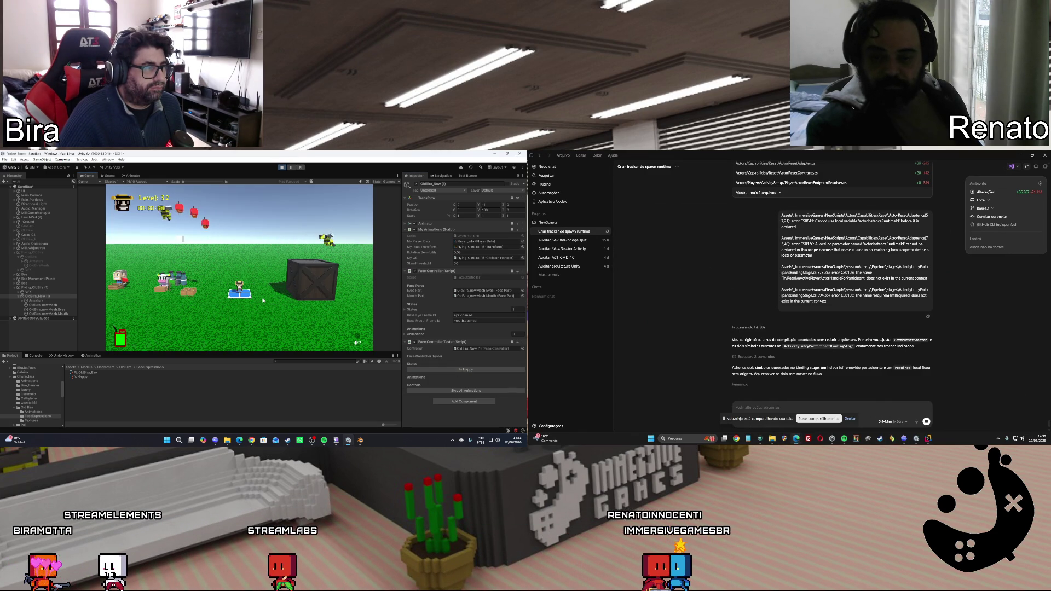
pyautogui.press('w')
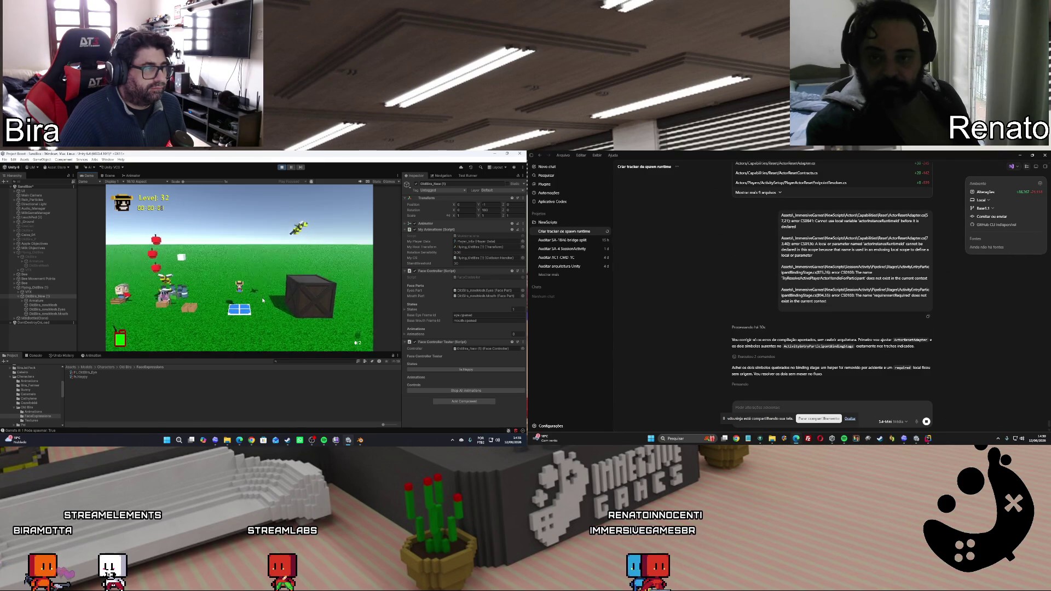
pyautogui.press('s')
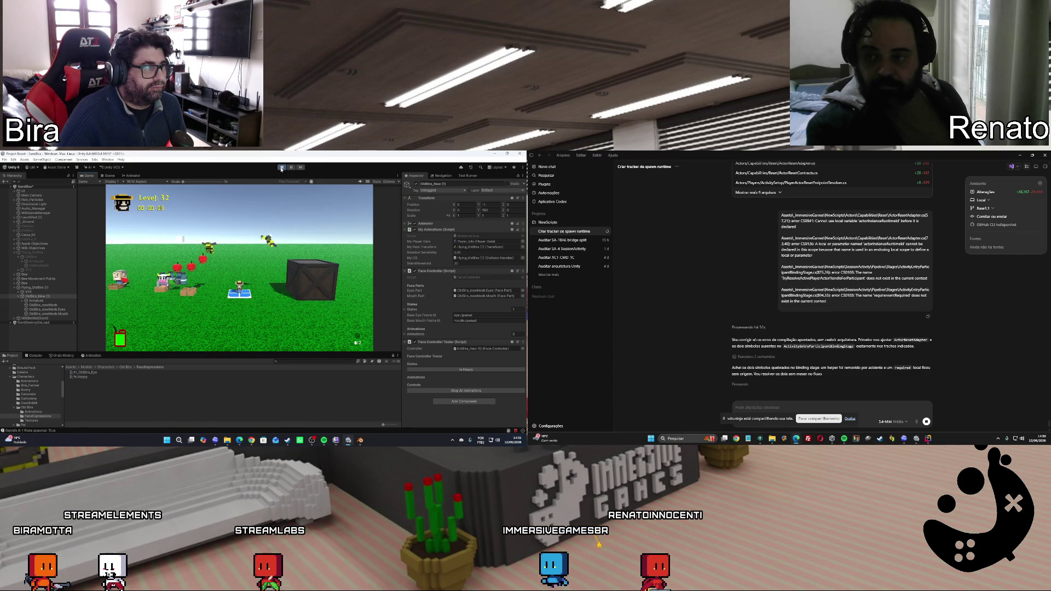
pyautogui.click(282, 167)
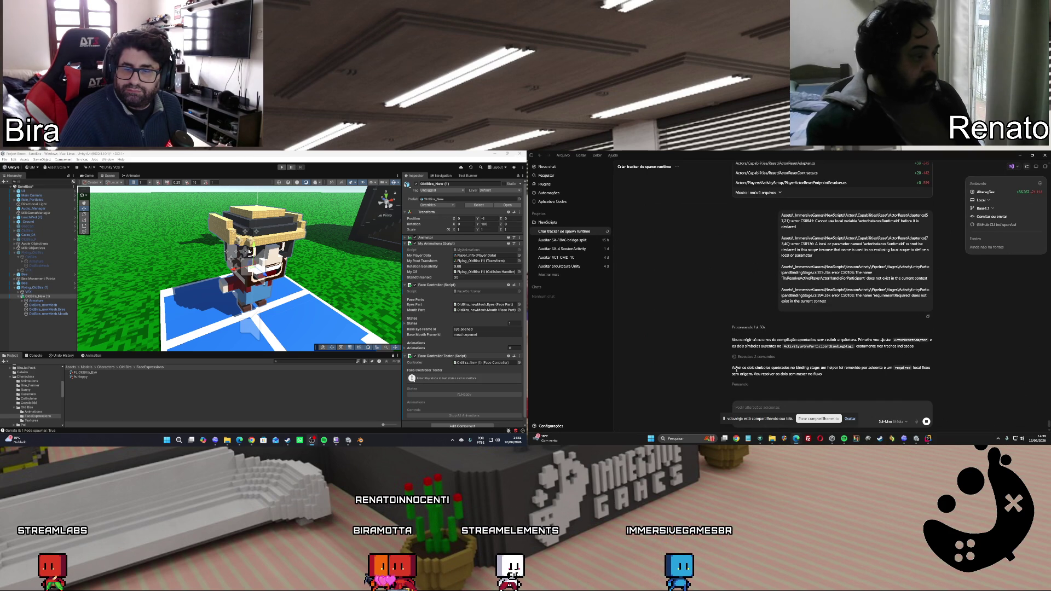
pyautogui.hotkey('alt', 'Tab')
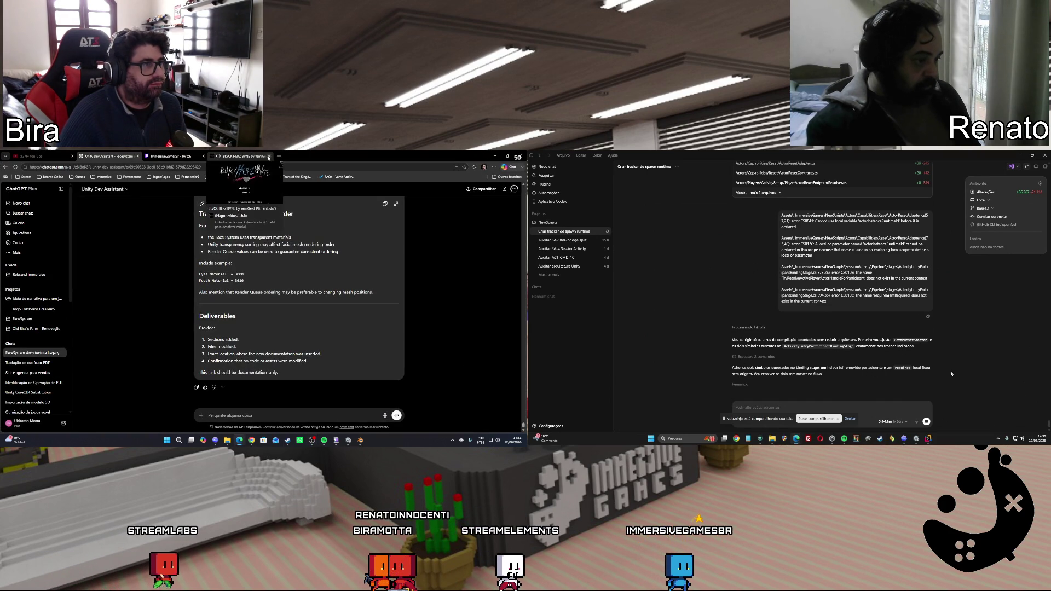
pyautogui.hotkey('ctrl', 'shift', 'Tab')
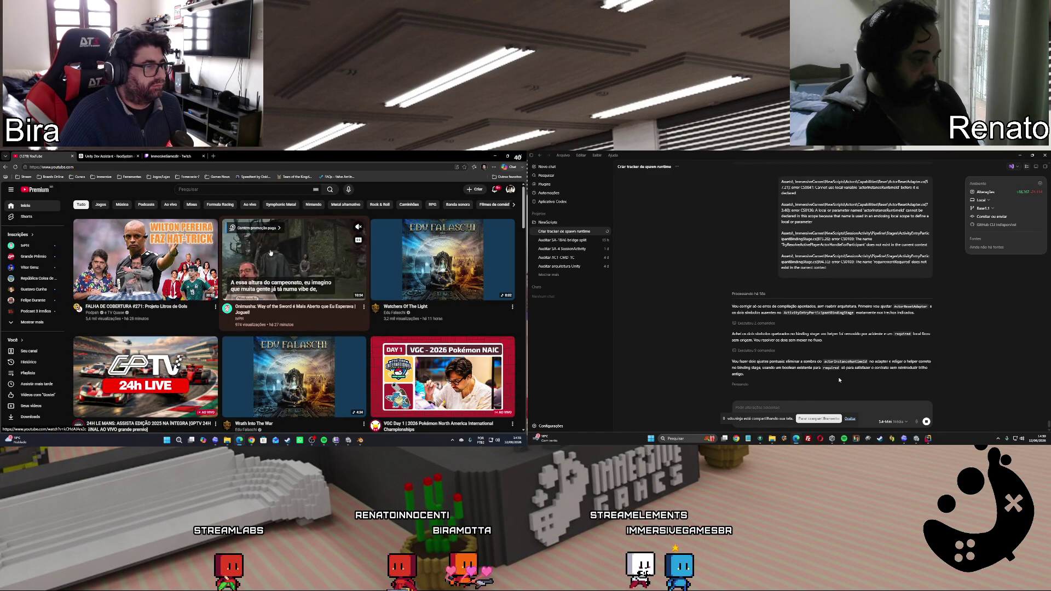
pyautogui.moveTo(122, 261)
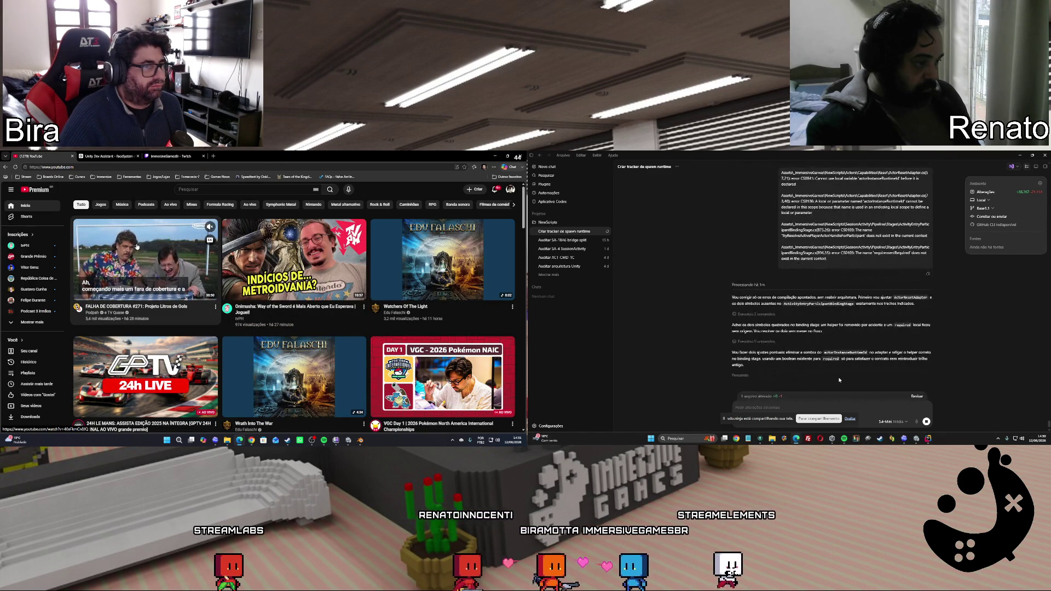
pyautogui.click(130, 156)
pyautogui.click(167, 157)
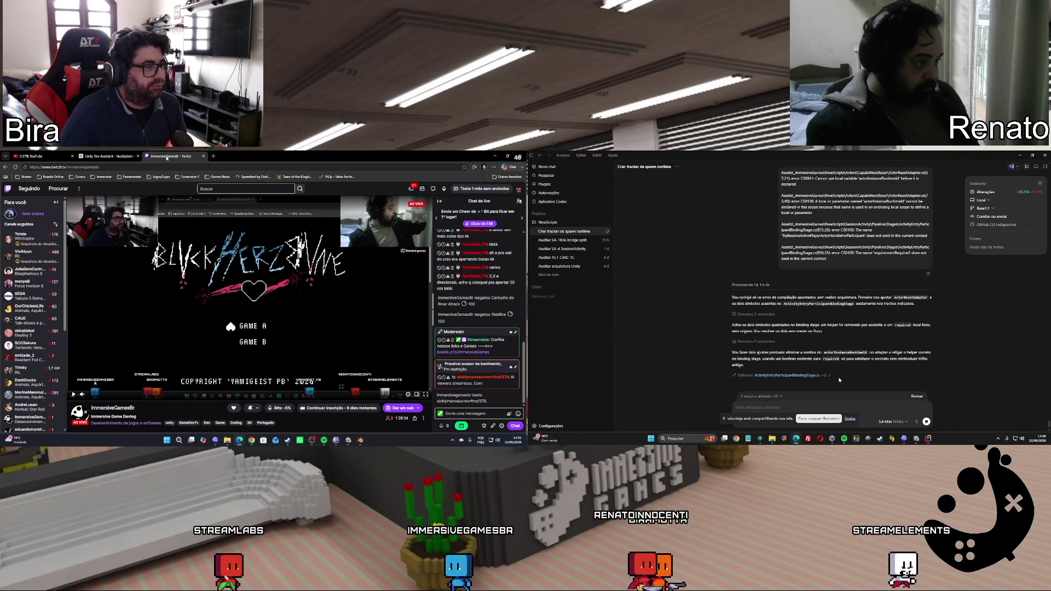
pyautogui.click(129, 156)
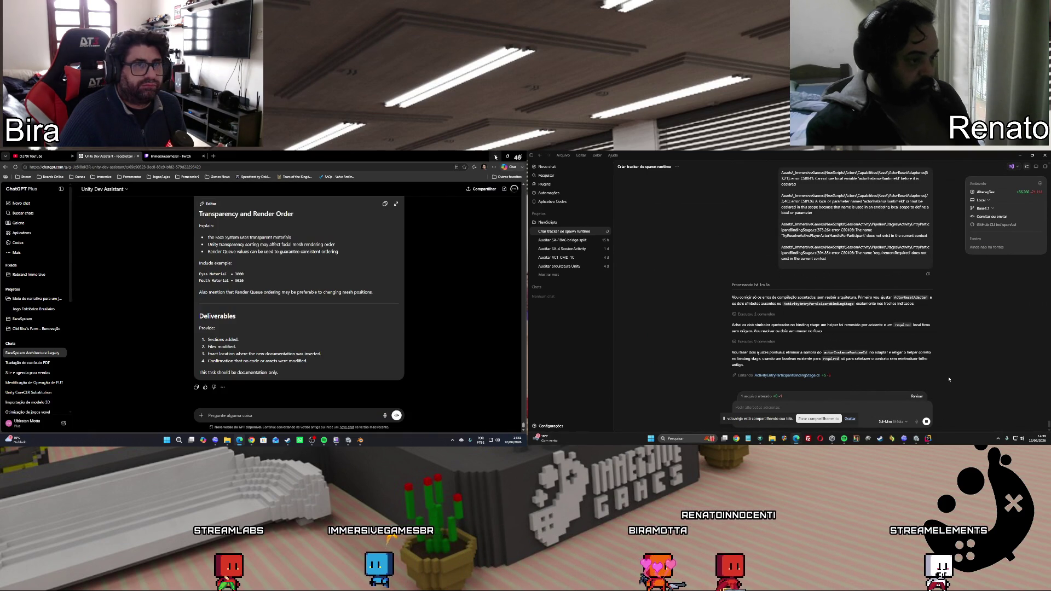
pyautogui.hotkey('alt', 'Tab')
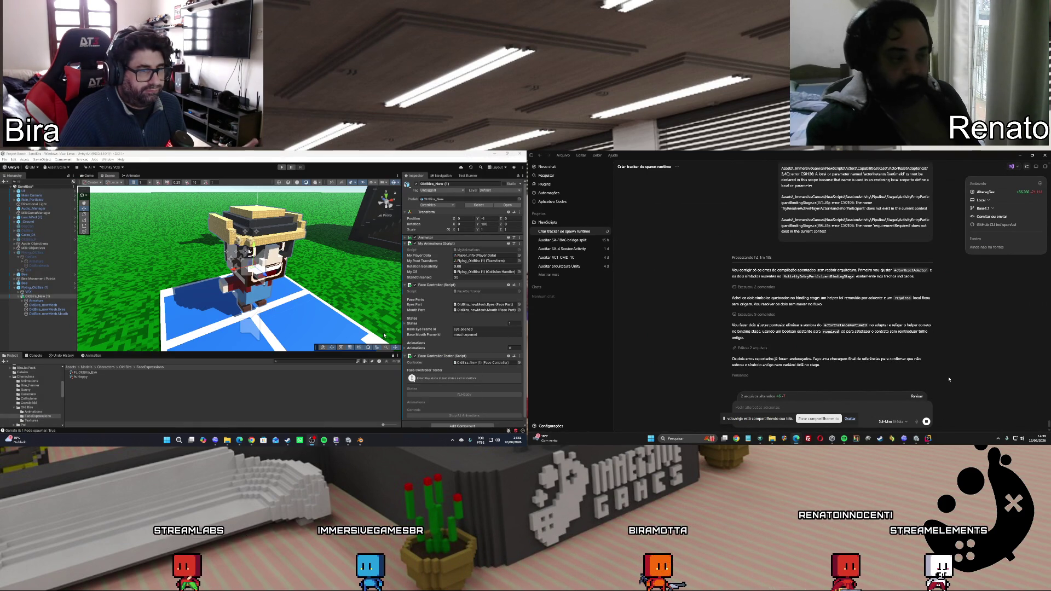
# Create a Face Animation asset via Create > Face System > Face Animation named fx.Blink
pyautogui.rightClick(94, 396)
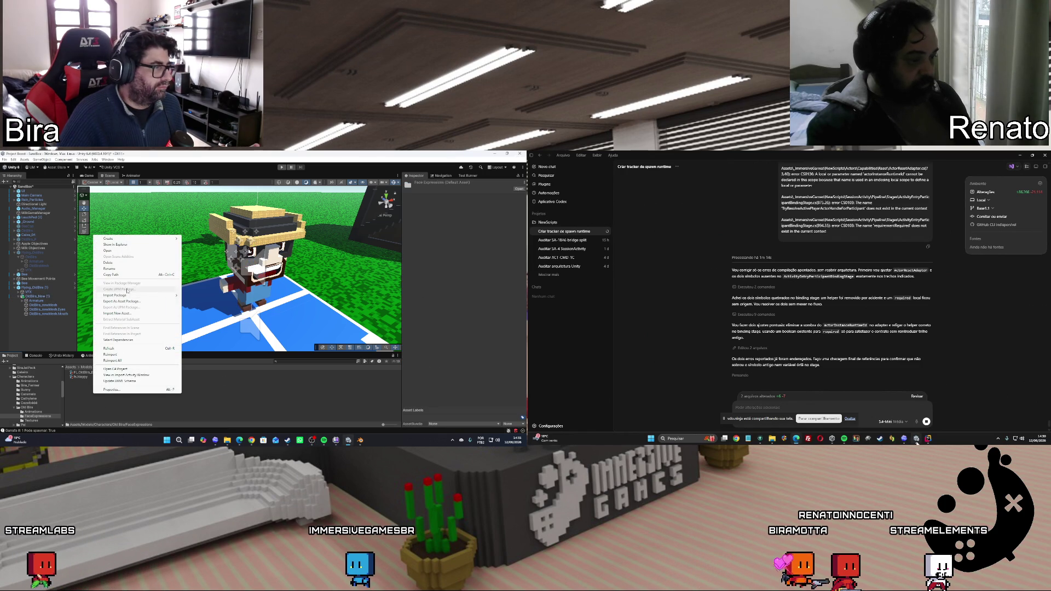
pyautogui.moveTo(127, 241)
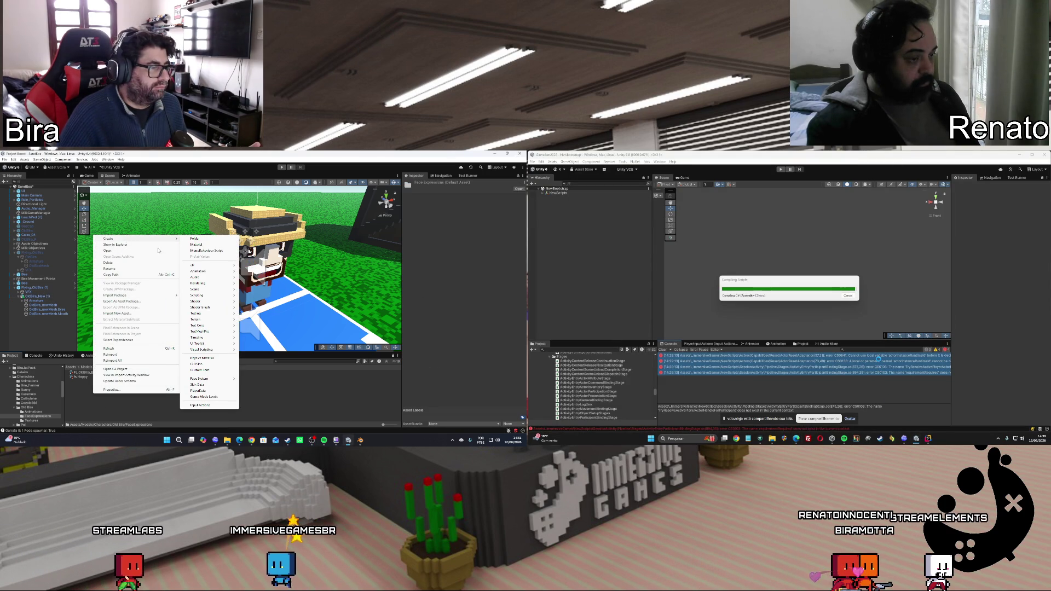
pyautogui.moveTo(207, 380)
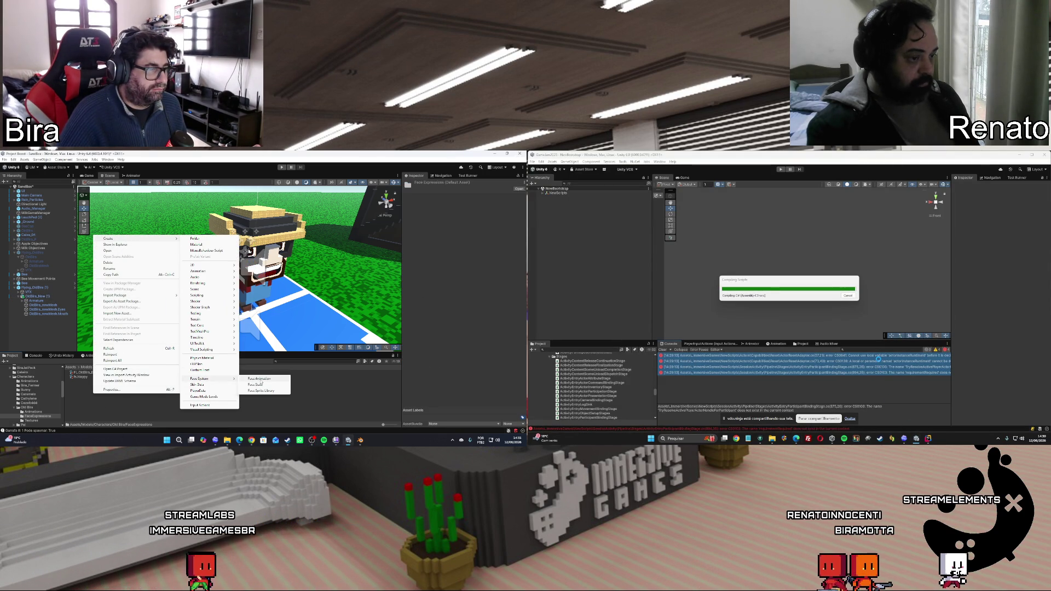
pyautogui.click(257, 379)
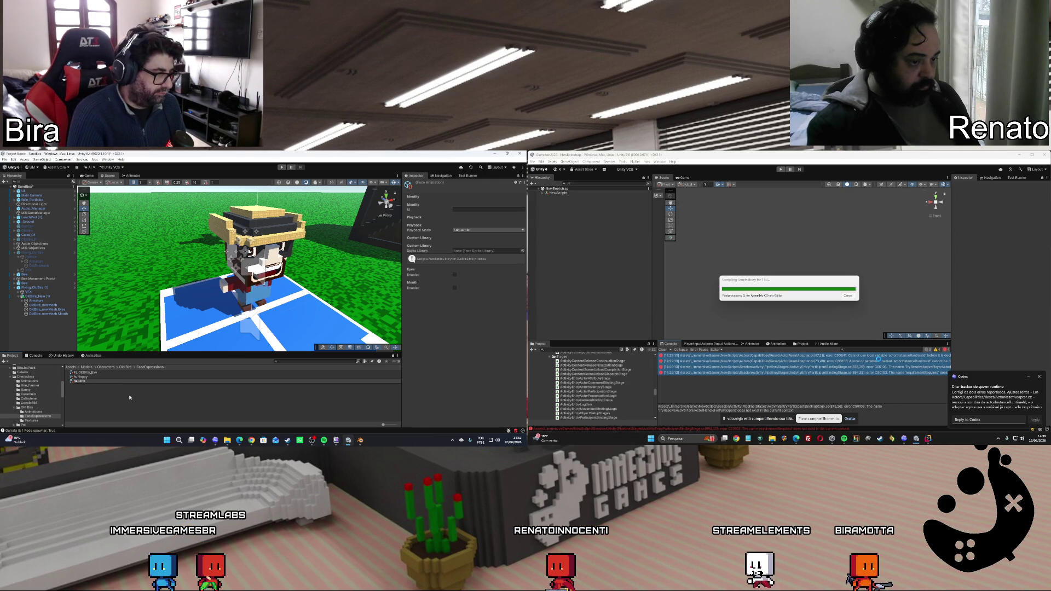
pyautogui.press('Return')
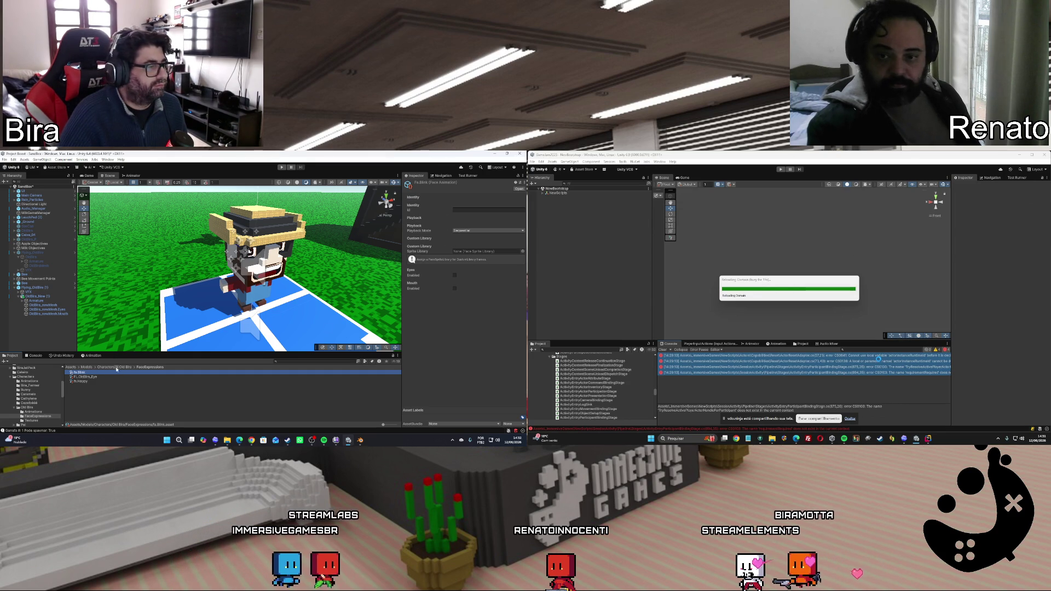
# Confirm the fx.Blink name and set Playback Mode to Interval with an interval of 3
pyautogui.click(88, 372)
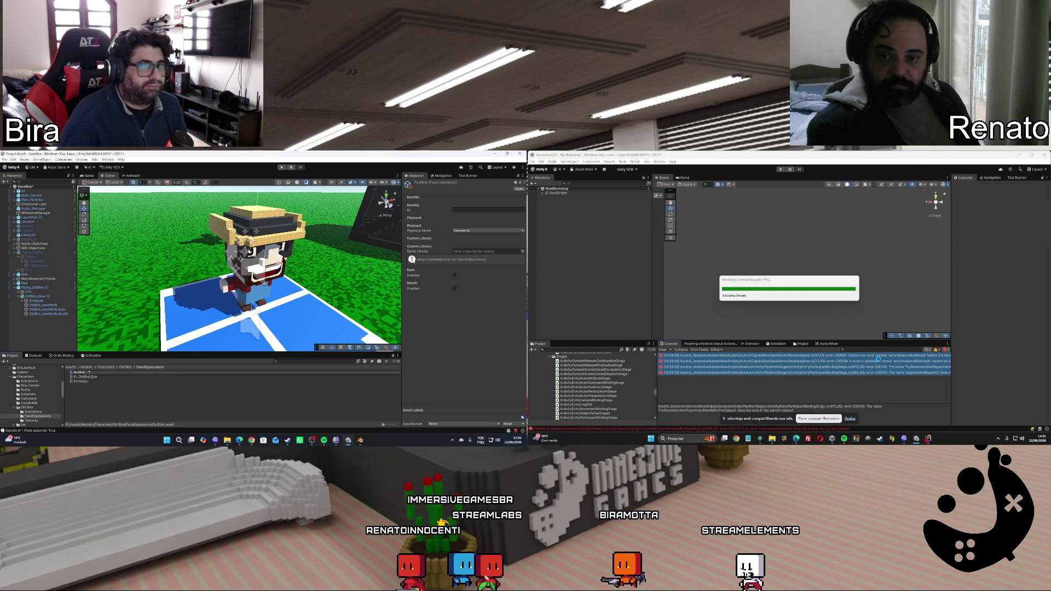
pyautogui.press('Return')
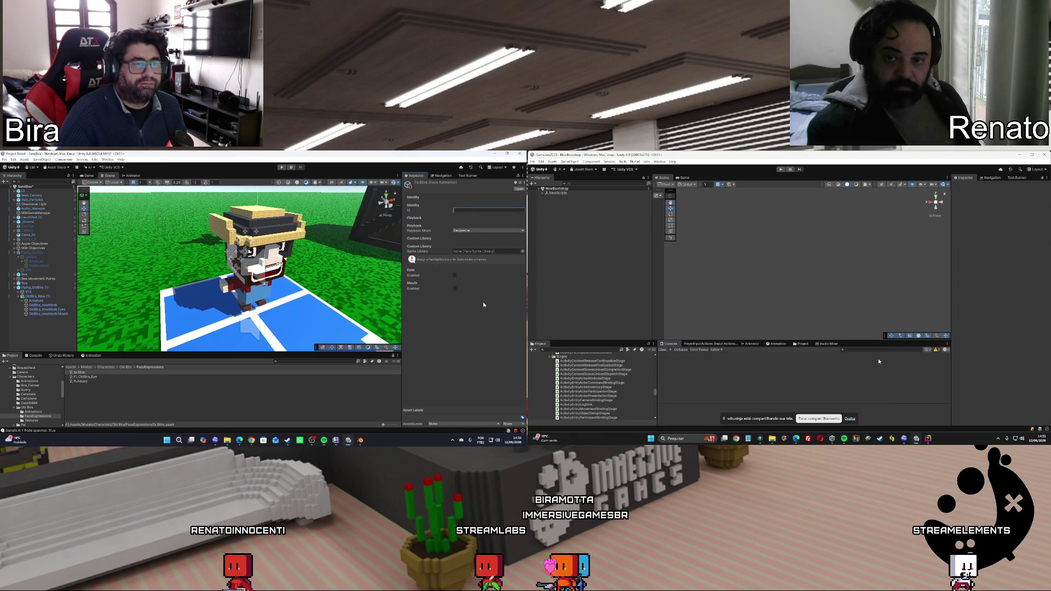
pyautogui.click(471, 231)
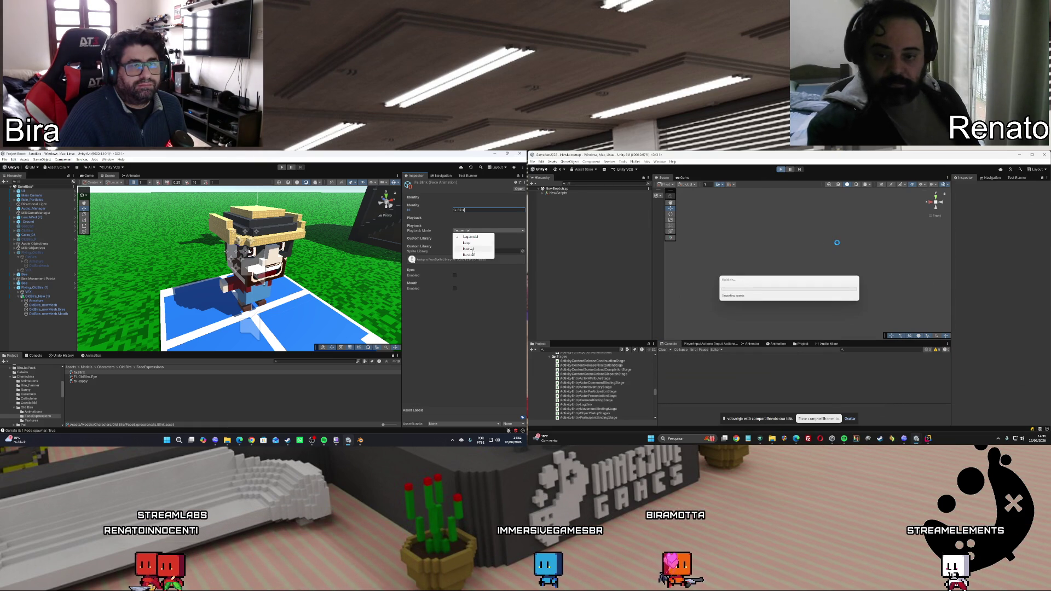
pyautogui.click(472, 252)
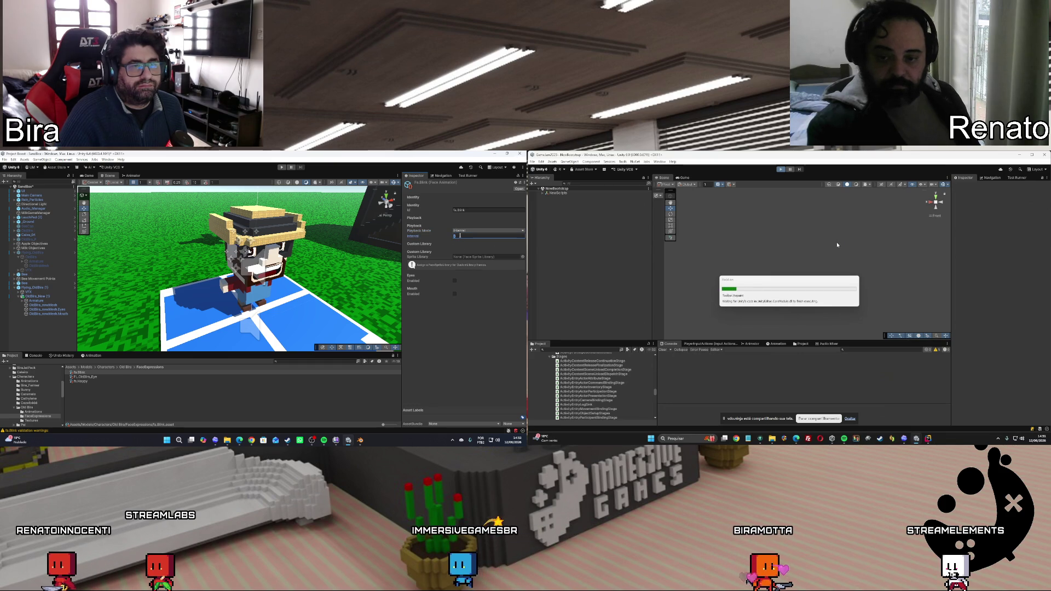
pyautogui.write('3')
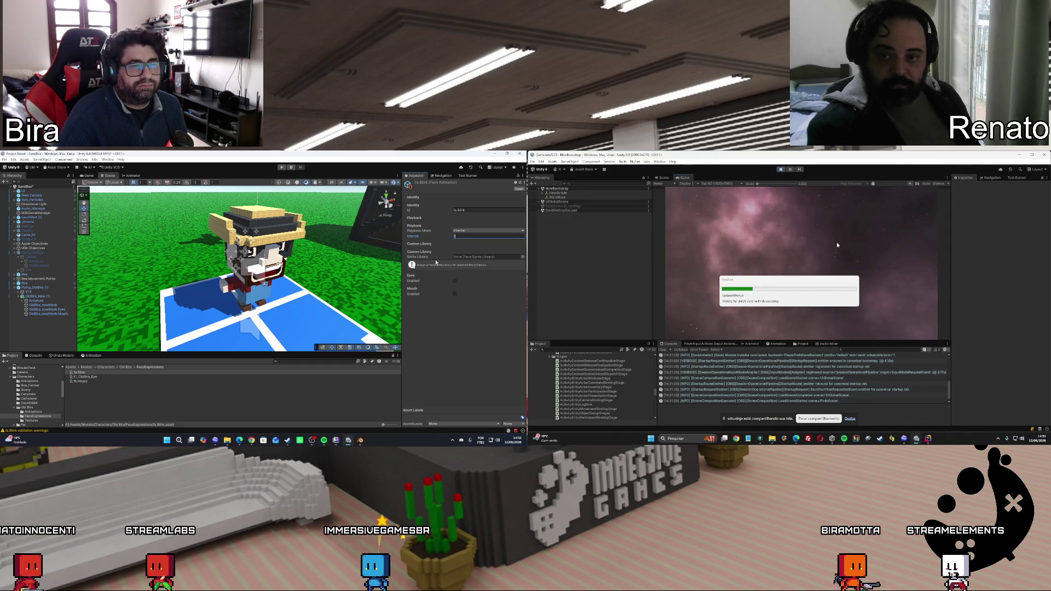
# Set the Sprite Library to FL.OldBira_Eye and enable the Eyes section
pyautogui.click(522, 256)
pyautogui.click(504, 282)
pyautogui.click(752, 263)
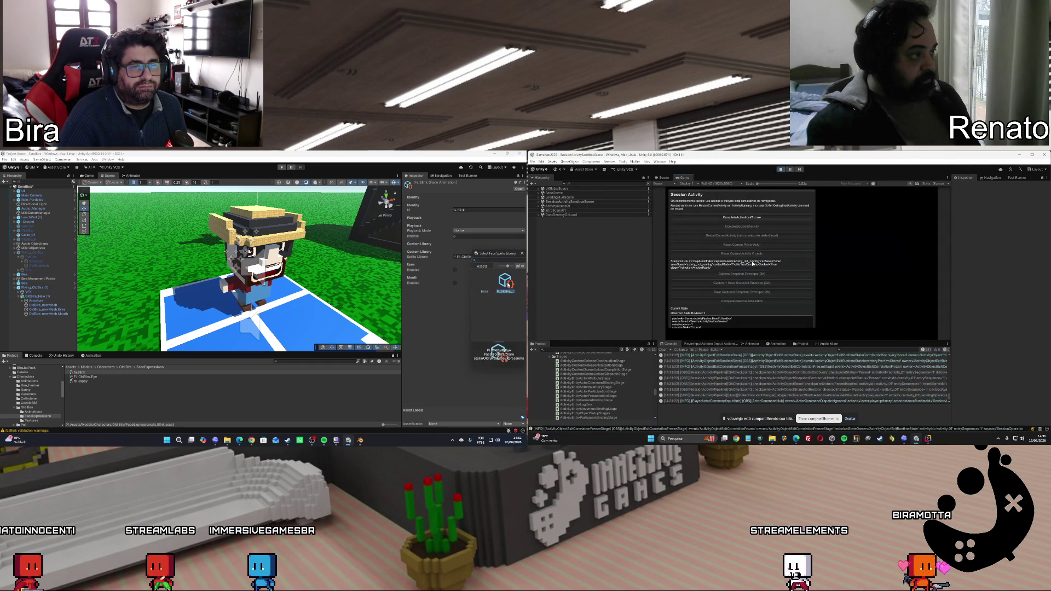
pyautogui.click(507, 281)
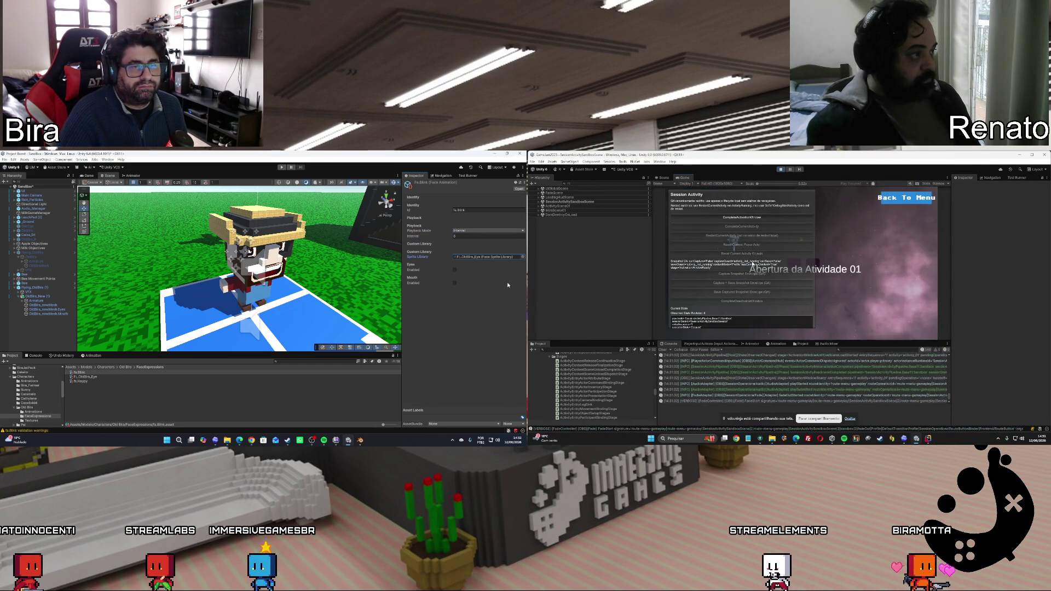
pyautogui.click(770, 217)
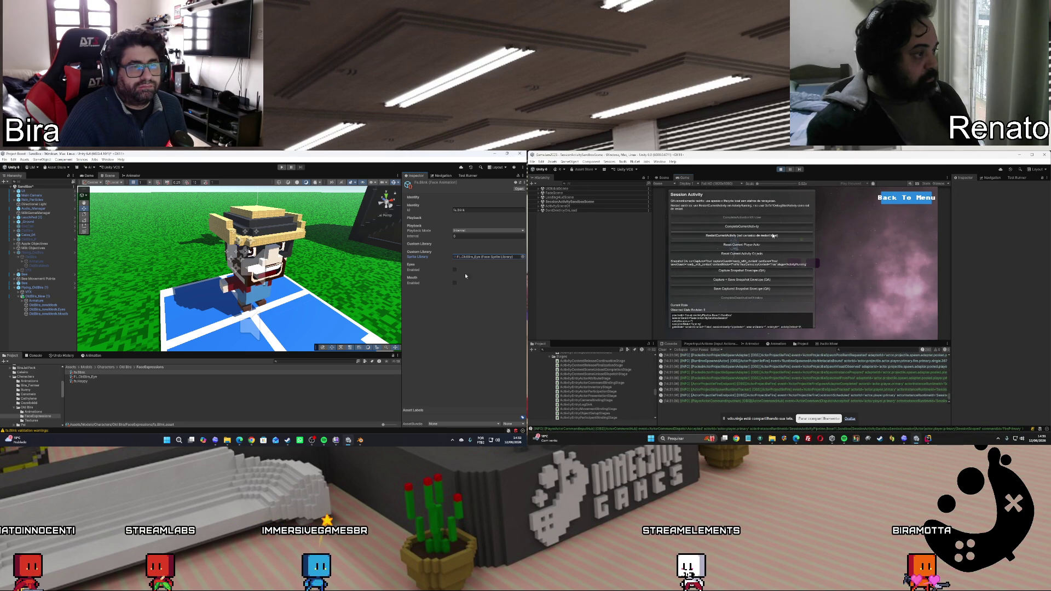
pyautogui.click(773, 235)
pyautogui.click(455, 269)
pyautogui.click(775, 302)
pyautogui.click(759, 217)
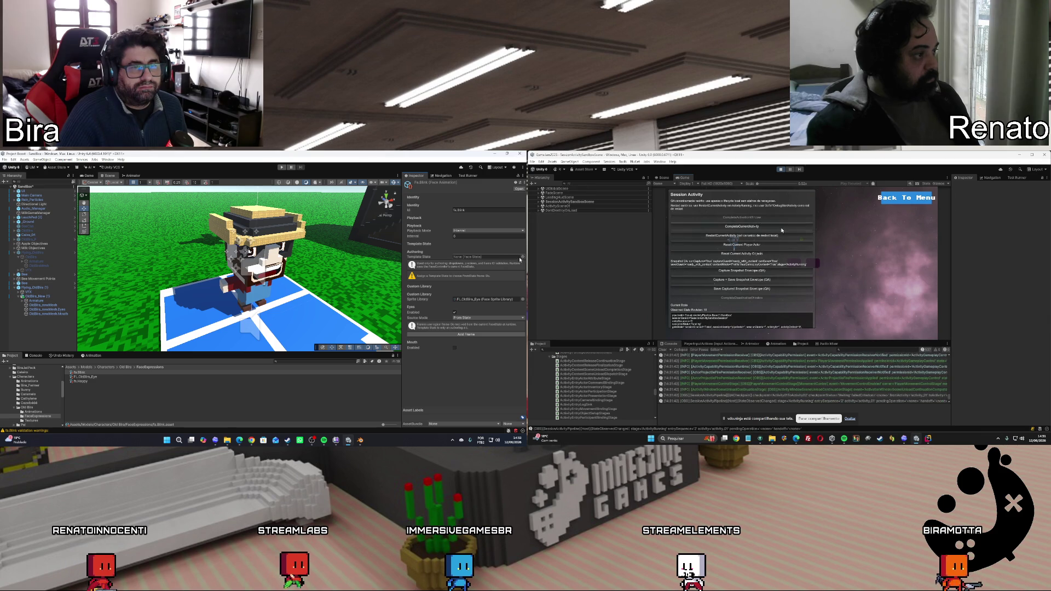
# Use fa.Happy as the animation's Template State
pyautogui.click(762, 248)
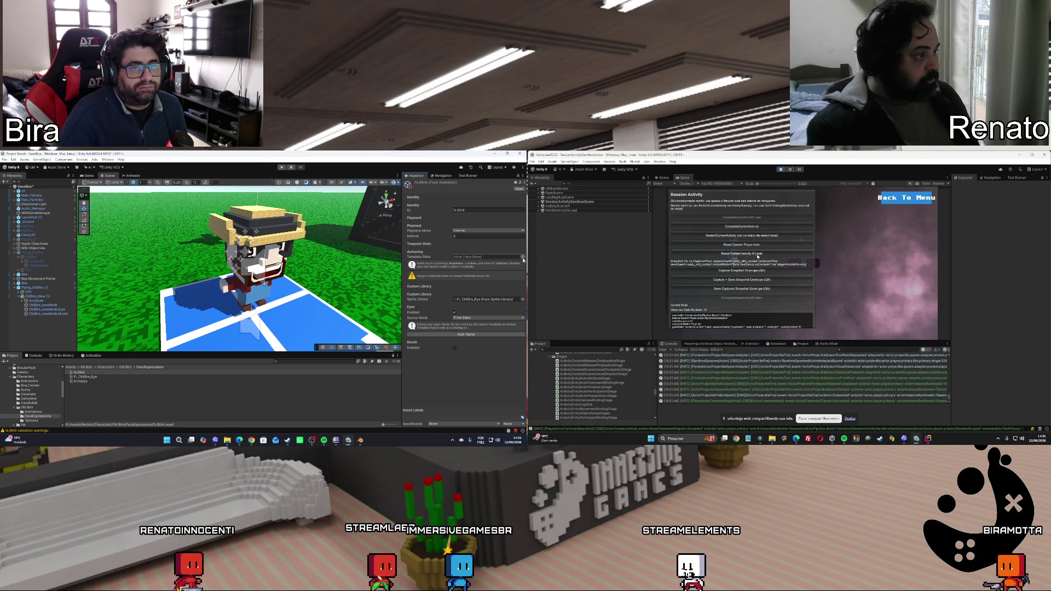
pyautogui.click(523, 257)
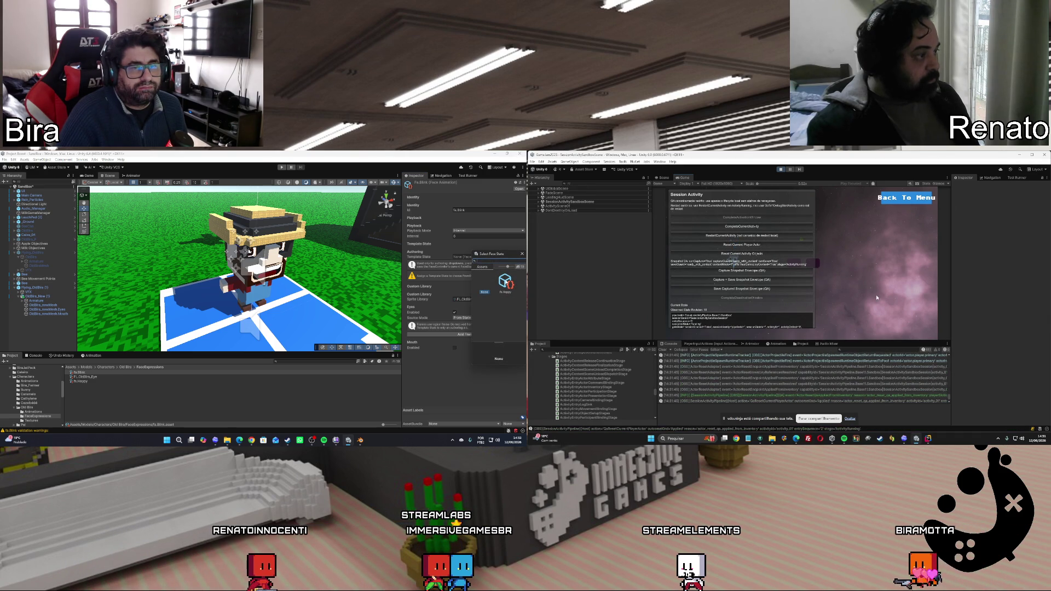
pyautogui.click(505, 283)
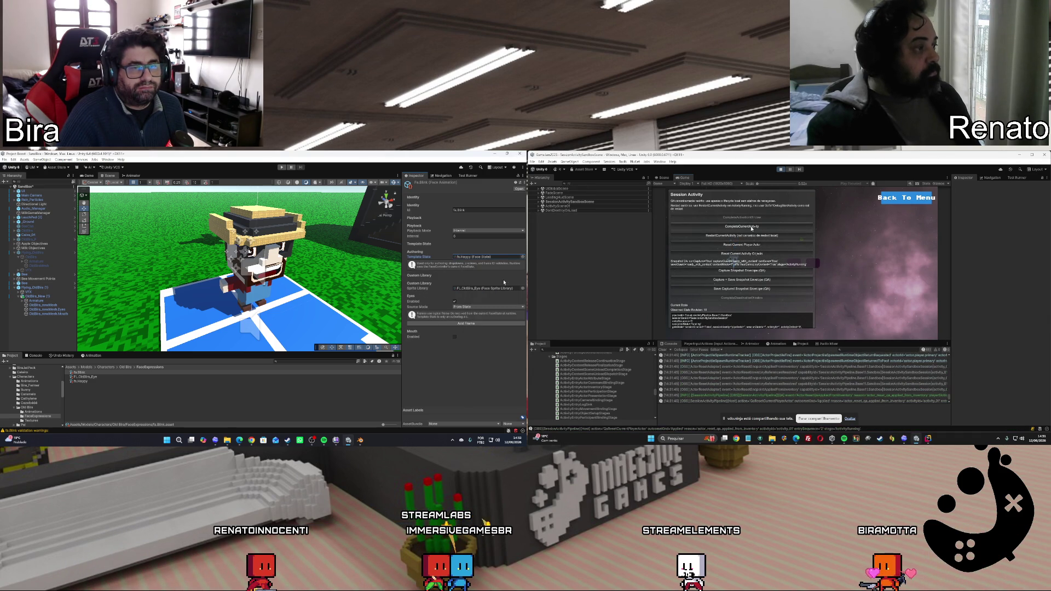
pyautogui.click(752, 227)
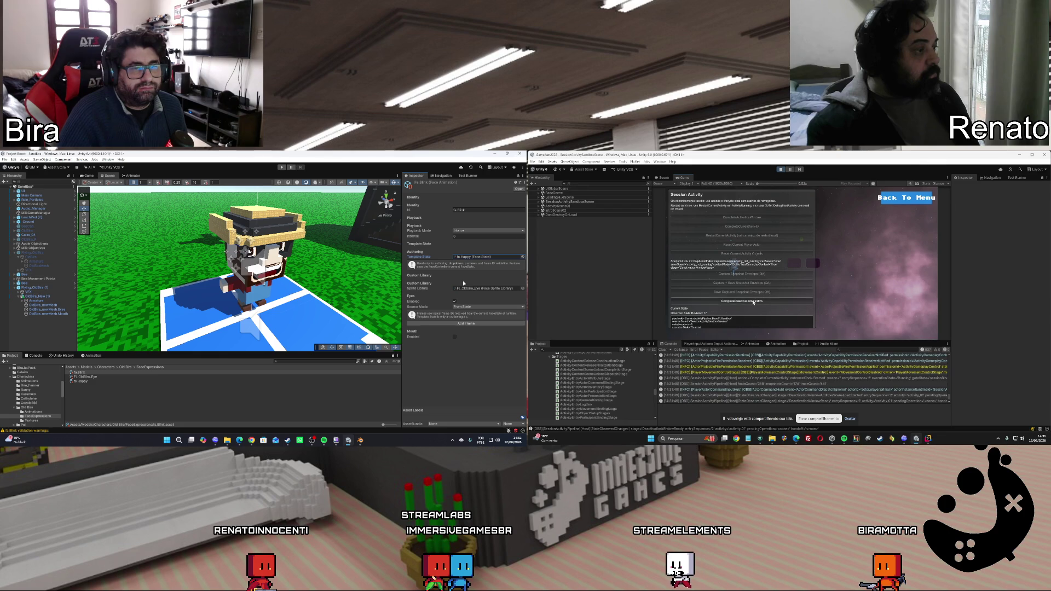
pyautogui.click(754, 301)
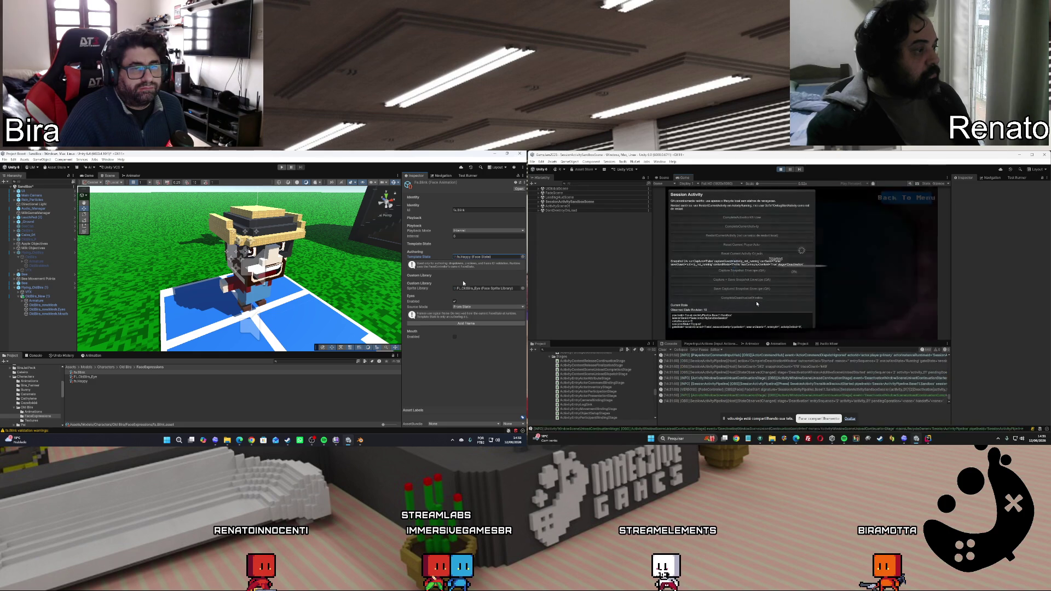
# Add two eye frames: Frame 0 showing eye_closed, followed by a second frame
pyautogui.click(466, 323)
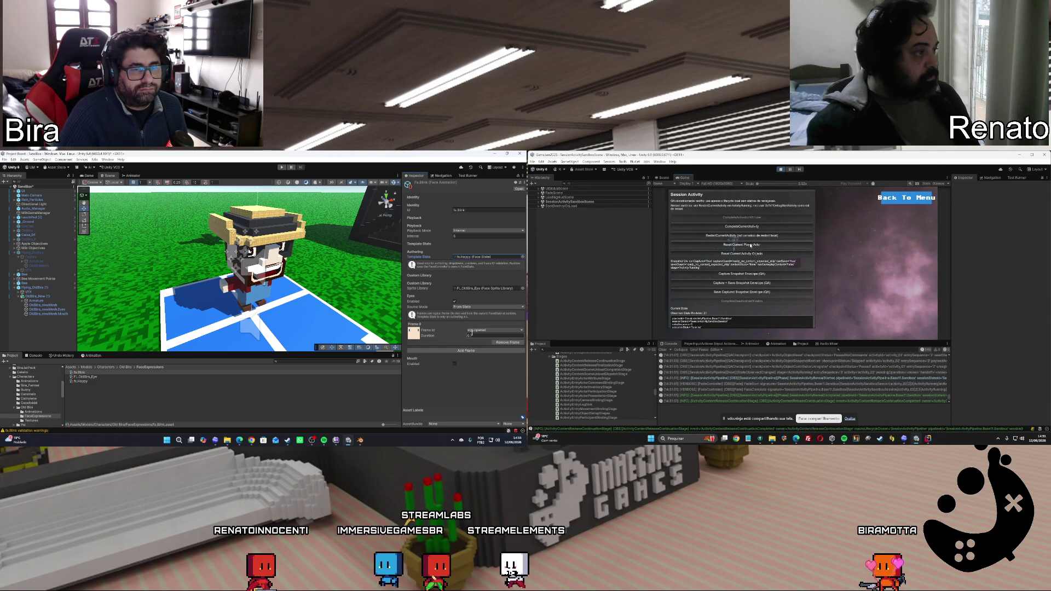
pyautogui.click(480, 330)
pyautogui.click(484, 342)
pyautogui.click(742, 245)
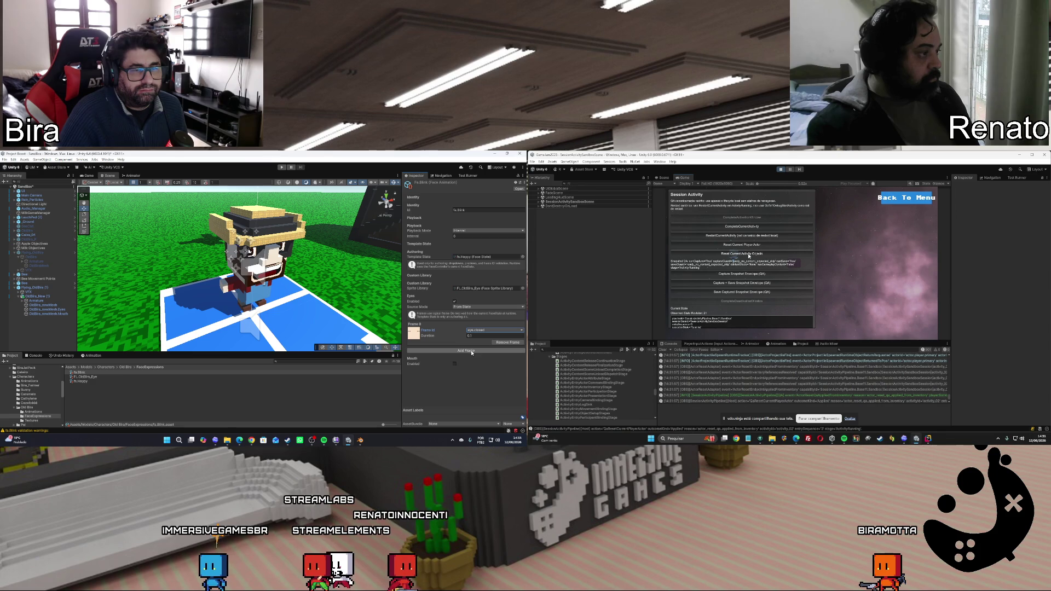
pyautogui.click(470, 351)
pyautogui.click(749, 254)
# Adjust Frame 0's duration and start play mode to test the character
pyautogui.click(476, 336)
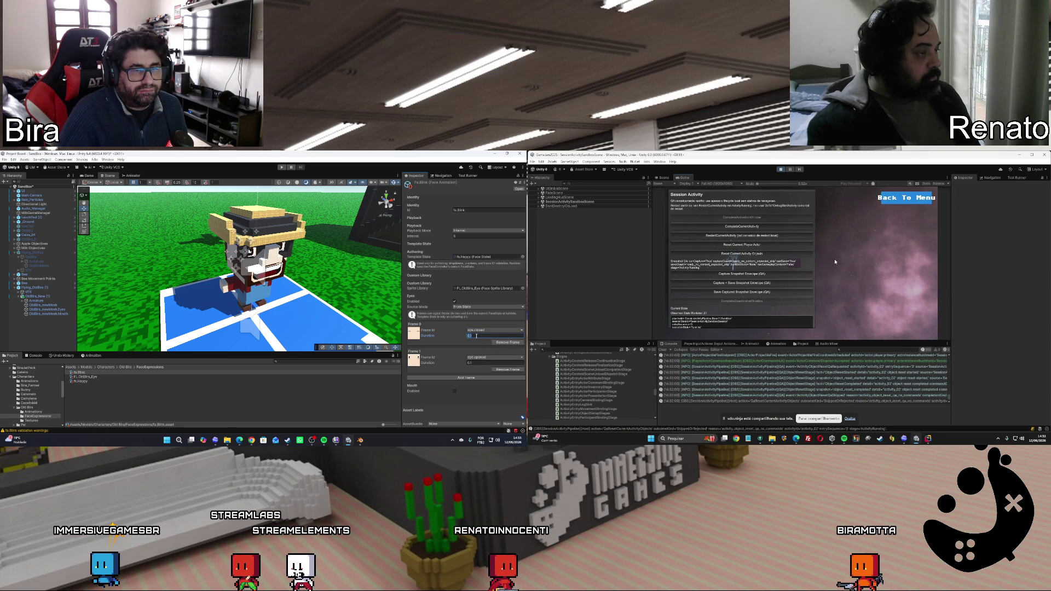
pyautogui.click(765, 236)
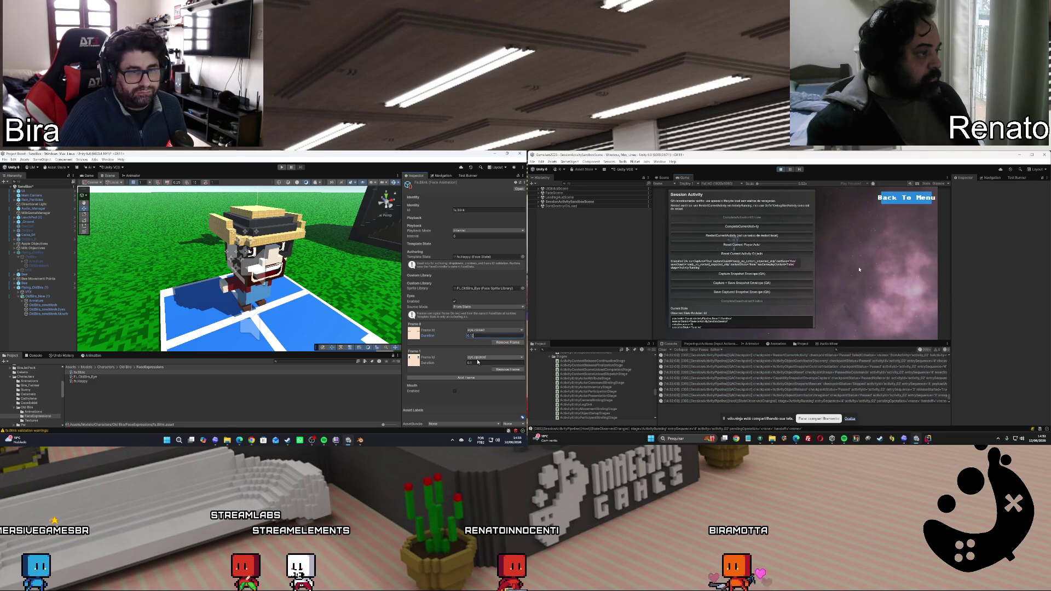
pyautogui.click(905, 200)
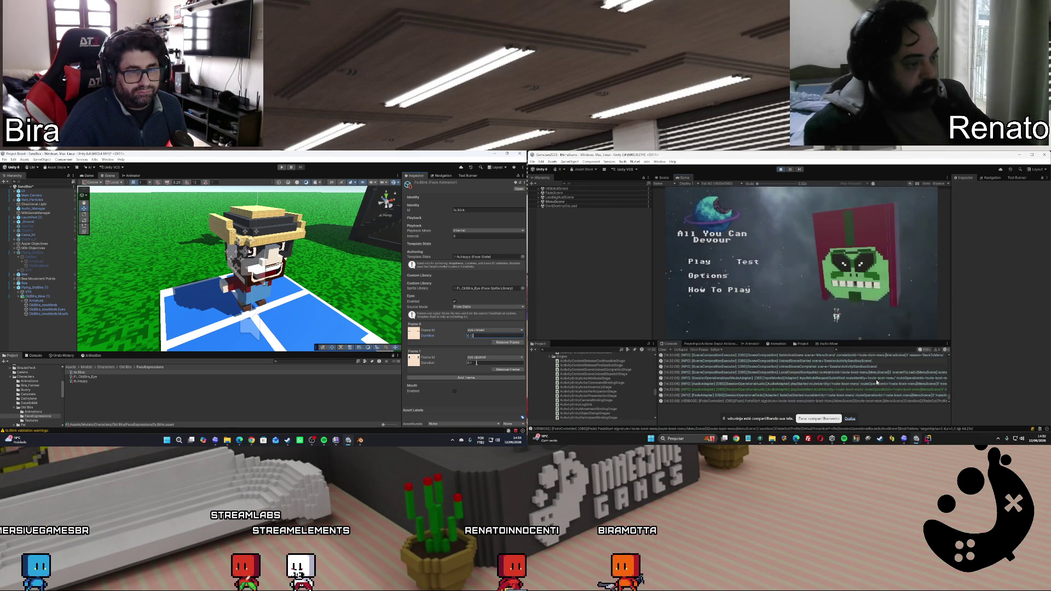
pyautogui.scroll(10, 809, 387)
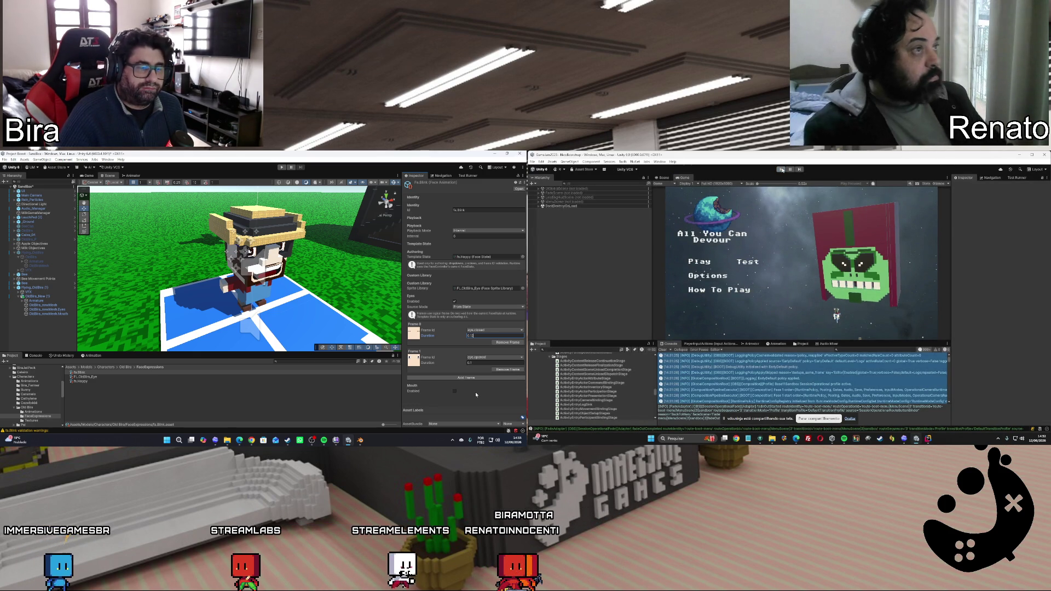
pyautogui.click(782, 170)
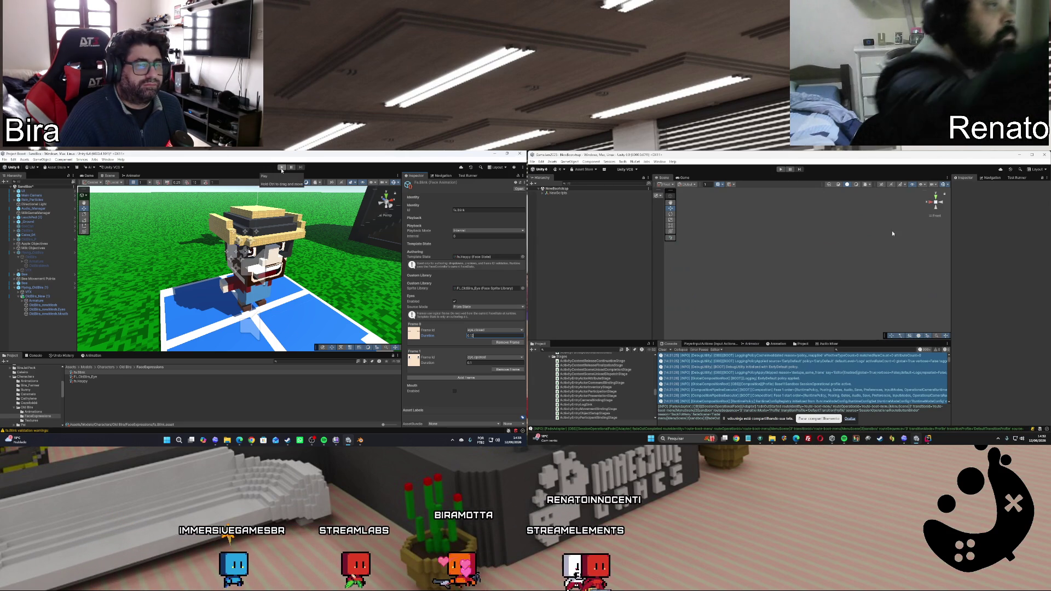
pyautogui.click(282, 167)
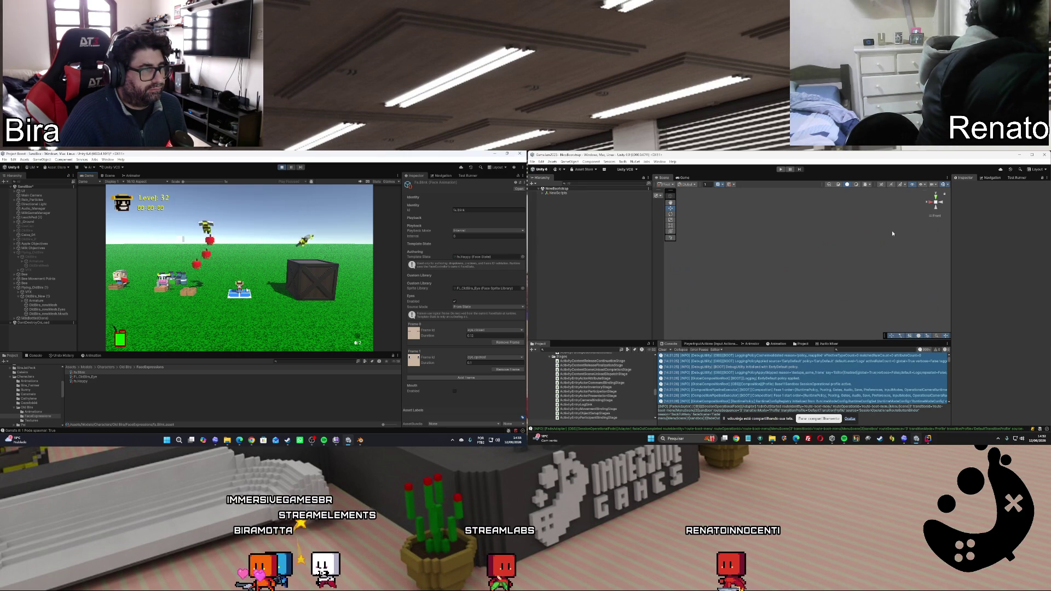
# Zoom the Game view in on the character and back out, then select Main Camera
pyautogui.moveTo(184, 183); pyautogui.dragTo(209, 180)
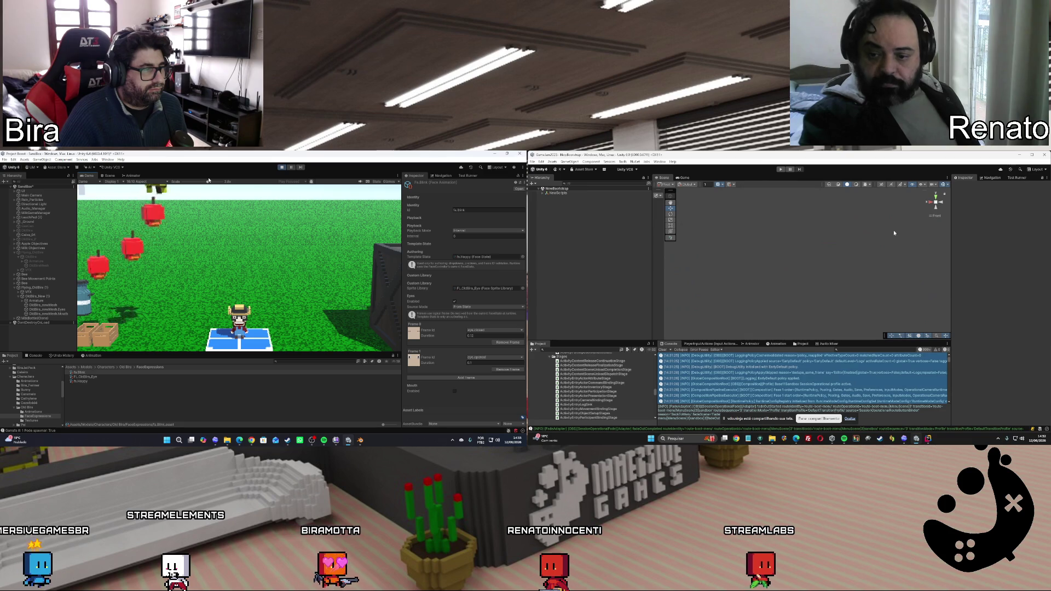
pyautogui.moveTo(209, 180); pyautogui.dragTo(131, 184)
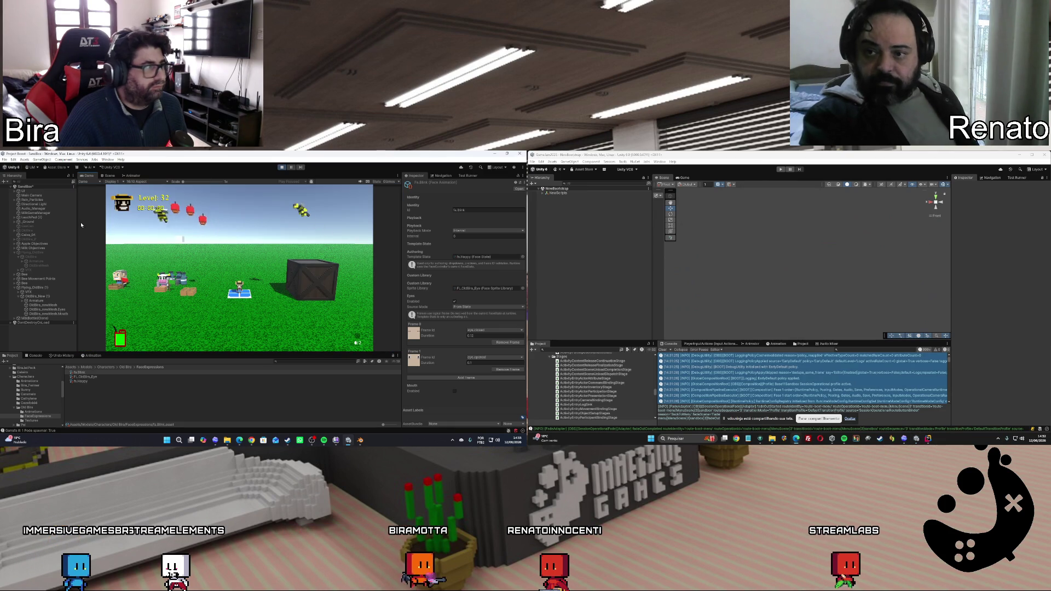
pyautogui.click(47, 196)
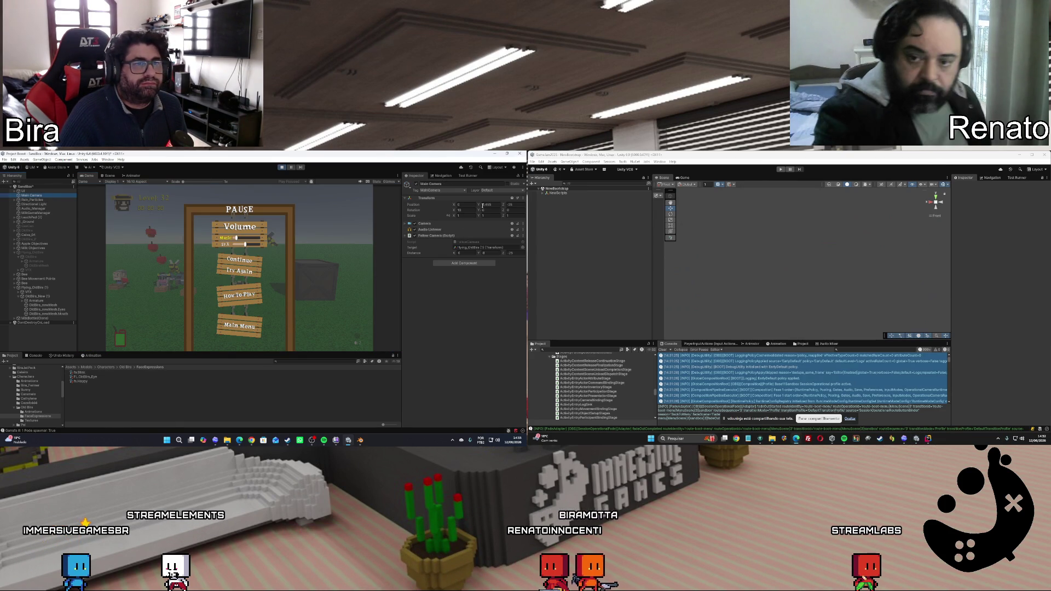
# Adjust the camera's Z position with play mode stopped, then restart play mode
pyautogui.click(503, 205)
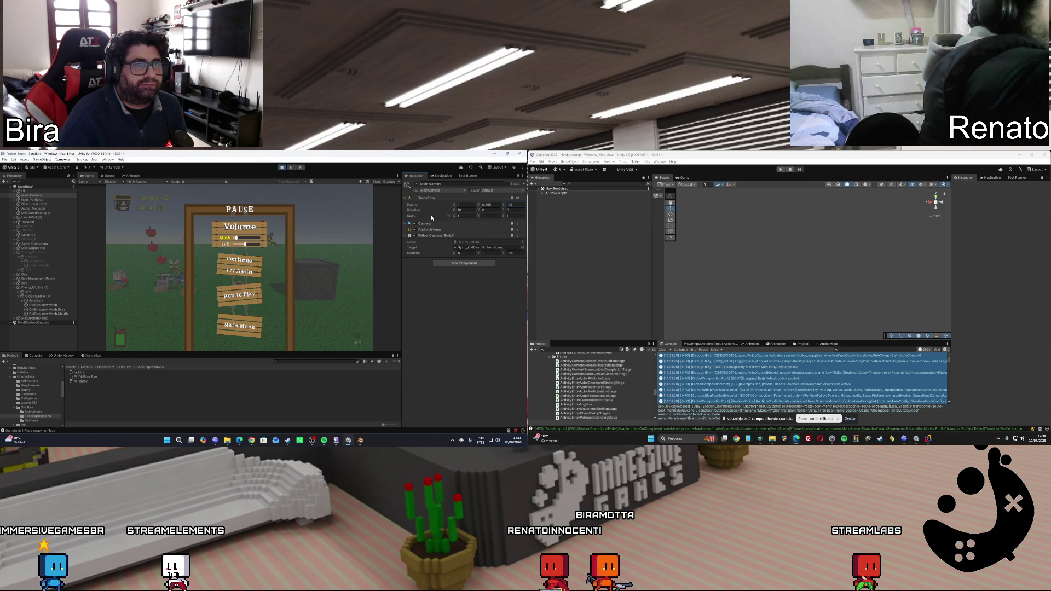
pyautogui.click(282, 167)
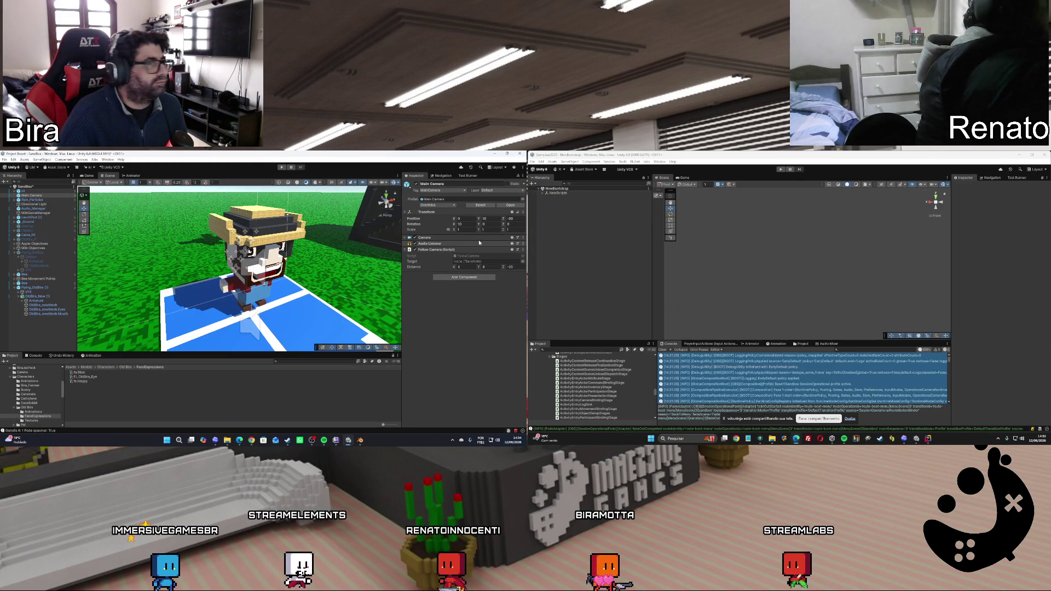
pyautogui.moveTo(504, 218); pyautogui.dragTo(516, 220)
pyautogui.click(520, 219)
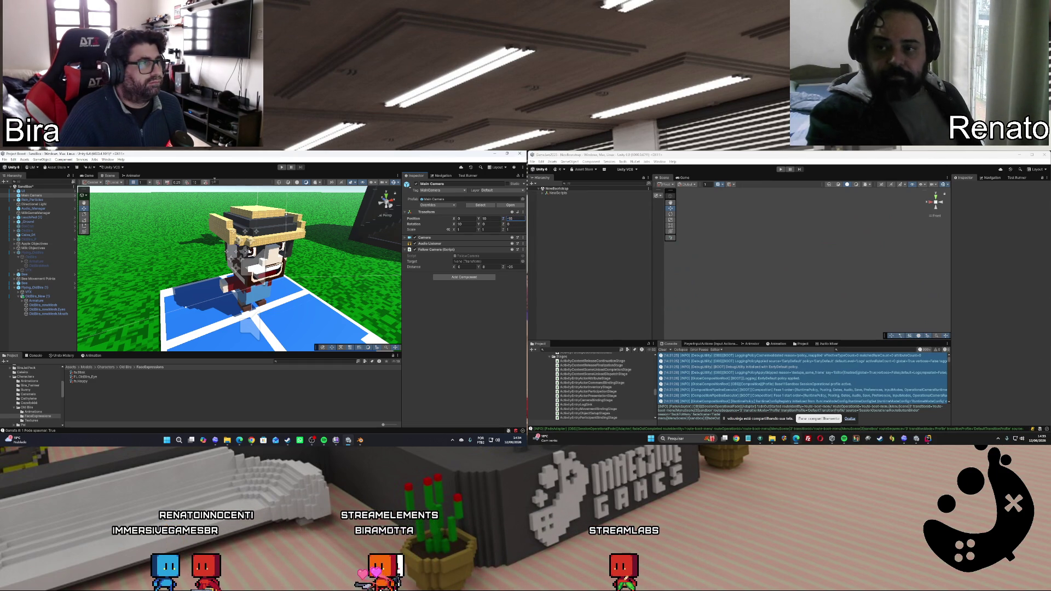
pyautogui.click(279, 168)
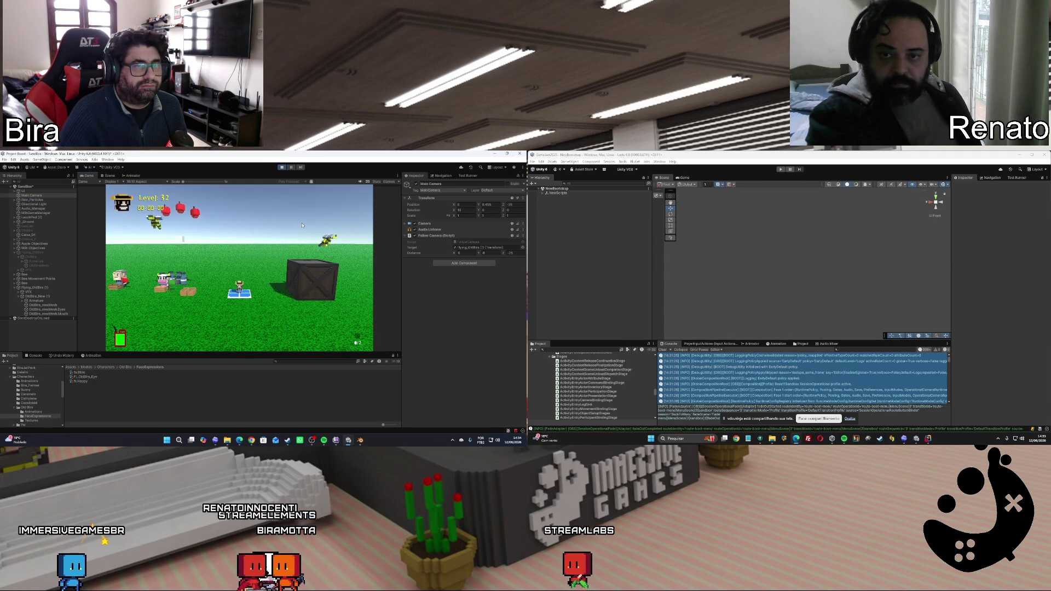
# Enter 1 for the follow camera's Z distance, lower its height to about 4.69, and resume play
pyautogui.click(519, 252)
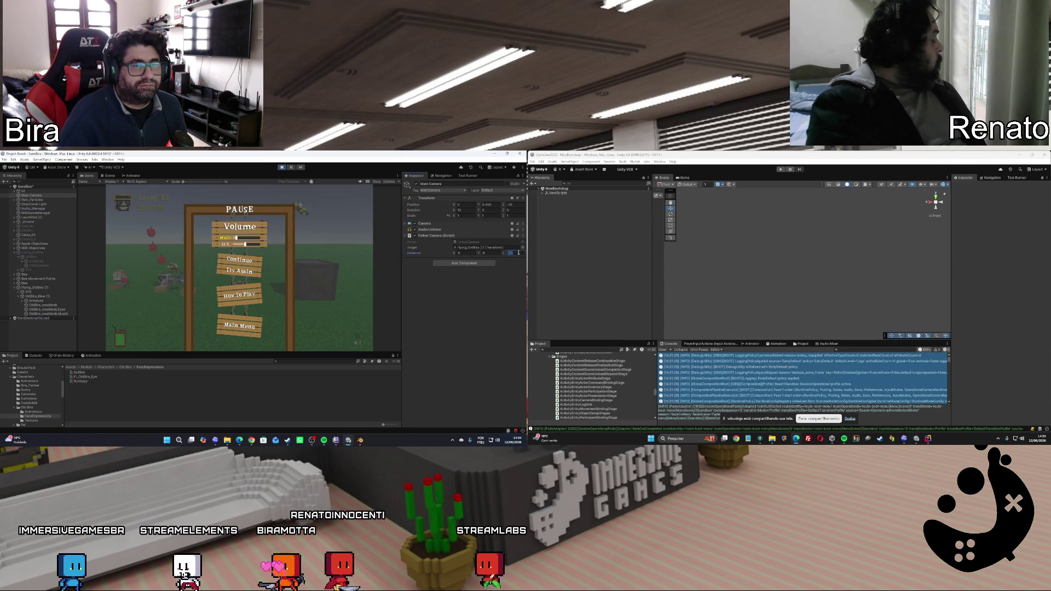
pyautogui.write('1')
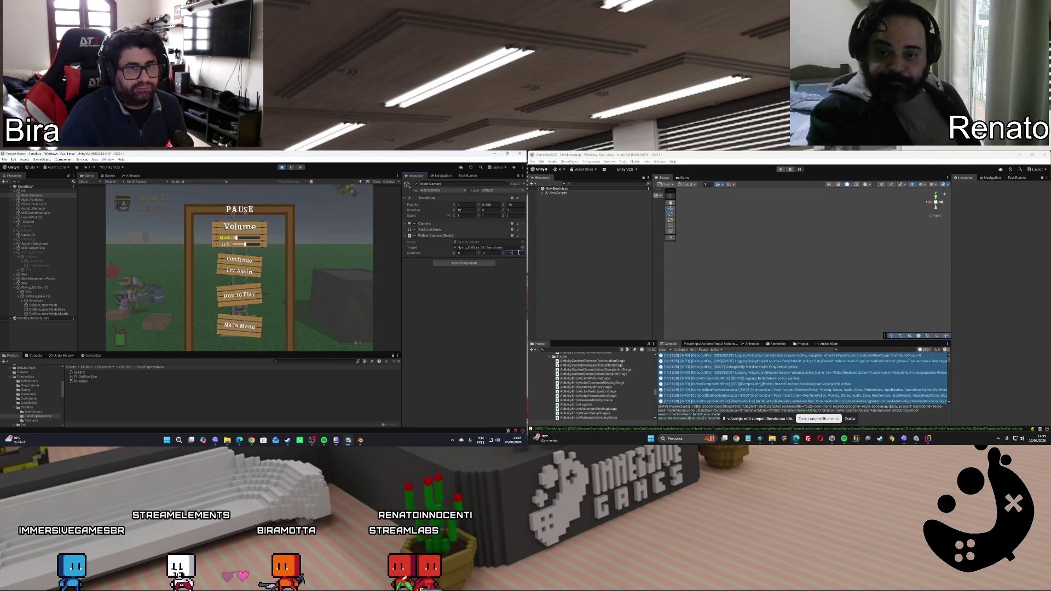
pyautogui.click(245, 265)
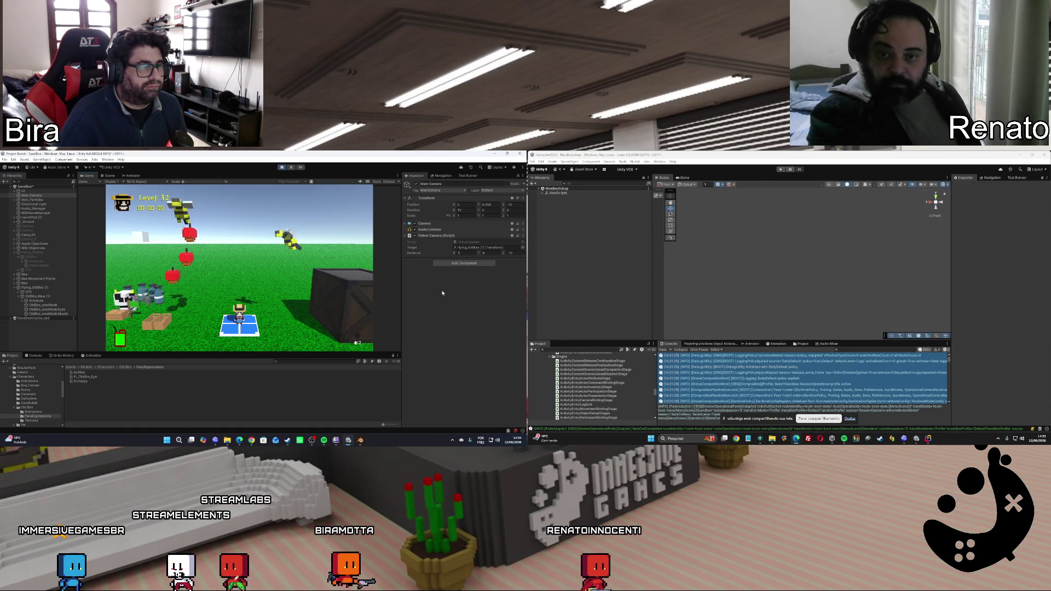
pyautogui.click(474, 253)
pyautogui.moveTo(475, 254); pyautogui.dragTo(467, 255)
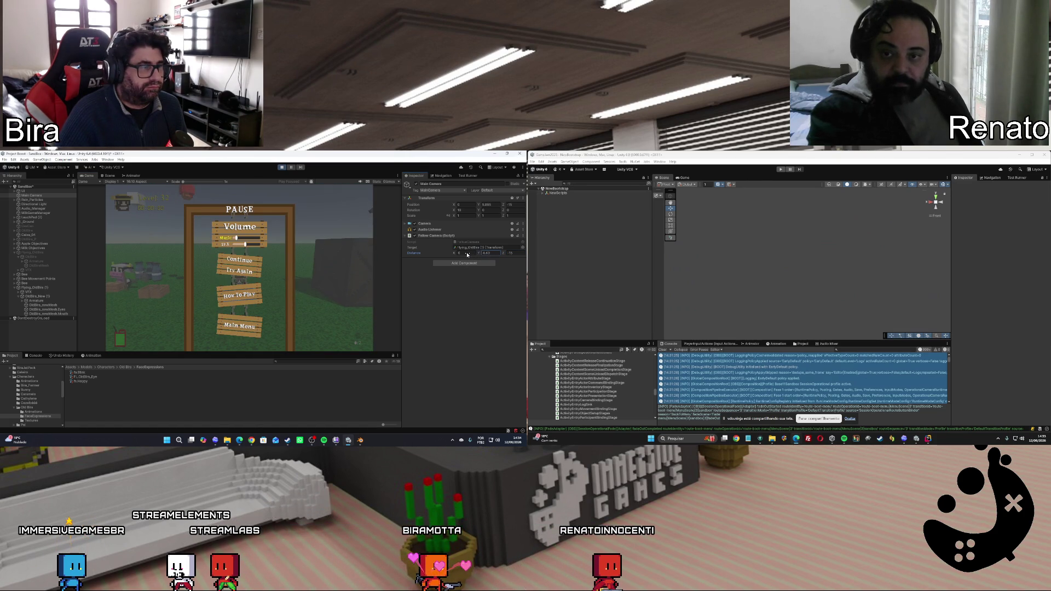
pyautogui.click(243, 262)
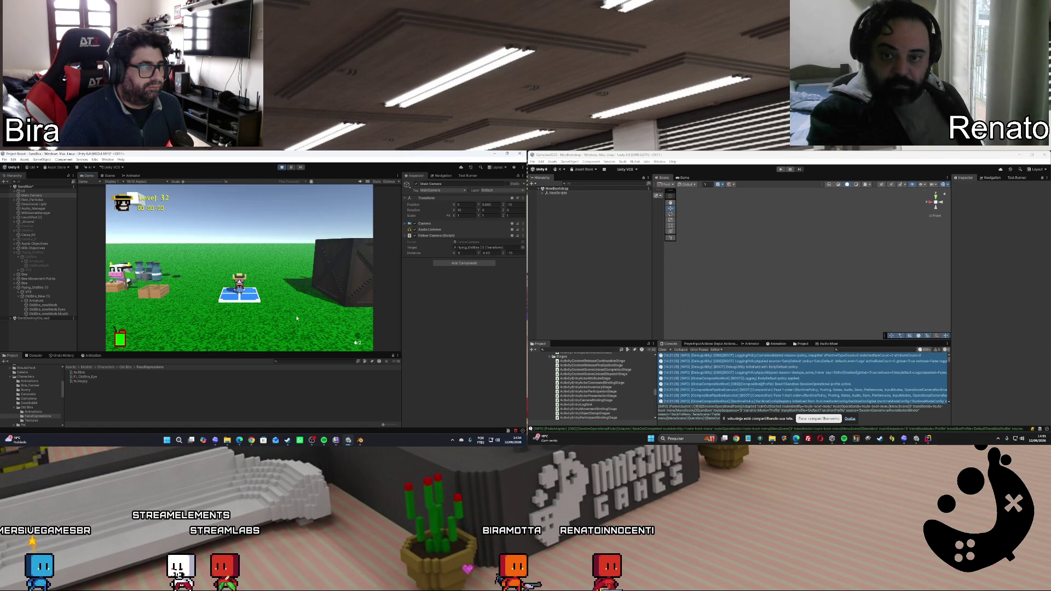
pyautogui.click(39, 296)
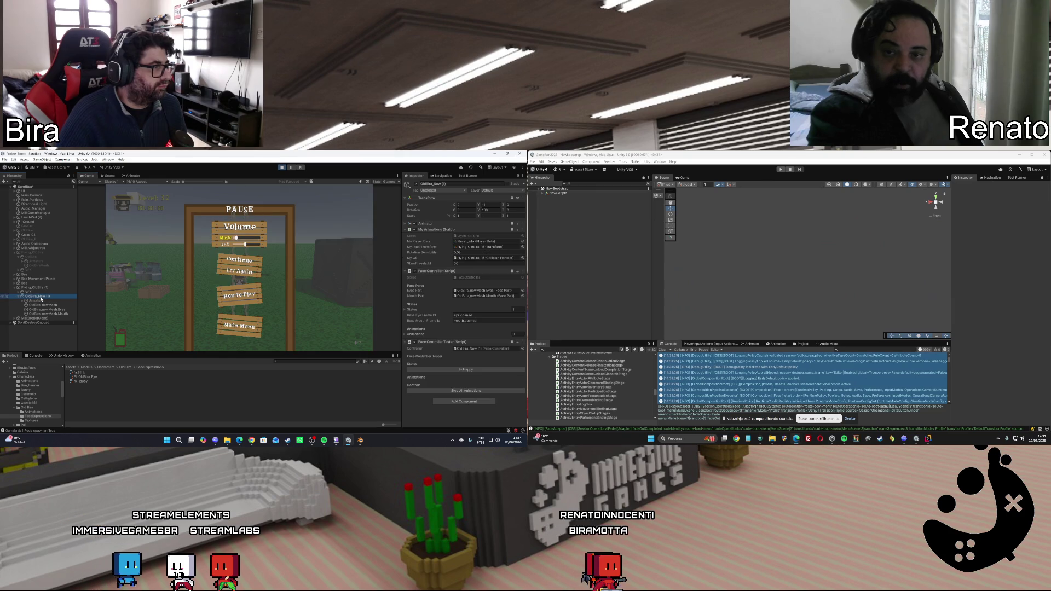
# Stop play mode, bring up GitKraken, restart the game in play mode, then minimize GitKraken
pyautogui.click(286, 167)
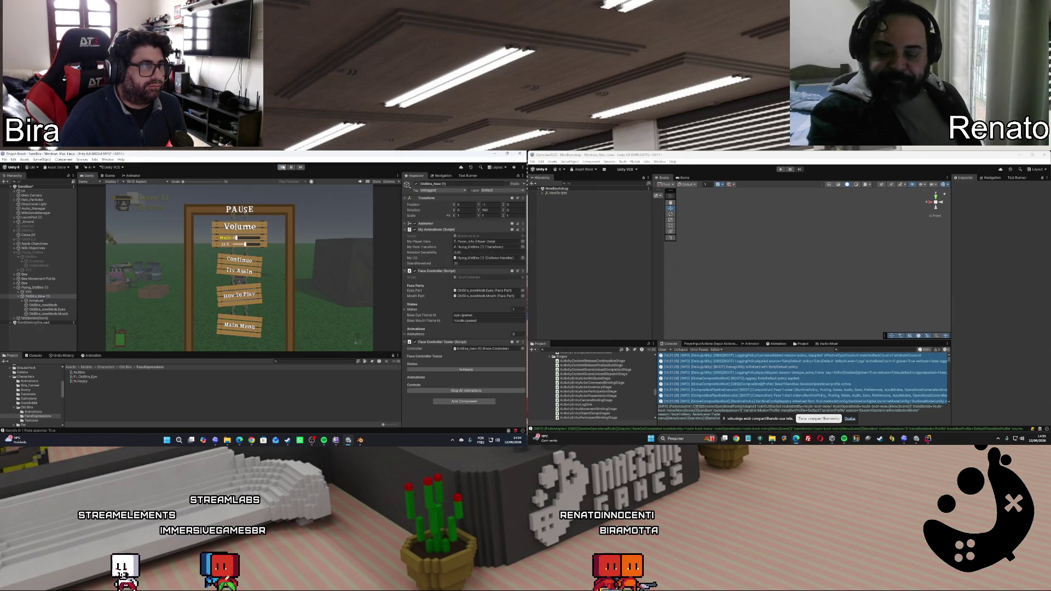
pyautogui.scroll(-1, 466, 348)
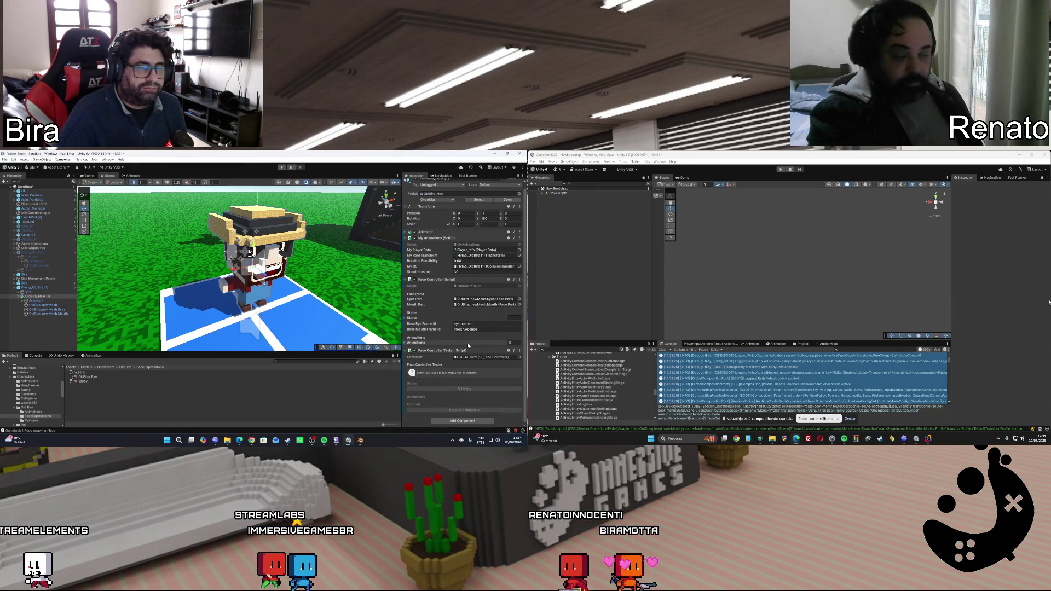
pyautogui.click(760, 438)
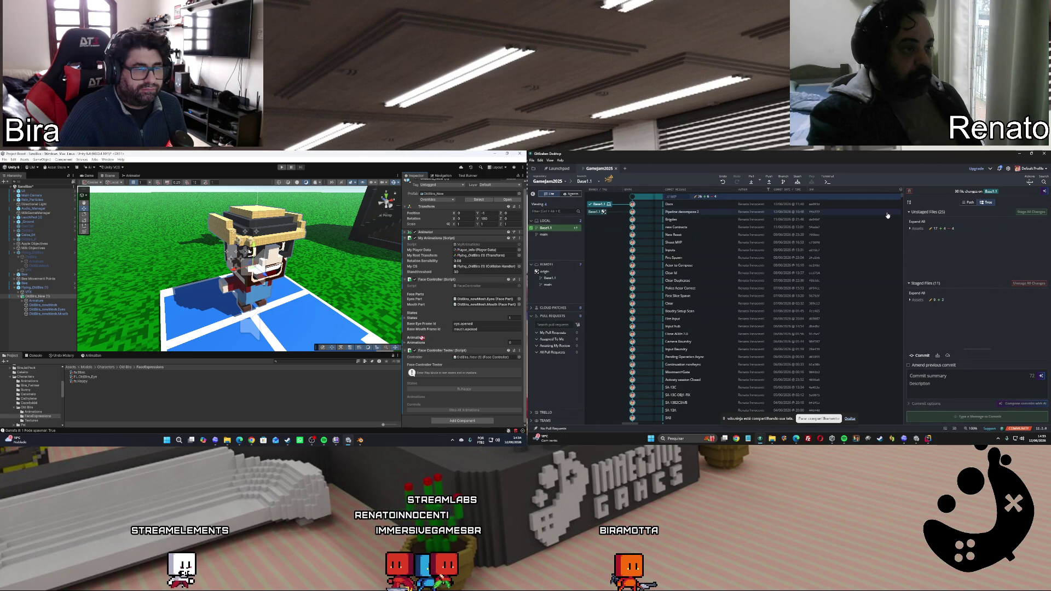
pyautogui.click(283, 168)
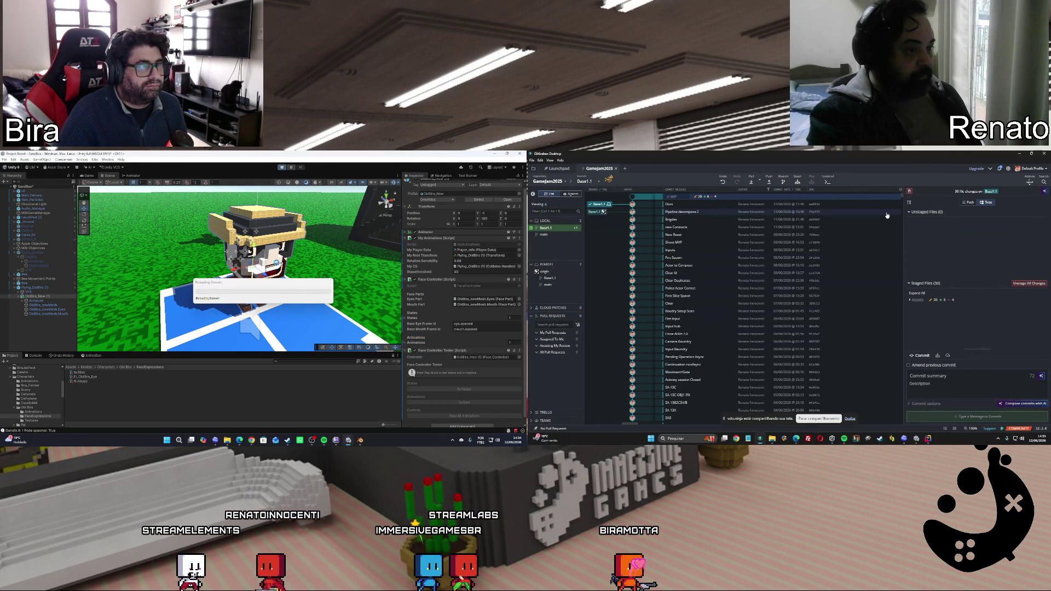
pyautogui.click(1021, 154)
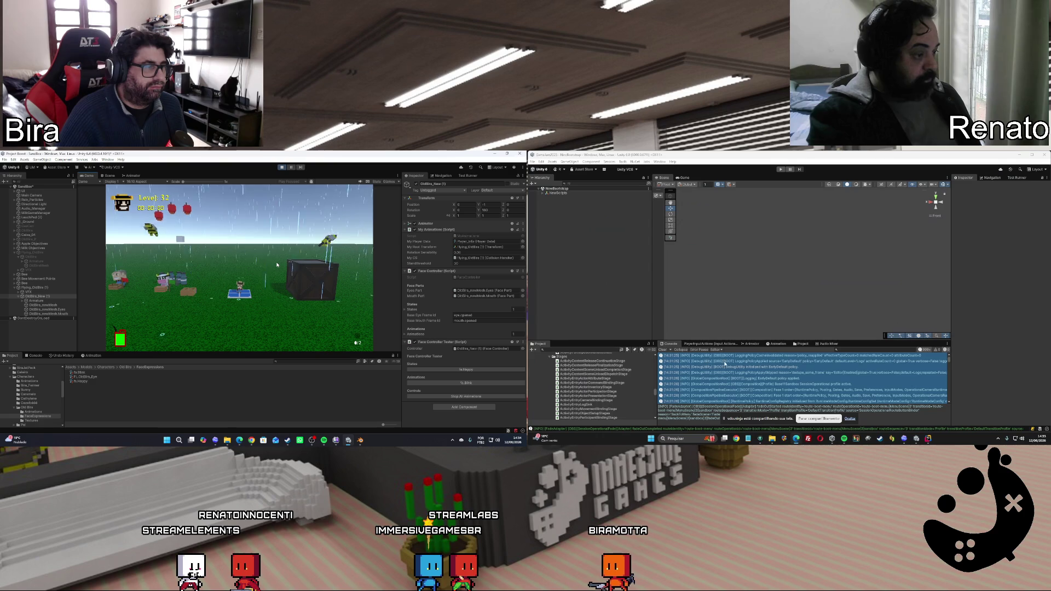
# Clear the other project's console, then open the ActorResetAdapter.cs diff in GitKraken
pyautogui.click(663, 349)
pyautogui.moveTo(832, 439)
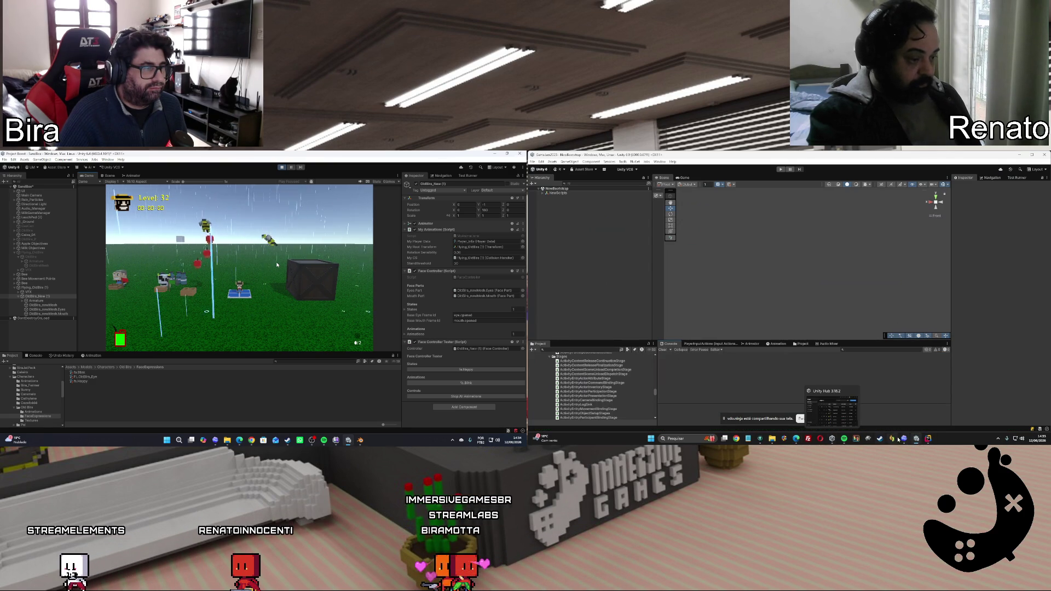
pyautogui.click(924, 408)
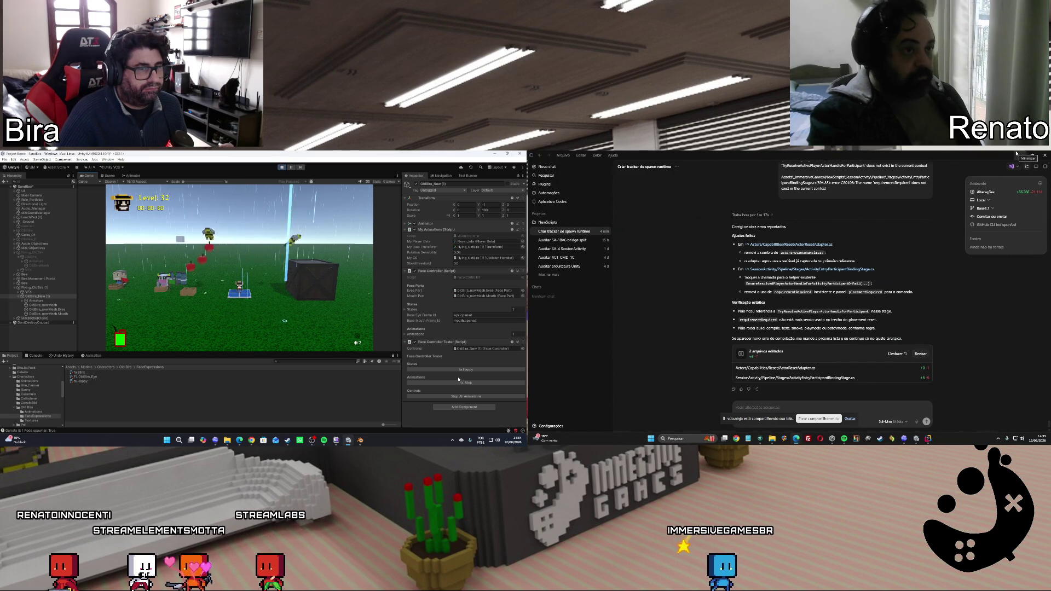
pyautogui.click(766, 439)
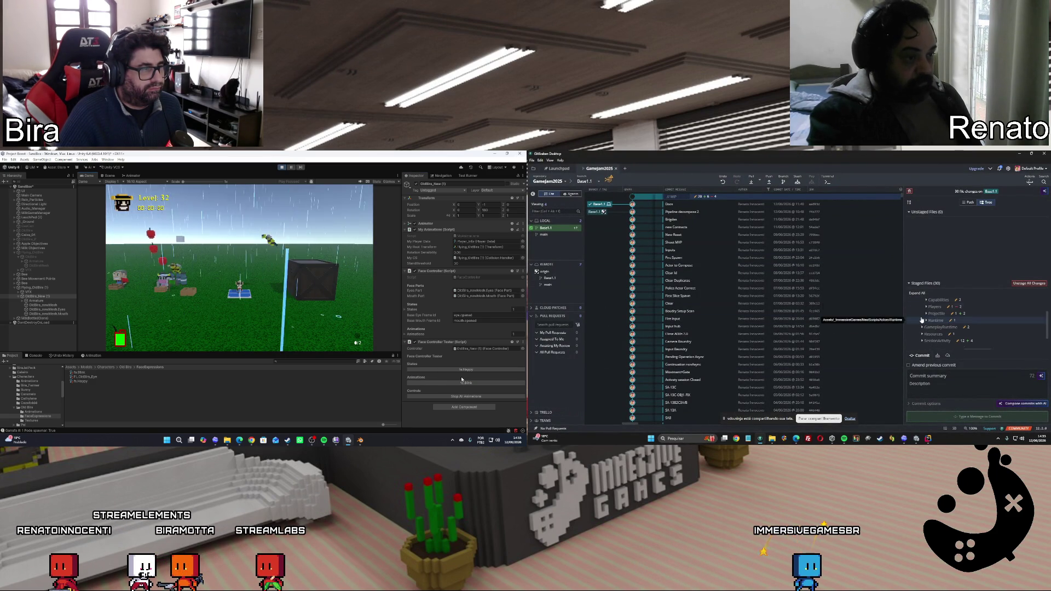
pyautogui.click(949, 317)
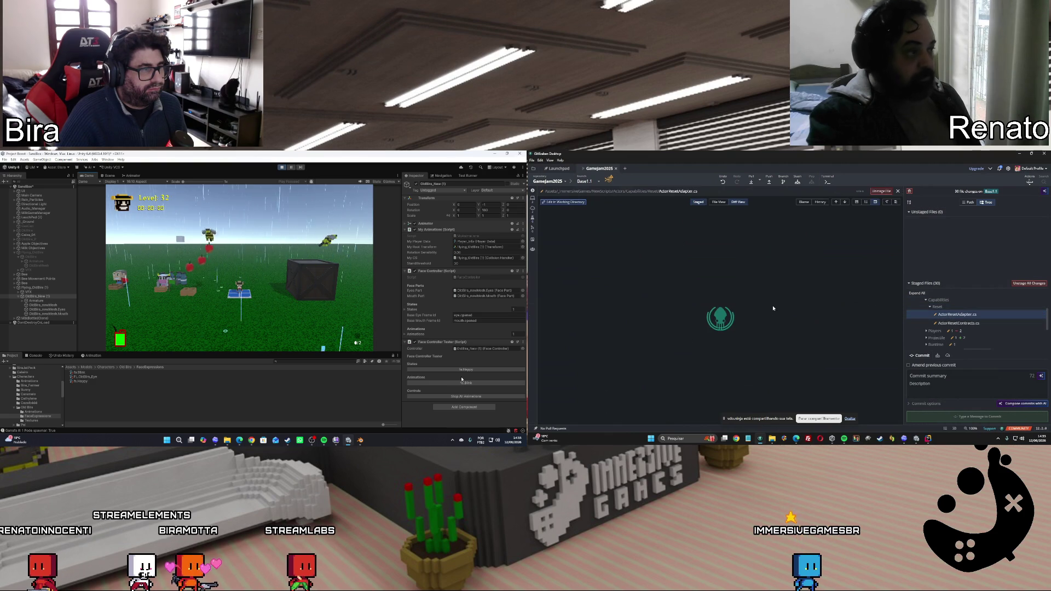
# Set the Main Camera follow distance to Y 6 and Z -15, resume the game, and close the diff
pyautogui.click(38, 196)
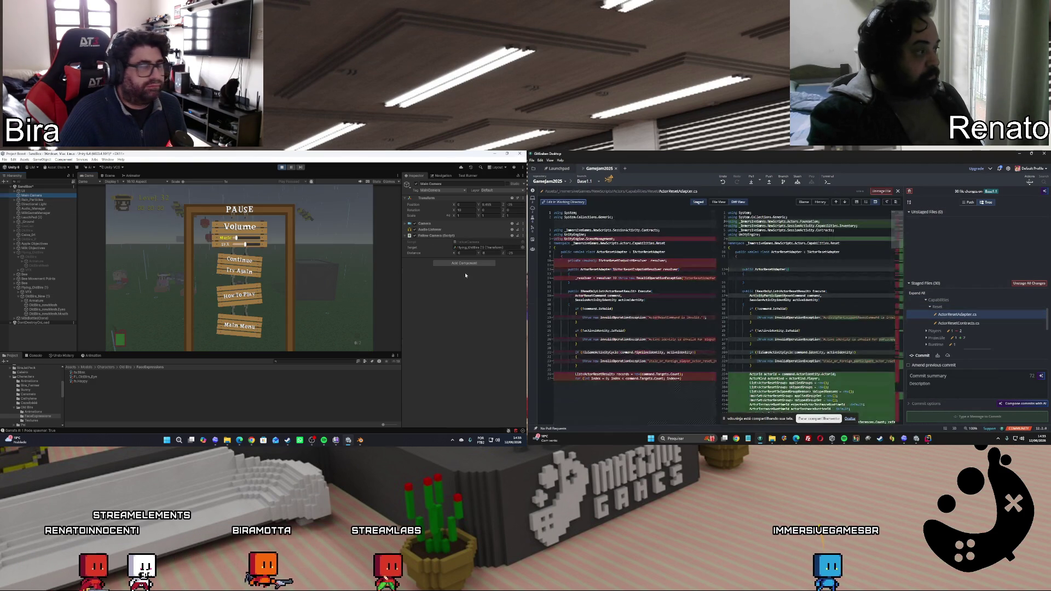
pyautogui.scroll(-3, 808, 328)
pyautogui.write('6')
pyautogui.click(513, 253)
pyautogui.write('-15')
pyautogui.press('Return')
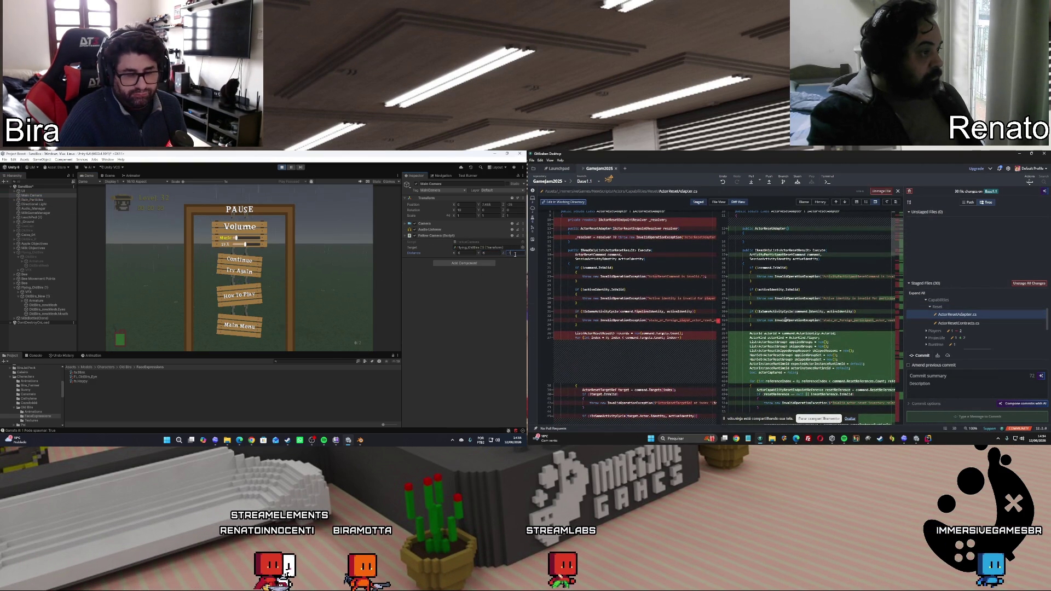
pyautogui.scroll(-3, 786, 320)
pyautogui.scroll(-3, 808, 307)
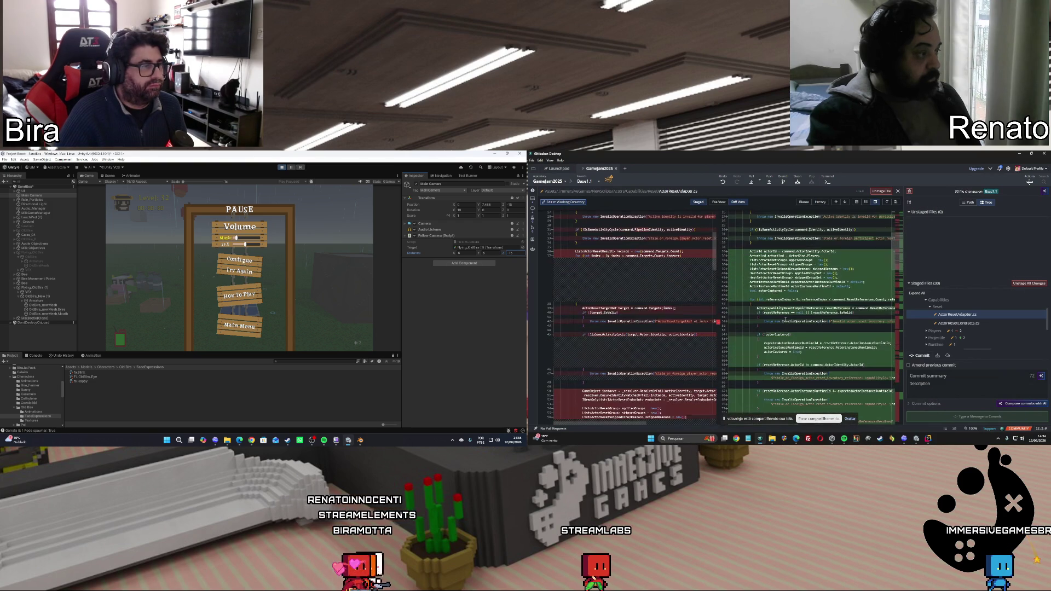
pyautogui.click(243, 261)
pyautogui.moveTo(898, 246); pyautogui.dragTo(876, 410)
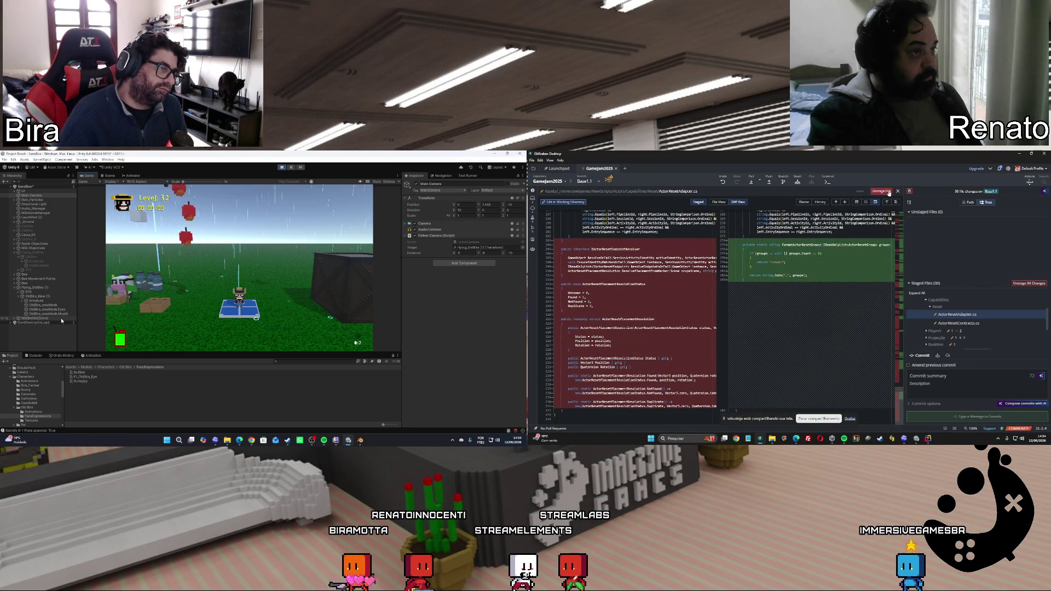
pyautogui.press('Escape')
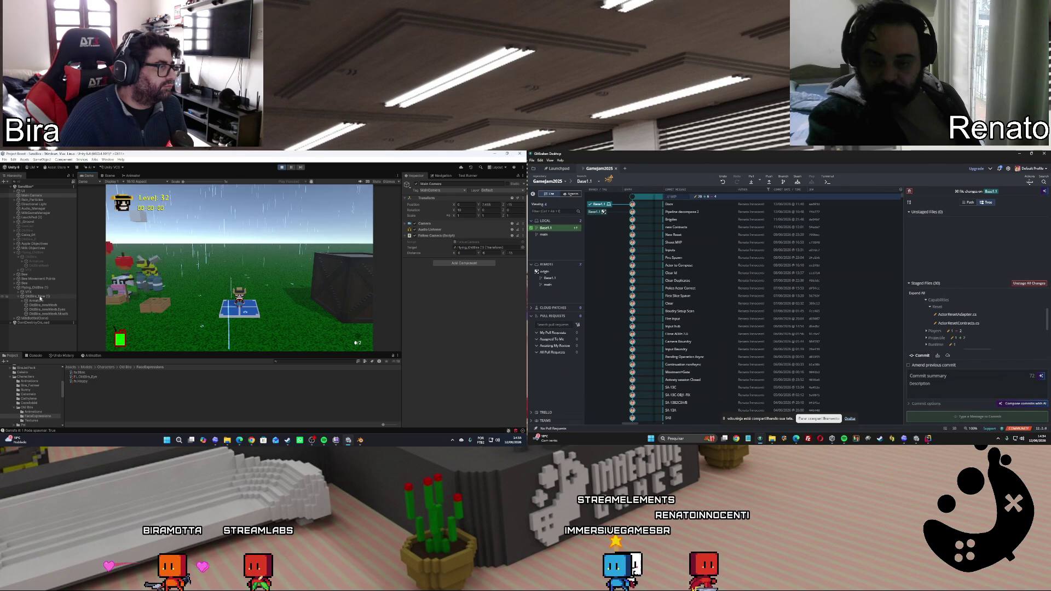
# With OldBira_New (1) selected, resume, pause and resume the game, then stop Play mode
pyautogui.click(40, 297)
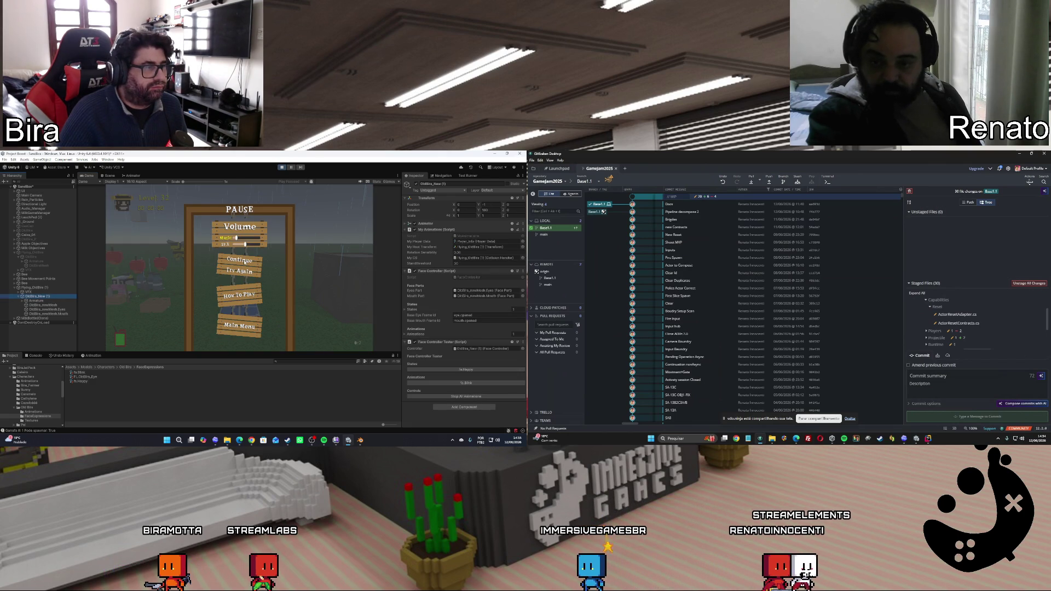
pyautogui.click(244, 261)
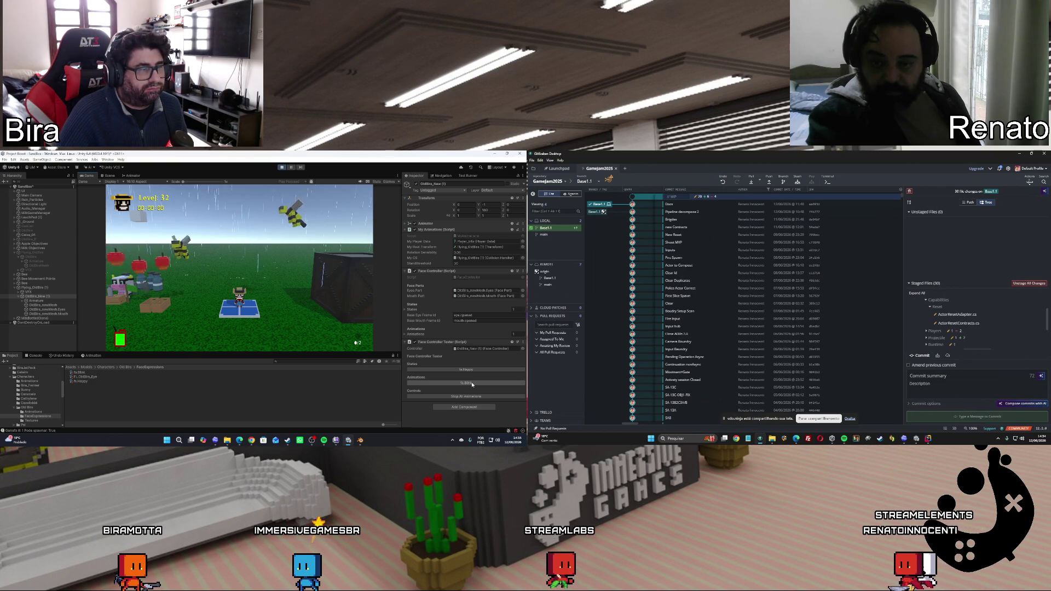
pyautogui.press('Escape')
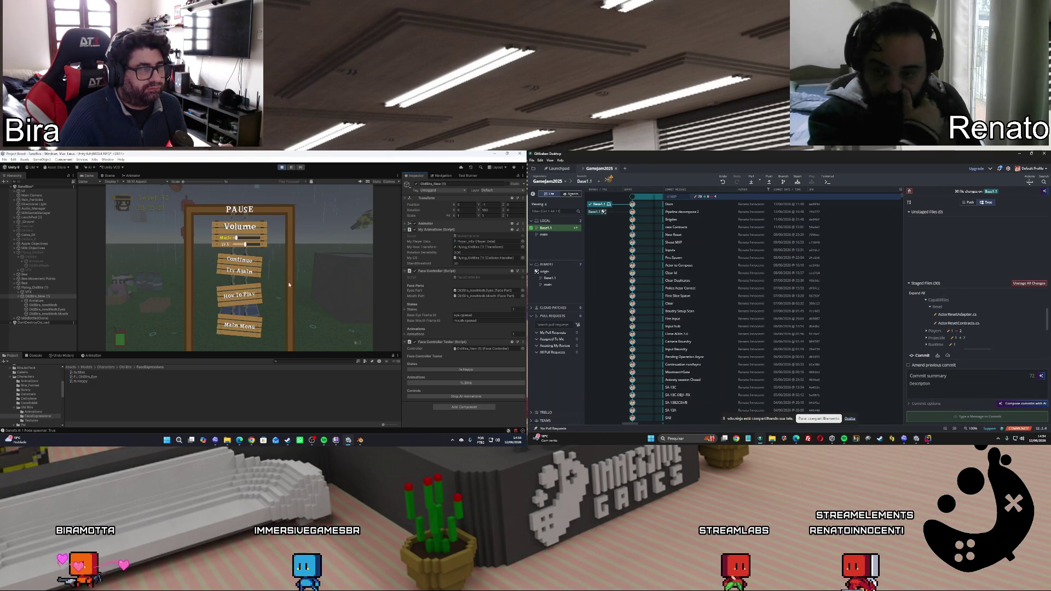
pyautogui.click(248, 263)
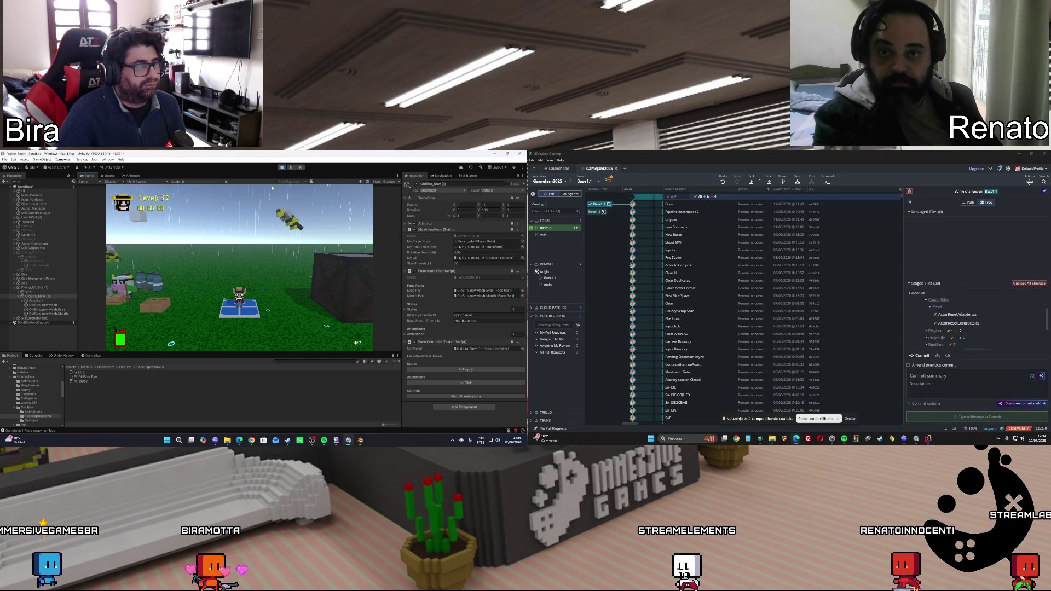
pyautogui.click(283, 168)
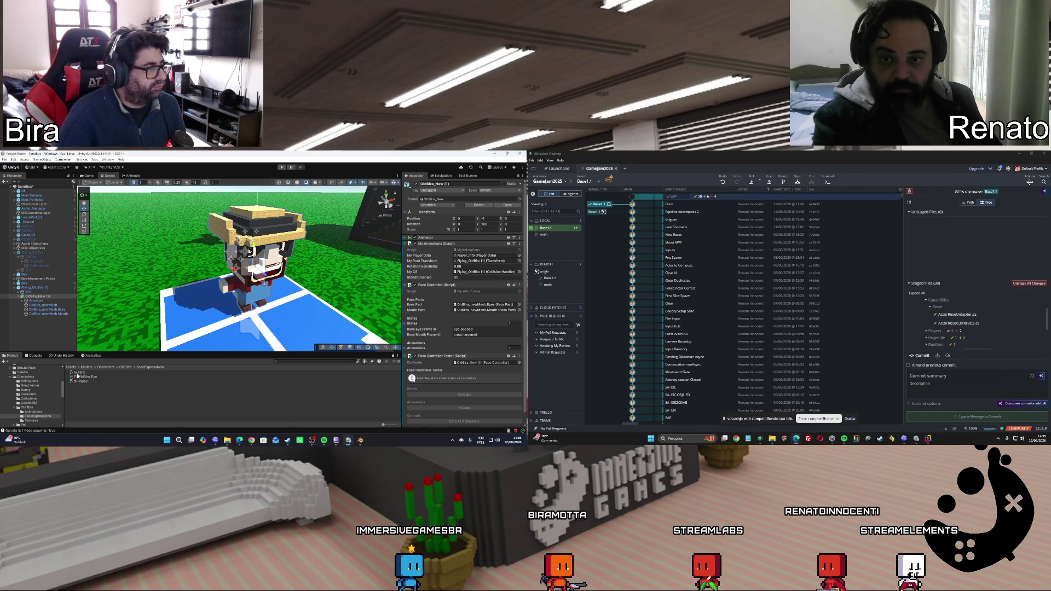
# In fx.Blink, keep Source Mode as From State and enter 0. for Frame 1 Duration
pyautogui.click(136, 372)
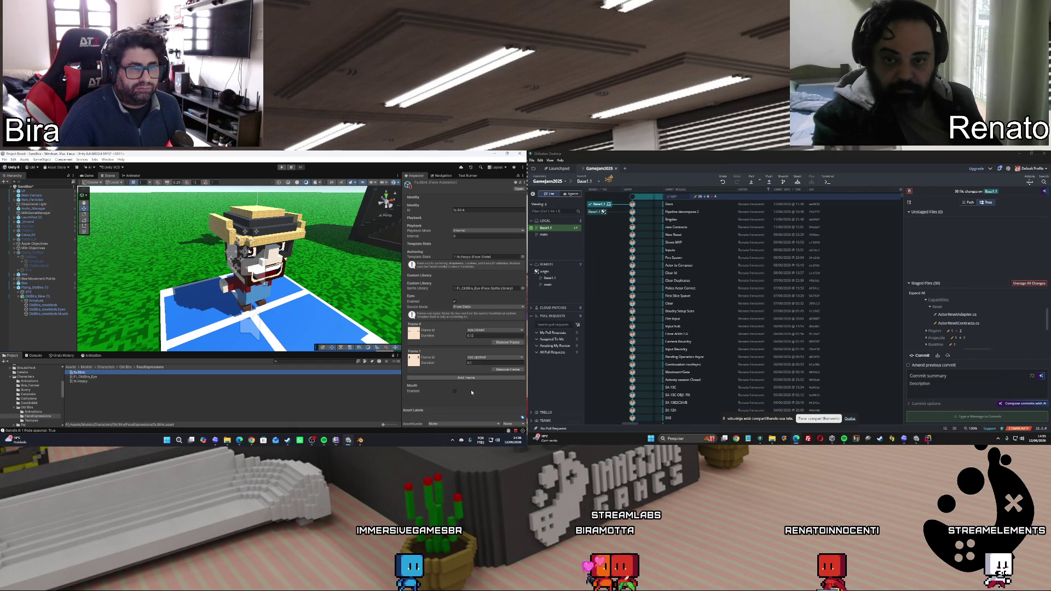
pyautogui.click(481, 302)
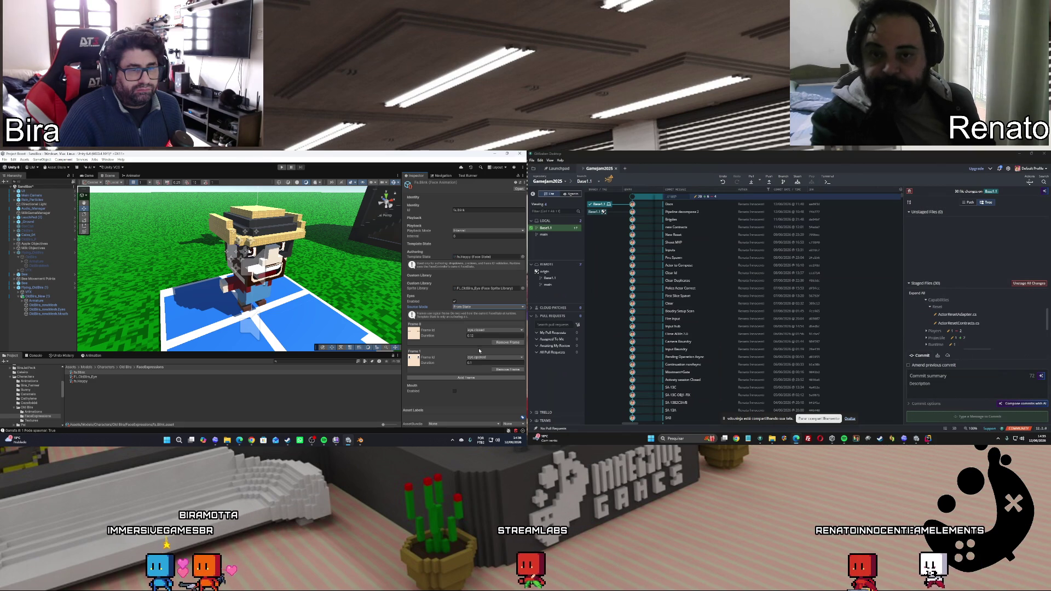
pyautogui.write('0.')
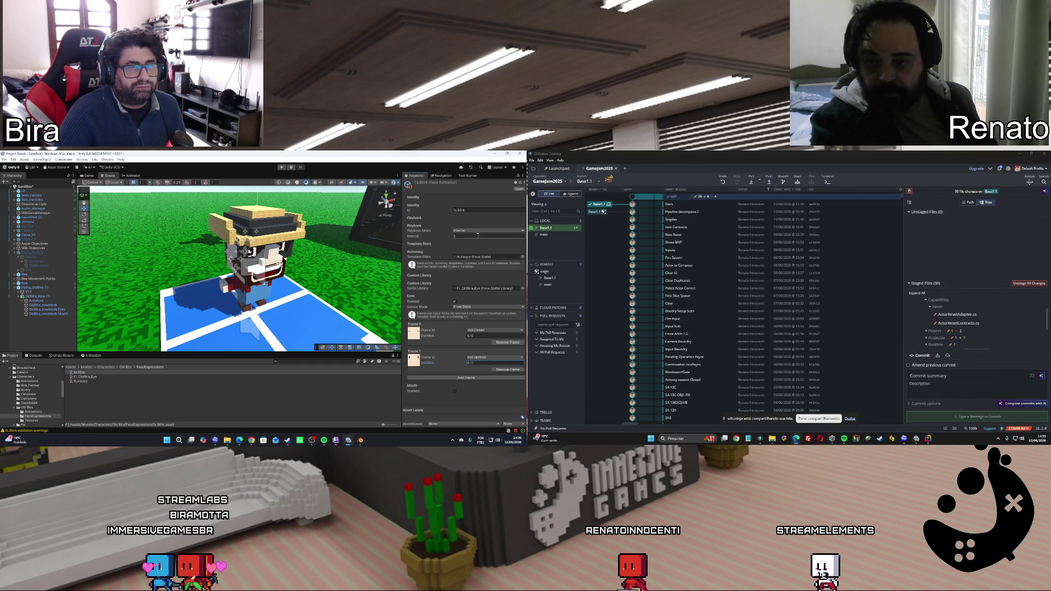
pyautogui.click(903, 442)
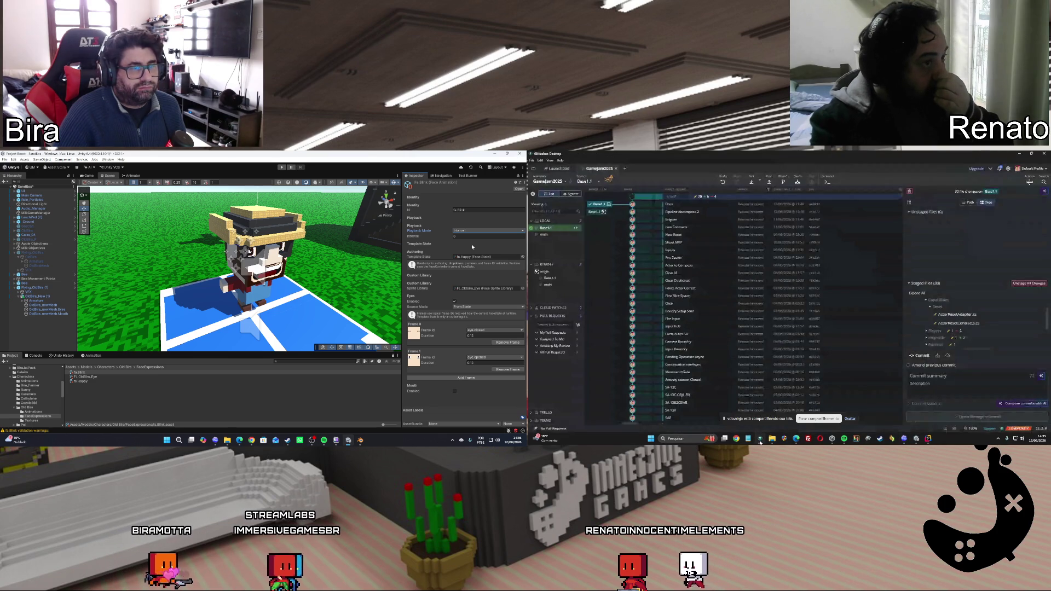
# Send Codex the suggested follow-up task and select Flying_OldBira (1) in the Hierarchy
pyautogui.click(766, 394)
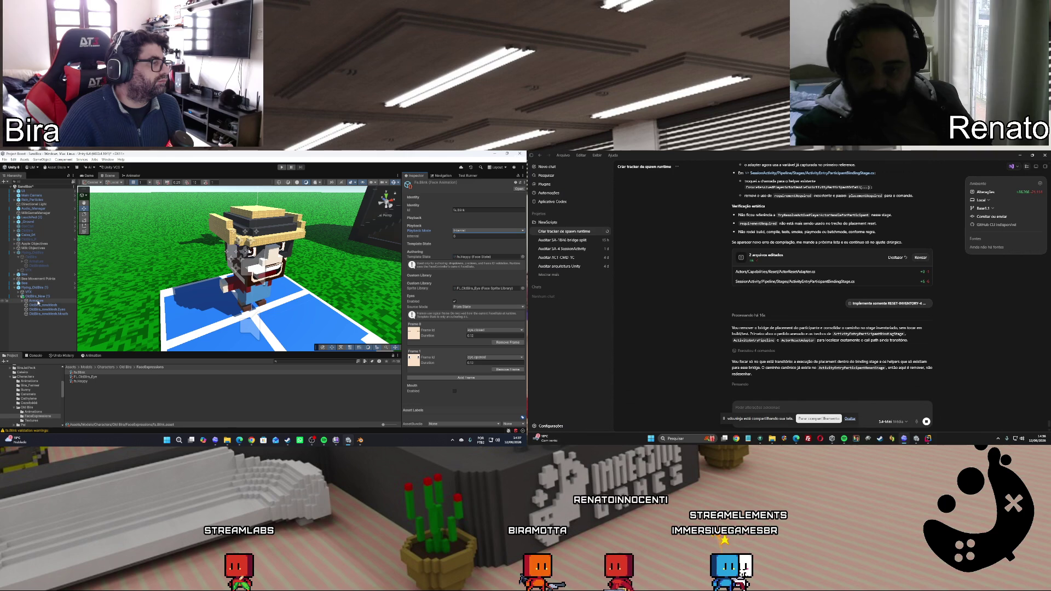
pyautogui.click(37, 287)
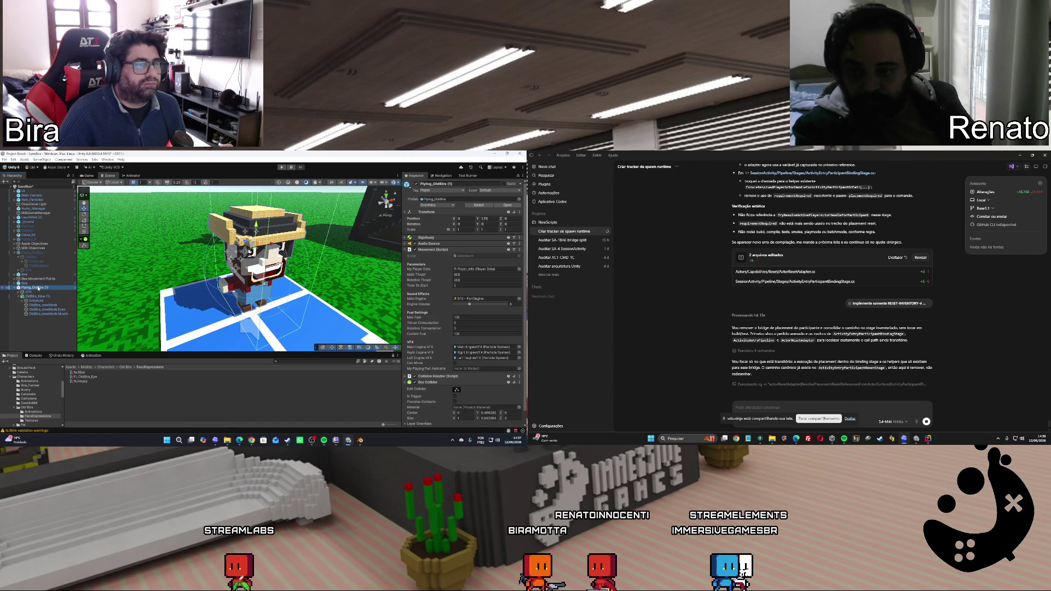
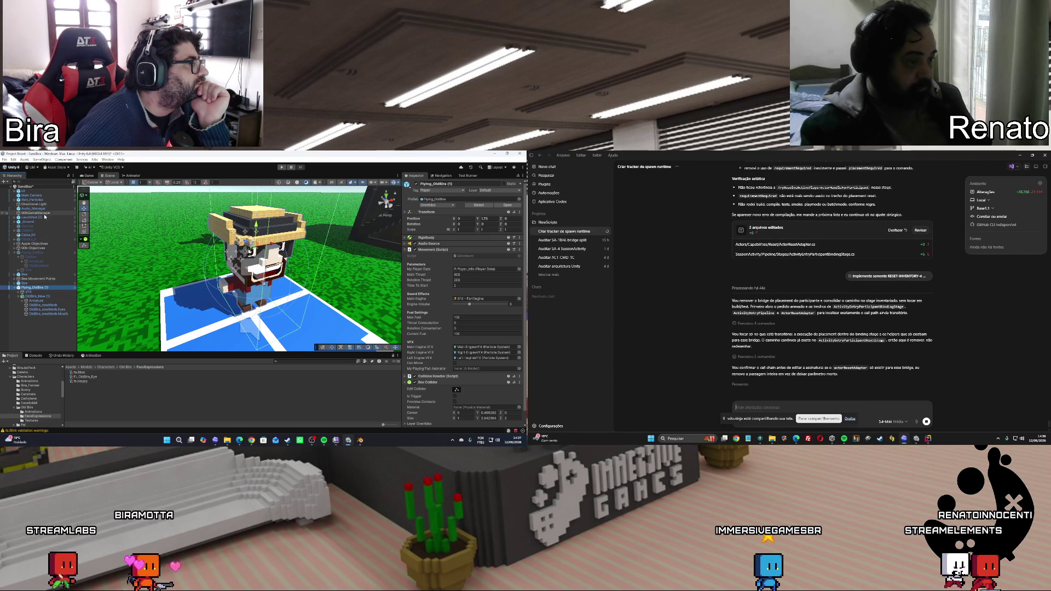
# Inspect the MilkGameManager, UI canvas and launch pad objects, and collapse Flying_OldBira's children
pyautogui.click(45, 214)
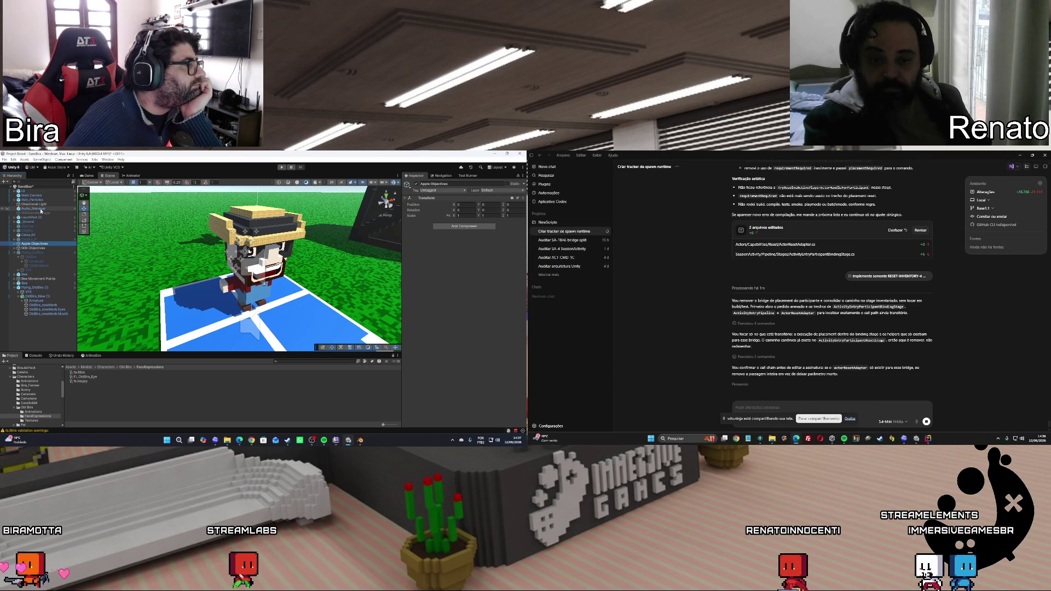
pyautogui.click(16, 191)
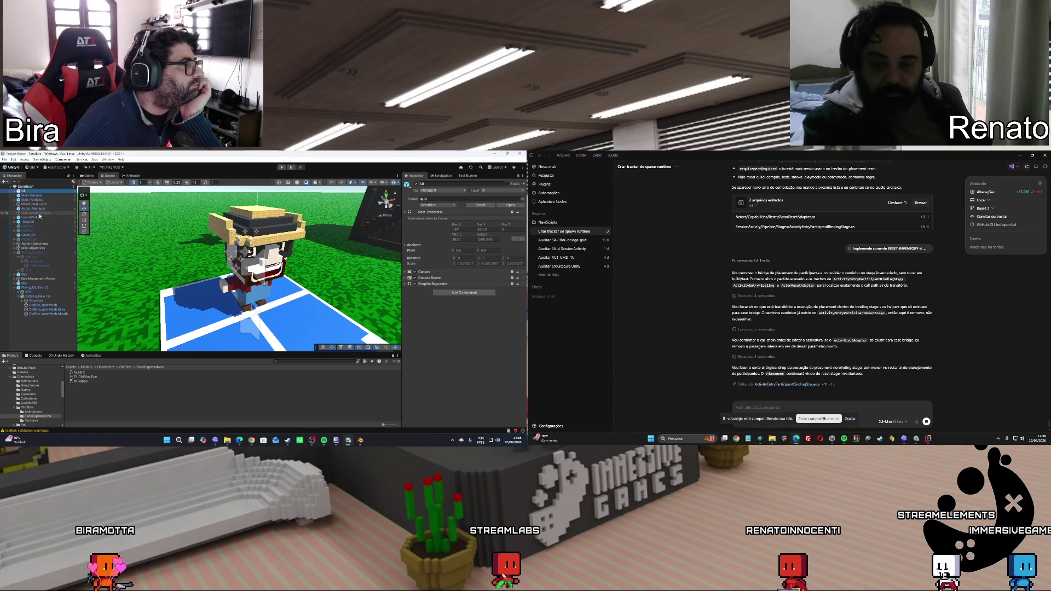
pyautogui.click(45, 218)
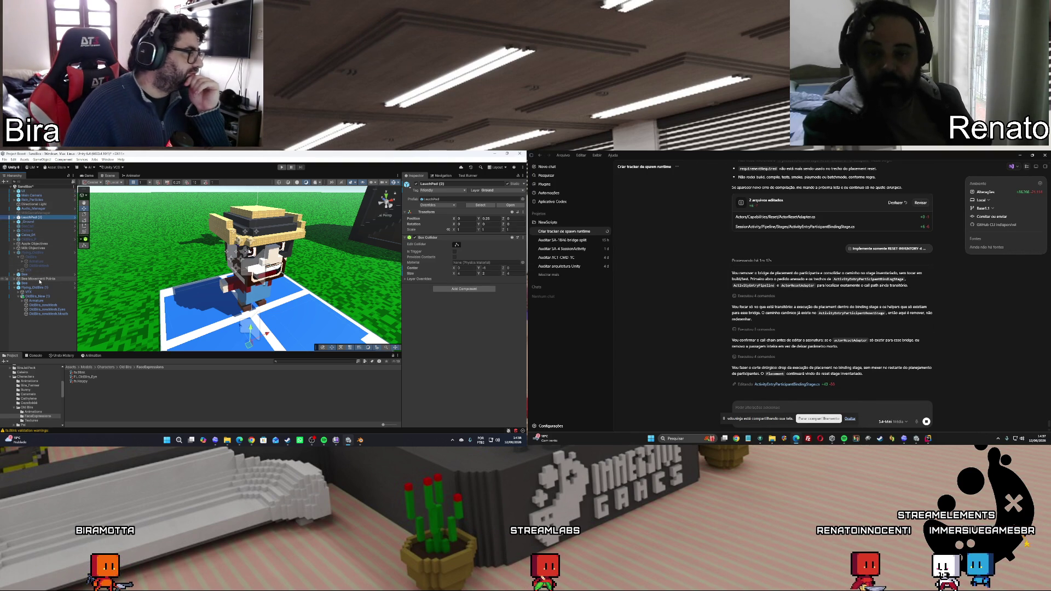
pyautogui.click(14, 254)
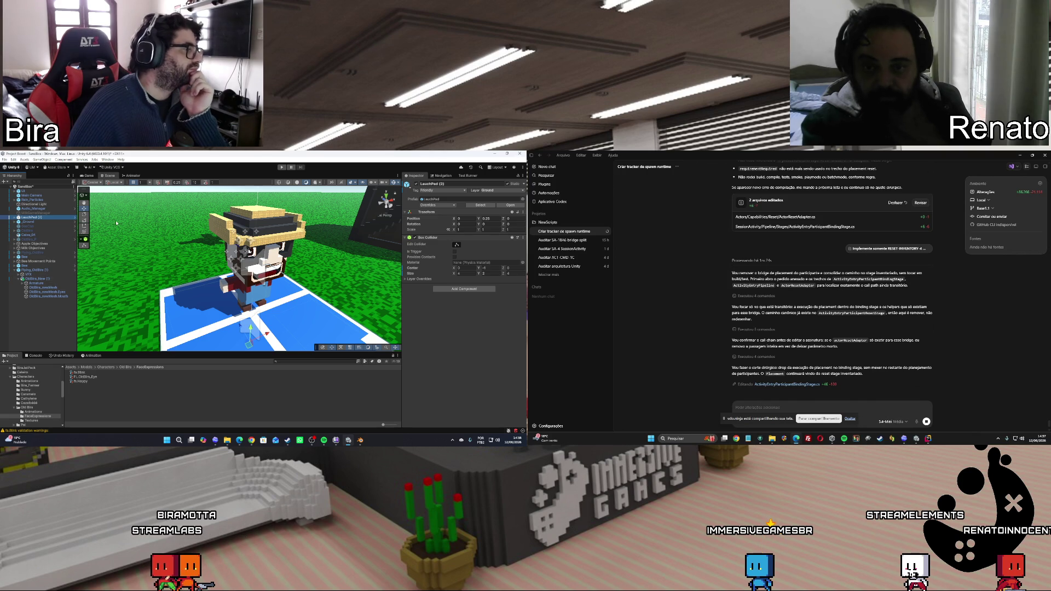
# Select OldBira_New (1), collapse its My Animations component, and start Play mode
pyautogui.click(46, 279)
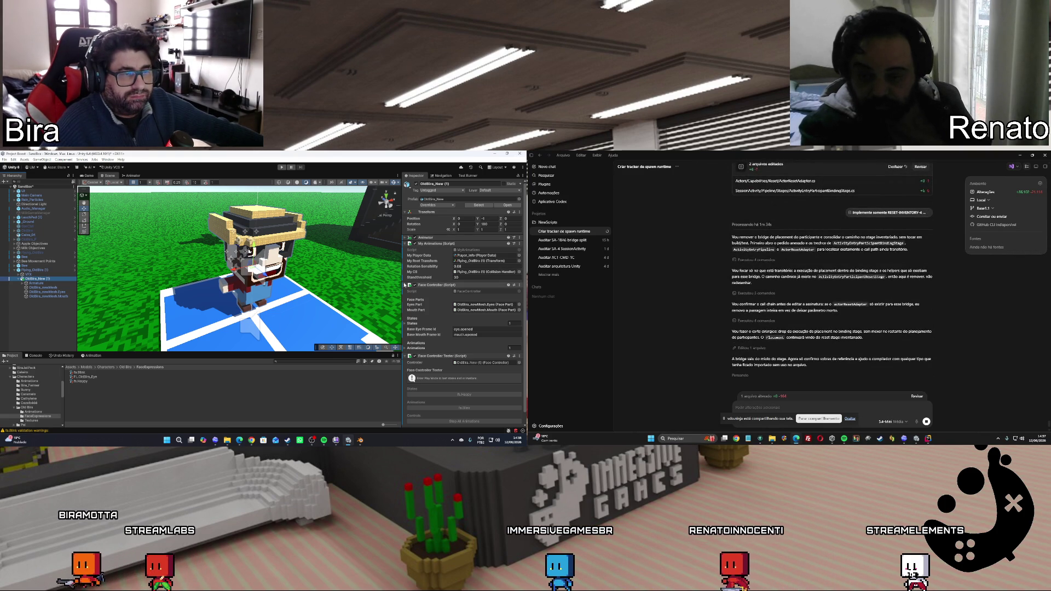
pyautogui.click(406, 243)
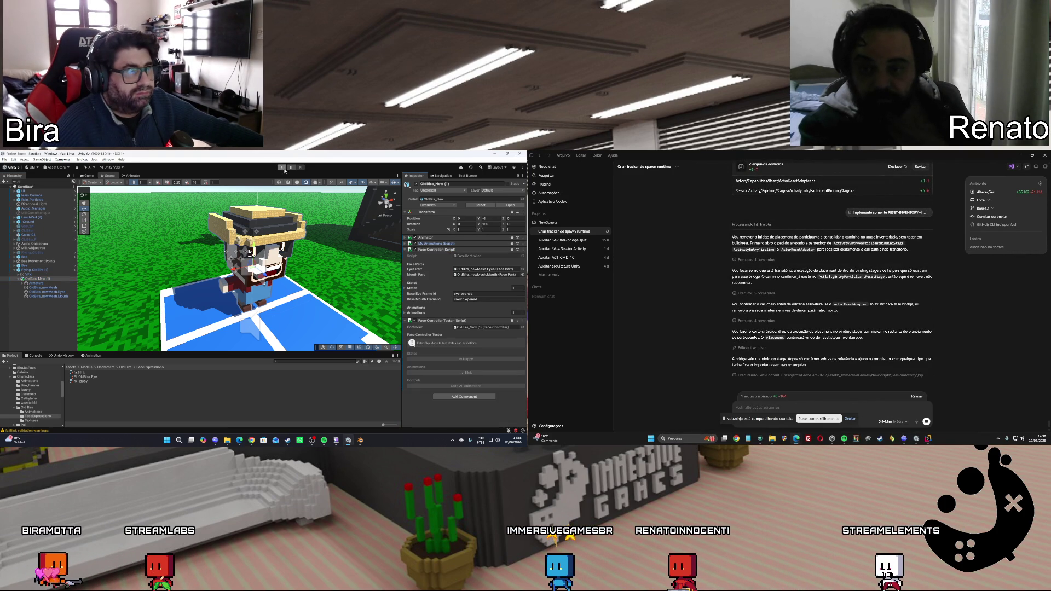
pyautogui.hotkey('ctrl', 'p')
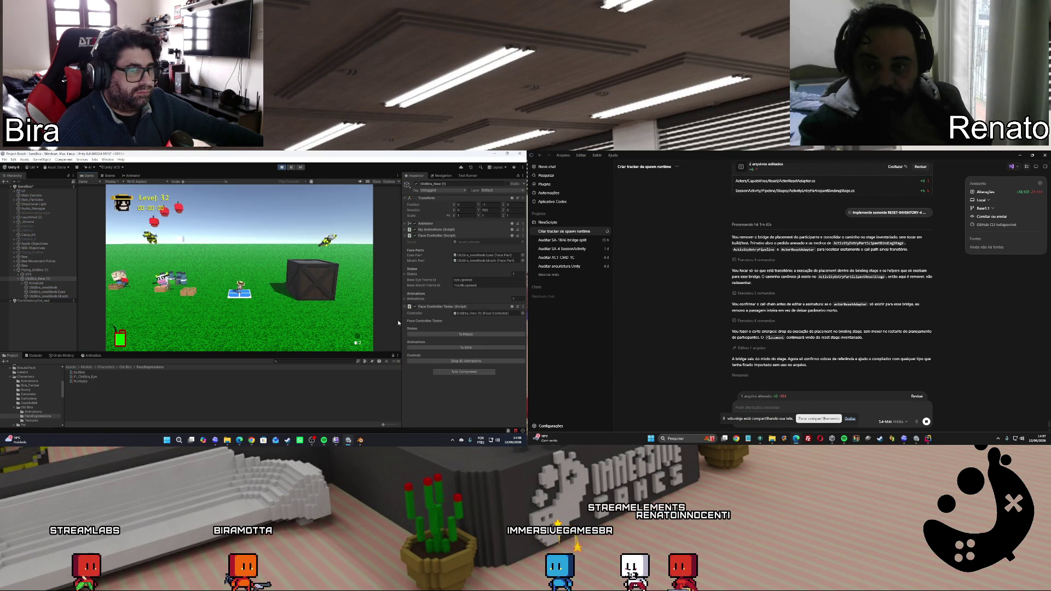
# Pause and resume the game from the Escape menu, list the DontDestroyOnLoad objects, then exit Play mode
pyautogui.press('Escape')
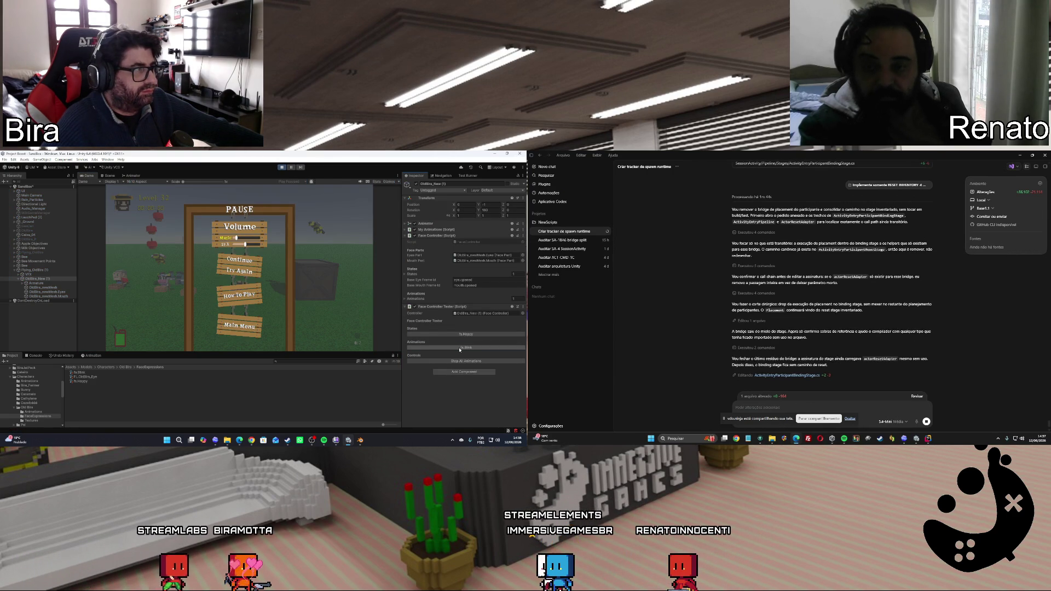
pyautogui.click(247, 262)
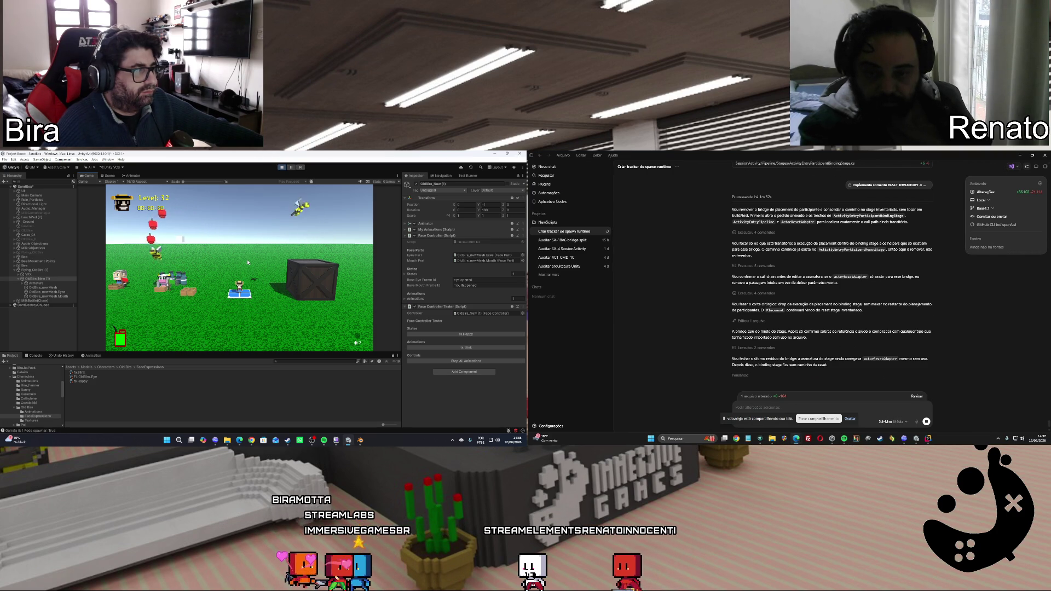
pyautogui.click(14, 306)
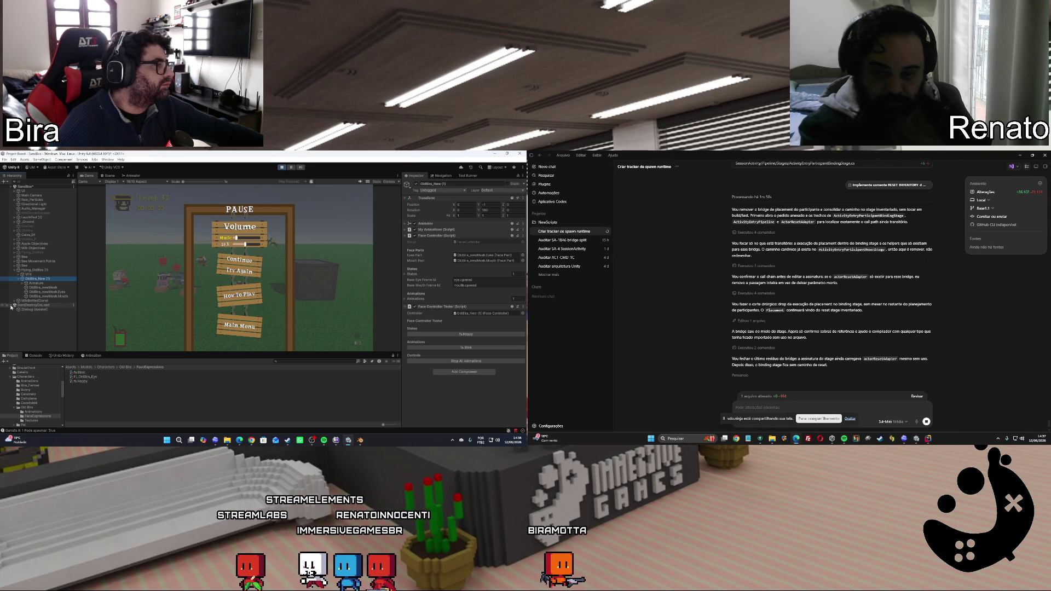
pyautogui.click(279, 167)
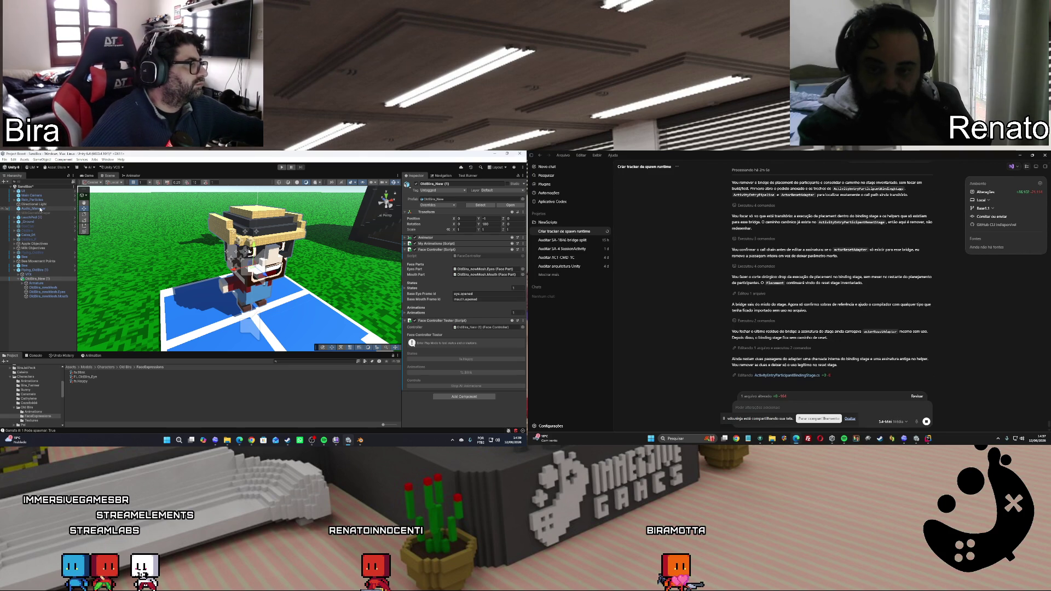
# Inspect Audio_Manager, Rain_Particles, _Ground, both Bee objects and the Main Camera
pyautogui.click(33, 209)
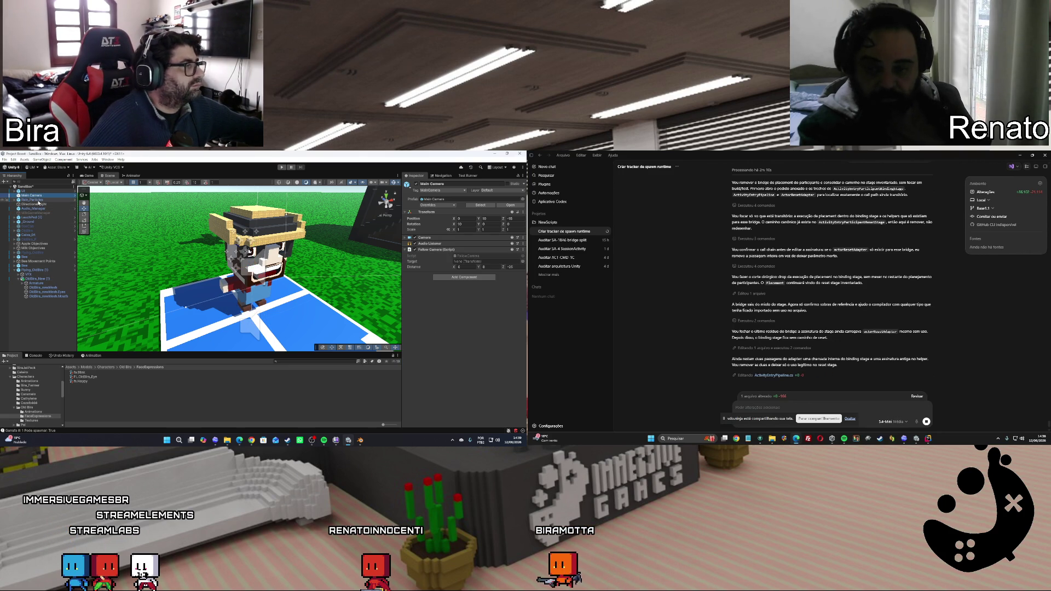
pyautogui.click(37, 200)
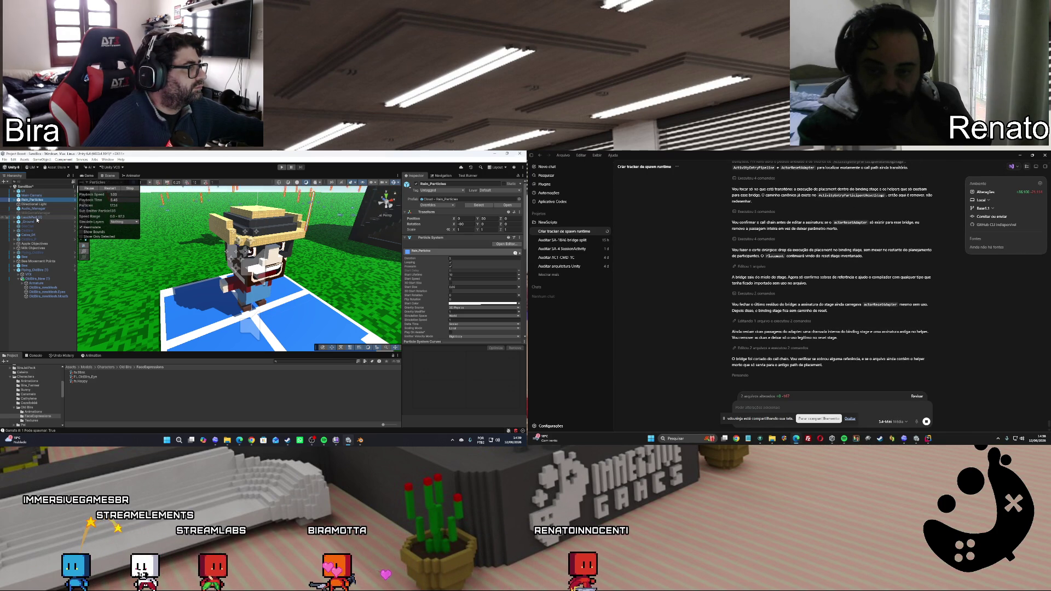
pyautogui.click(37, 223)
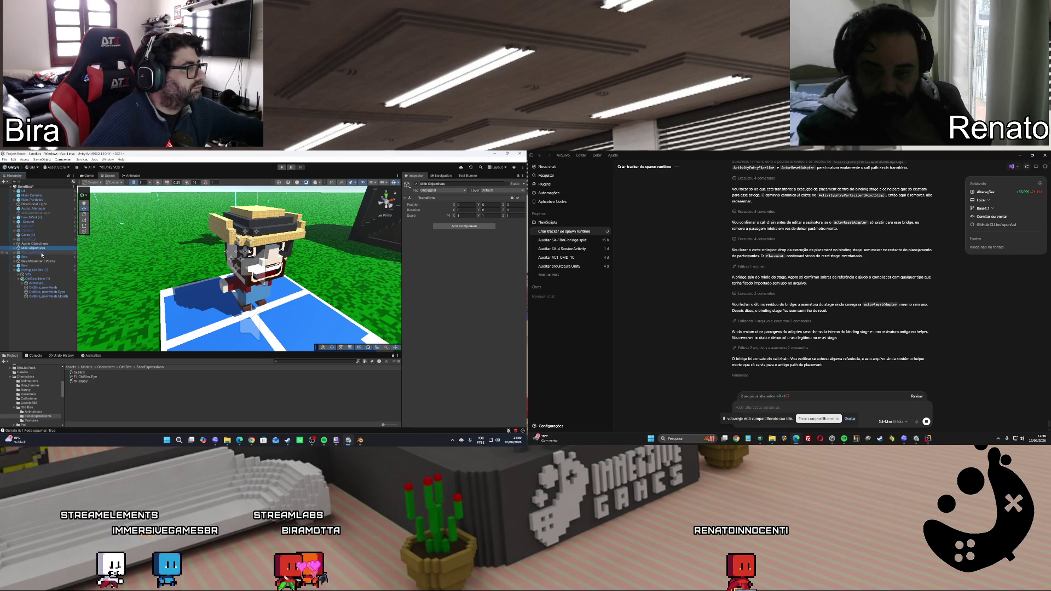
pyautogui.click(40, 257)
pyautogui.click(40, 265)
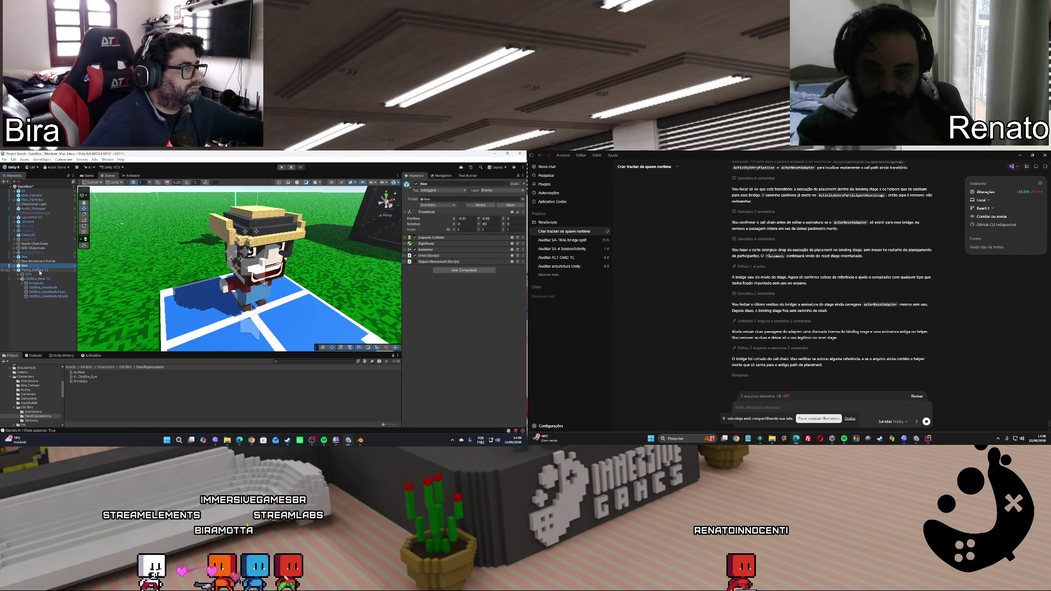
pyautogui.click(33, 196)
pyautogui.click(35, 200)
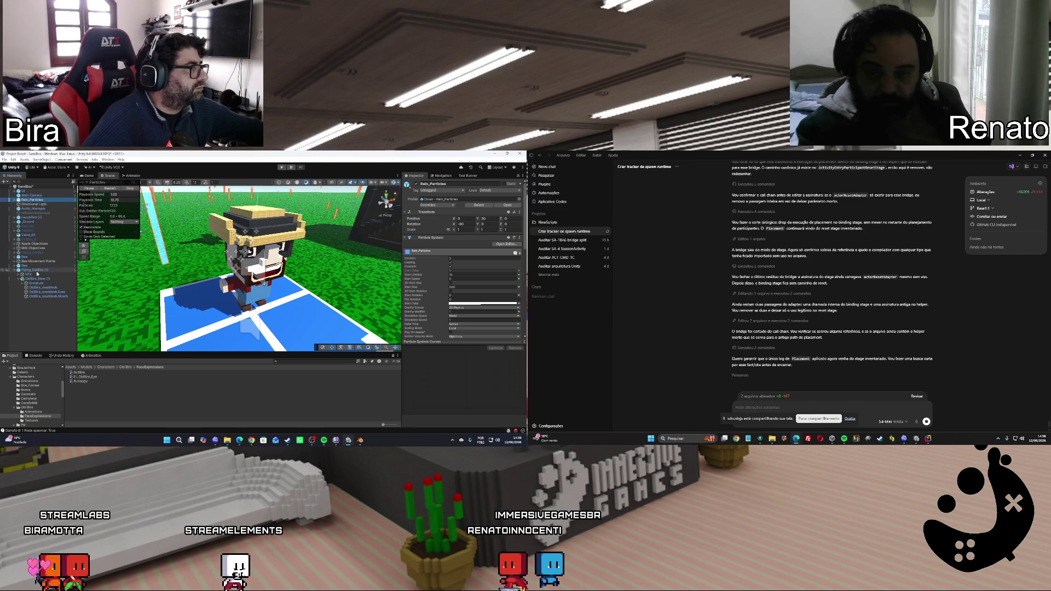
# Deactivate the Level Loader object under UI and run the scene in Play mode
pyautogui.click(15, 192)
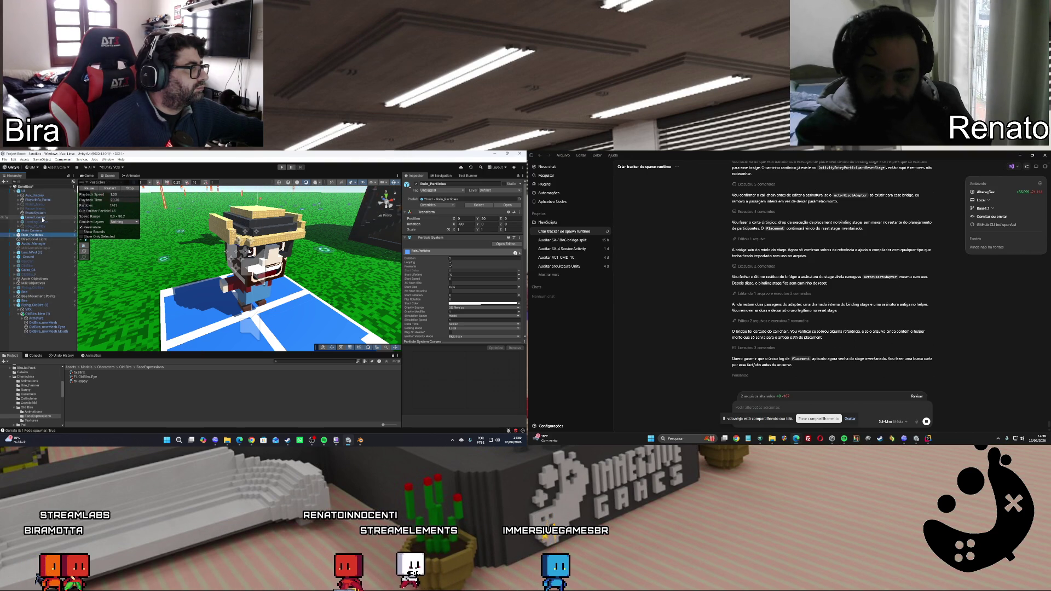
pyautogui.click(36, 218)
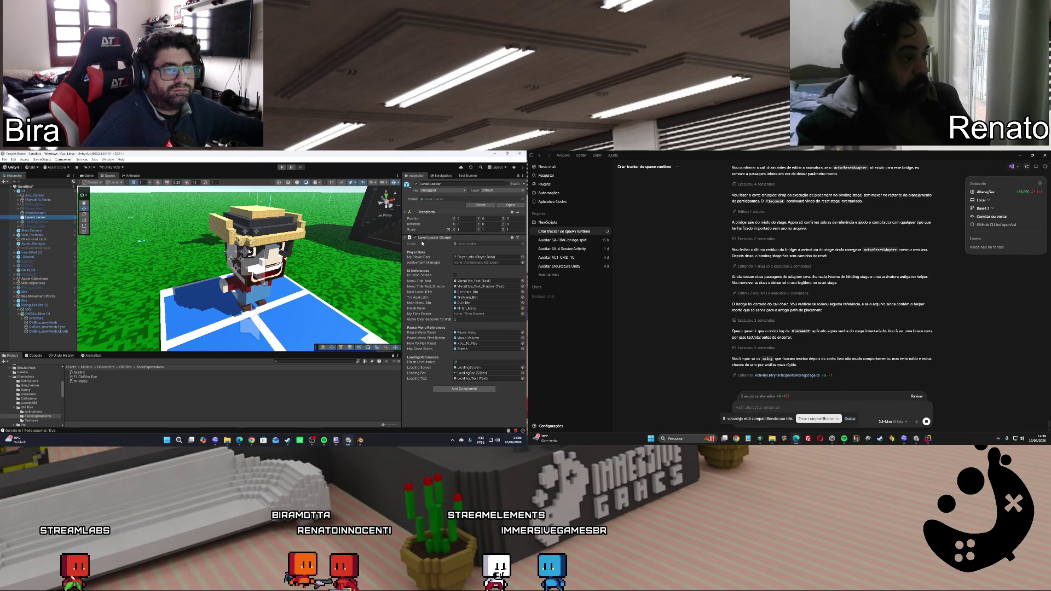
pyautogui.click(416, 184)
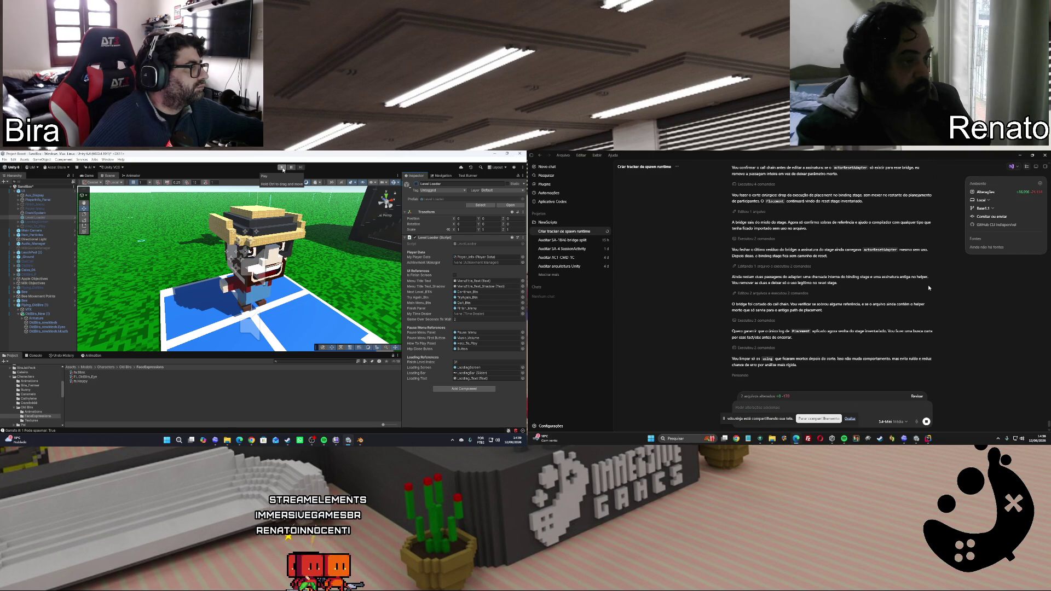
pyautogui.click(283, 167)
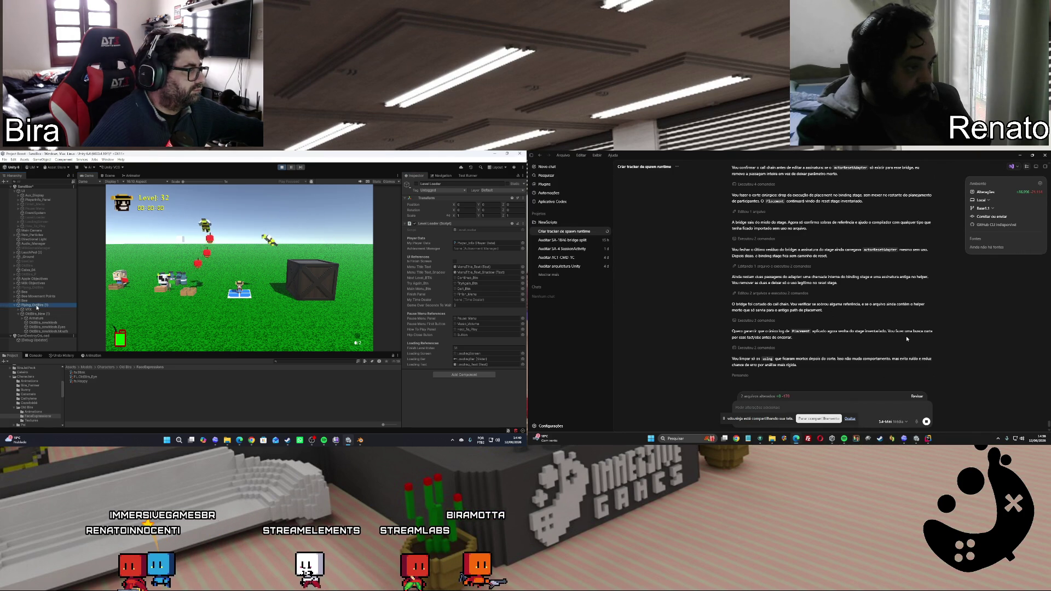
# Set Main Camera's Follow Camera Distance Z to -10.3 and Distance Y to about 3.4
pyautogui.click(34, 305)
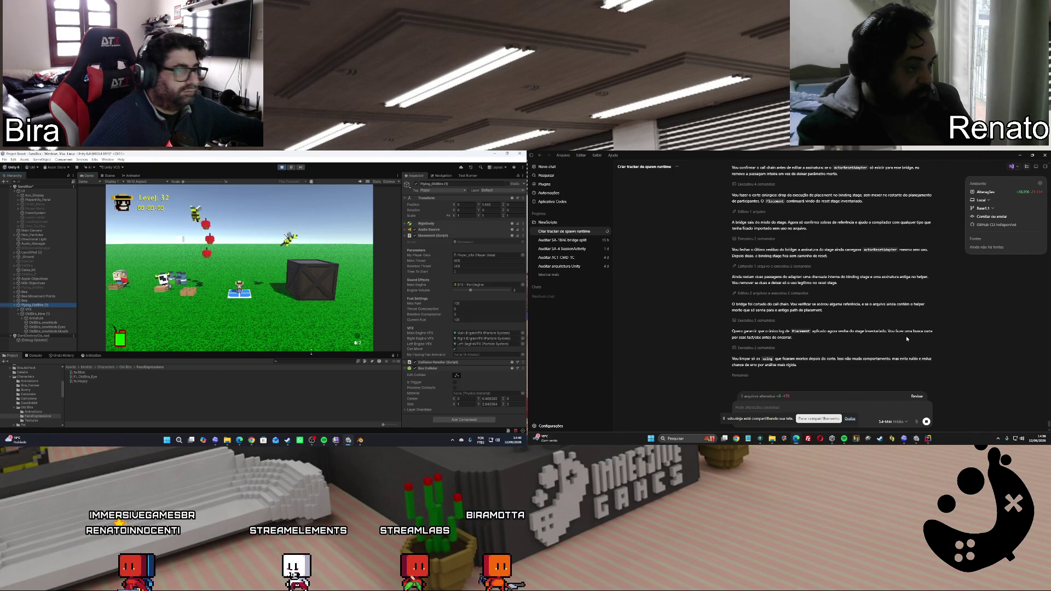
pyautogui.click(43, 314)
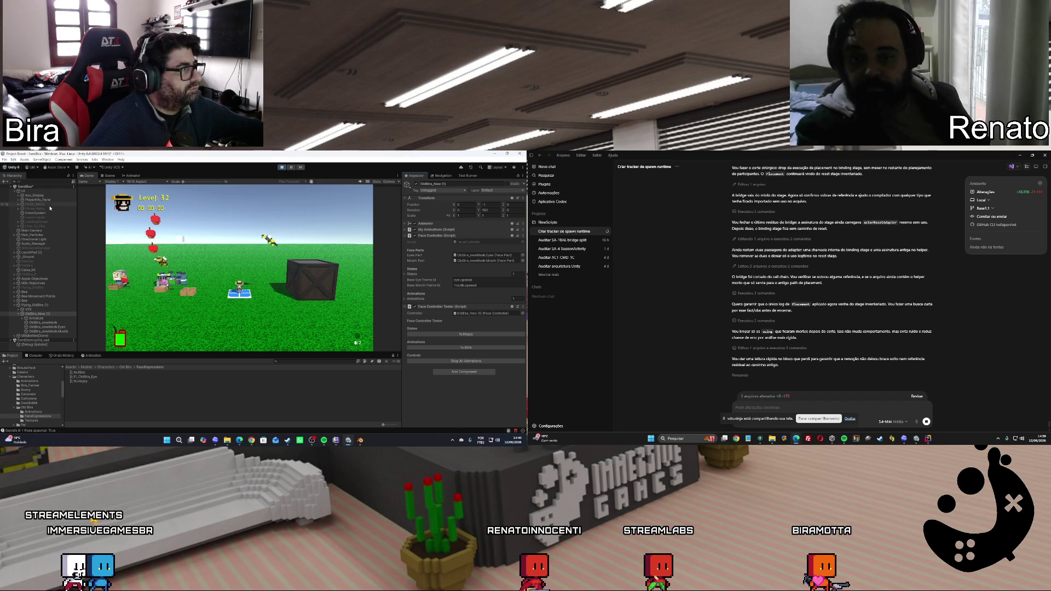
pyautogui.click(39, 230)
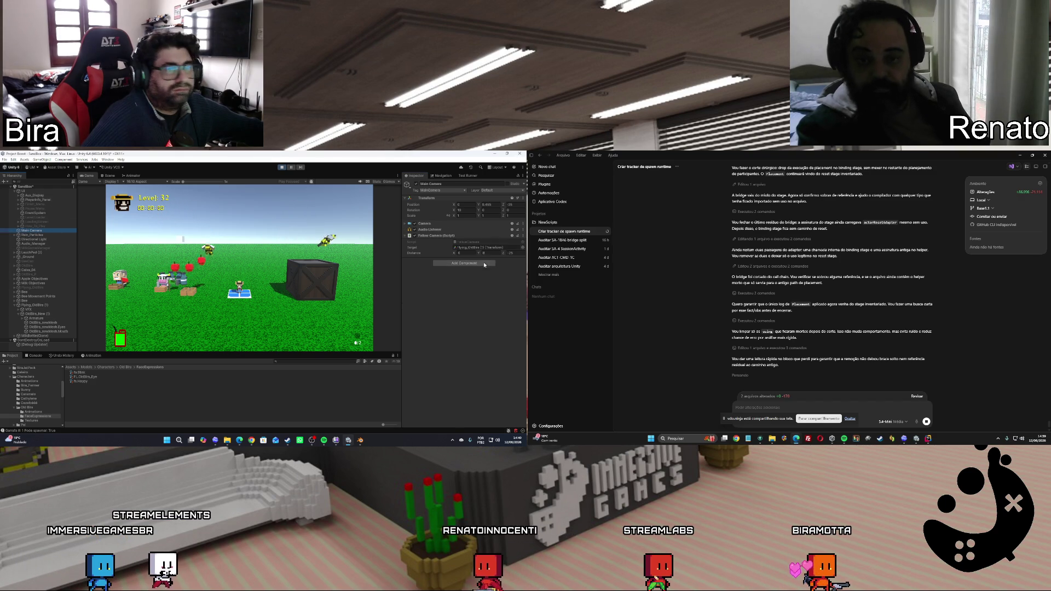
pyautogui.click(490, 252)
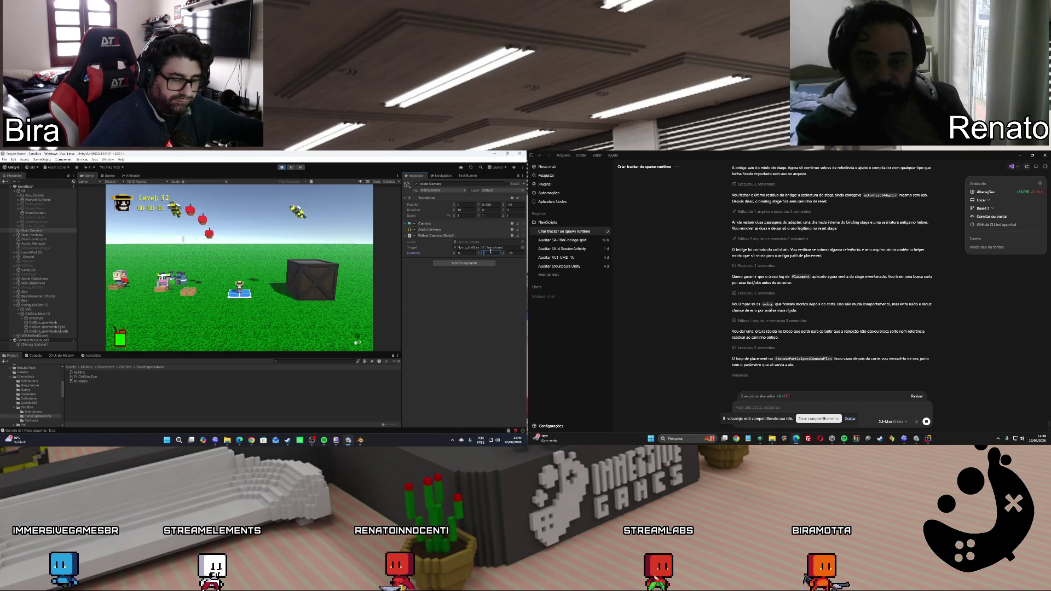
pyautogui.click(517, 254)
pyautogui.write('15')
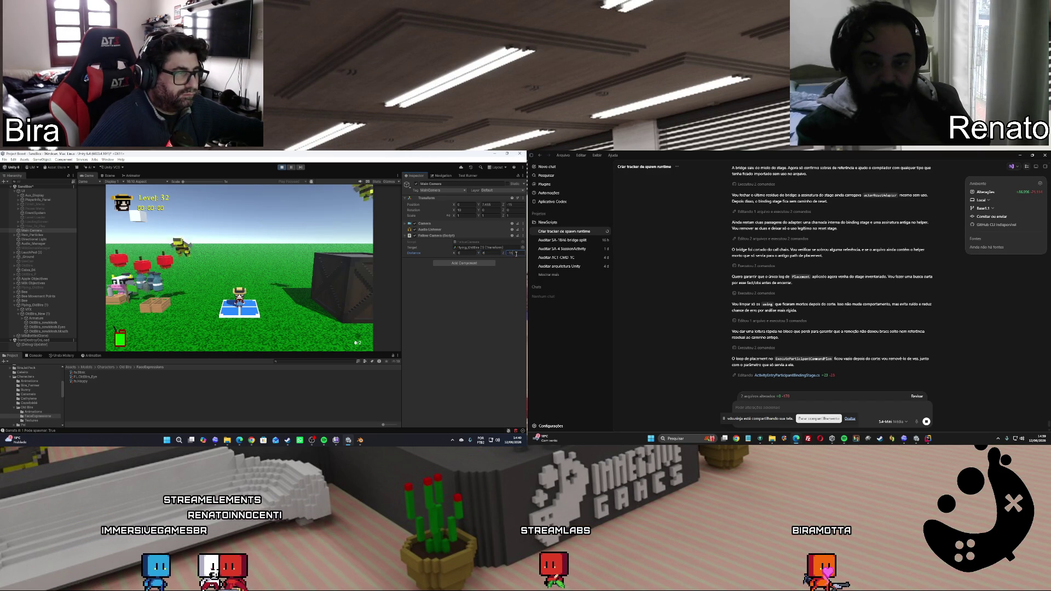
pyautogui.click(493, 254)
pyautogui.write('4')
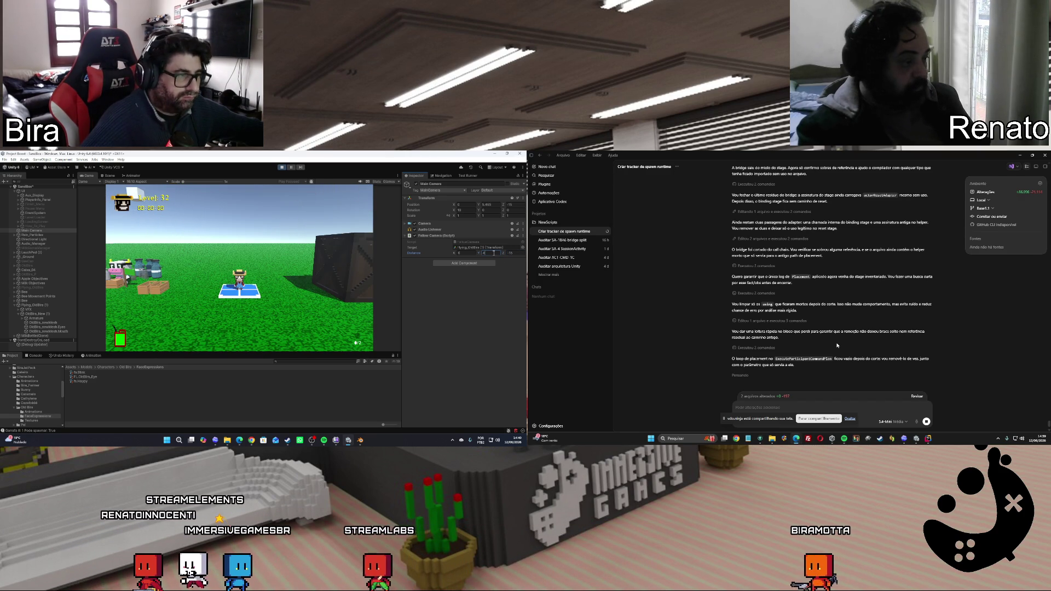
pyautogui.click(512, 252)
pyautogui.write('-10.3')
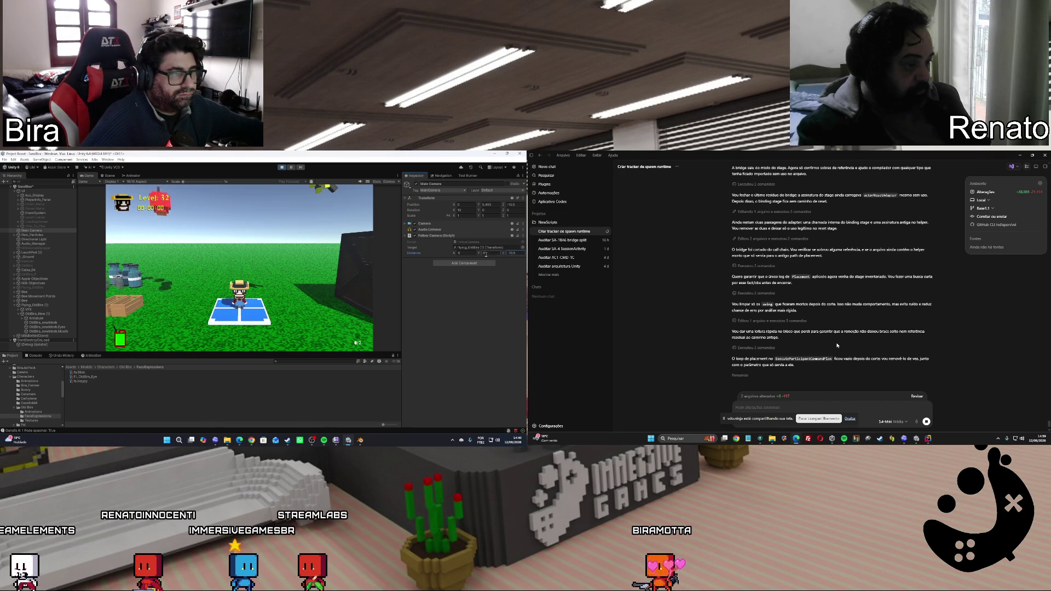
pyautogui.moveTo(480, 254)
pyautogui.mouseDown()
pyautogui.moveTo(468, 254)
pyautogui.moveTo(515, 254)
pyautogui.mouseUp()
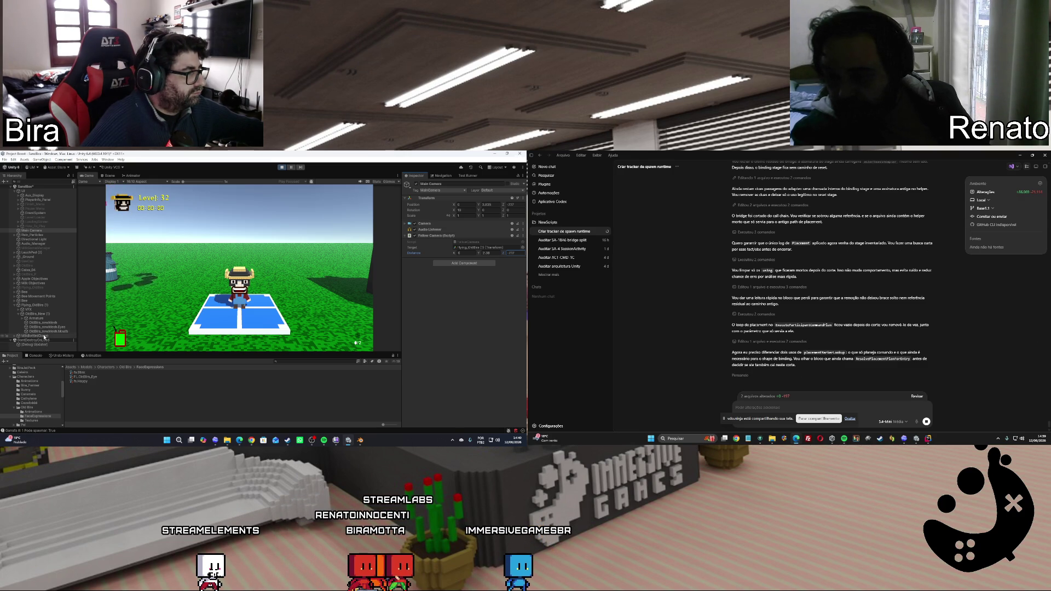
# Trigger fx.Blink from OldBira_New (1)'s Face Controller Tester with the console shown, then stop playing
pyautogui.click(40, 315)
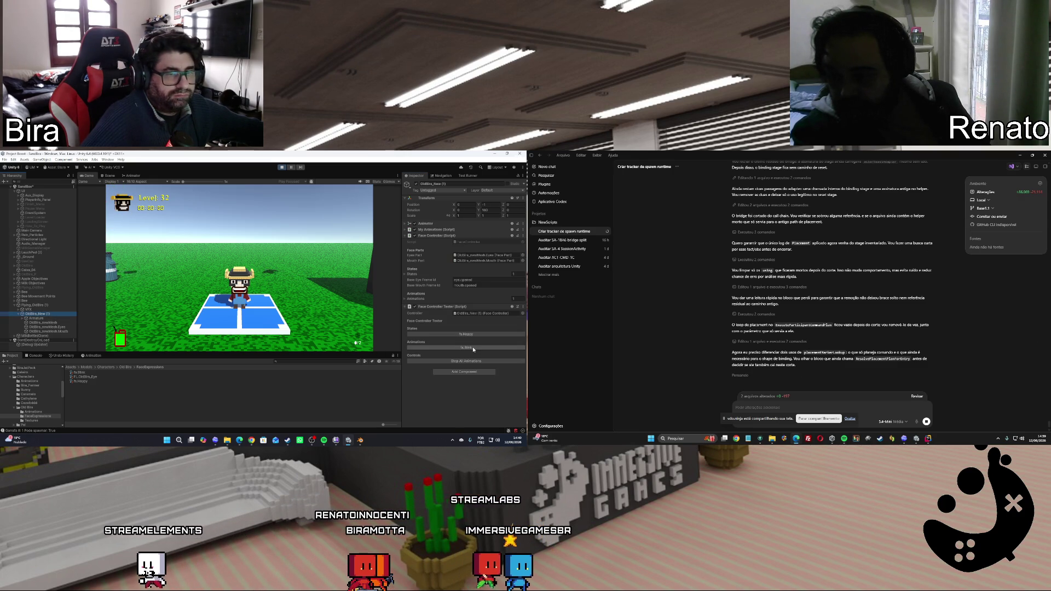
pyautogui.click(35, 355)
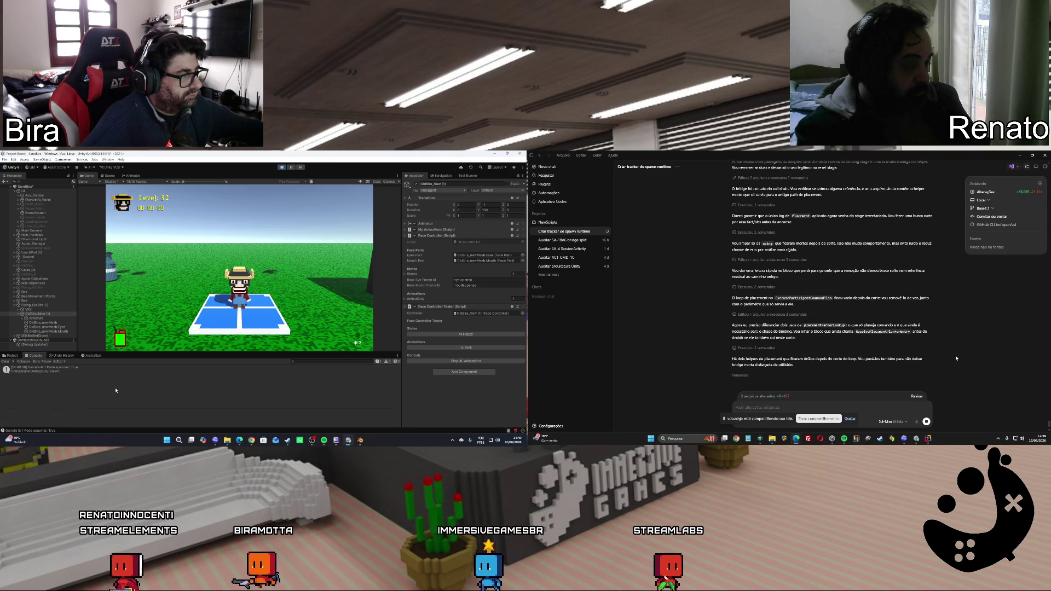
pyautogui.click(460, 349)
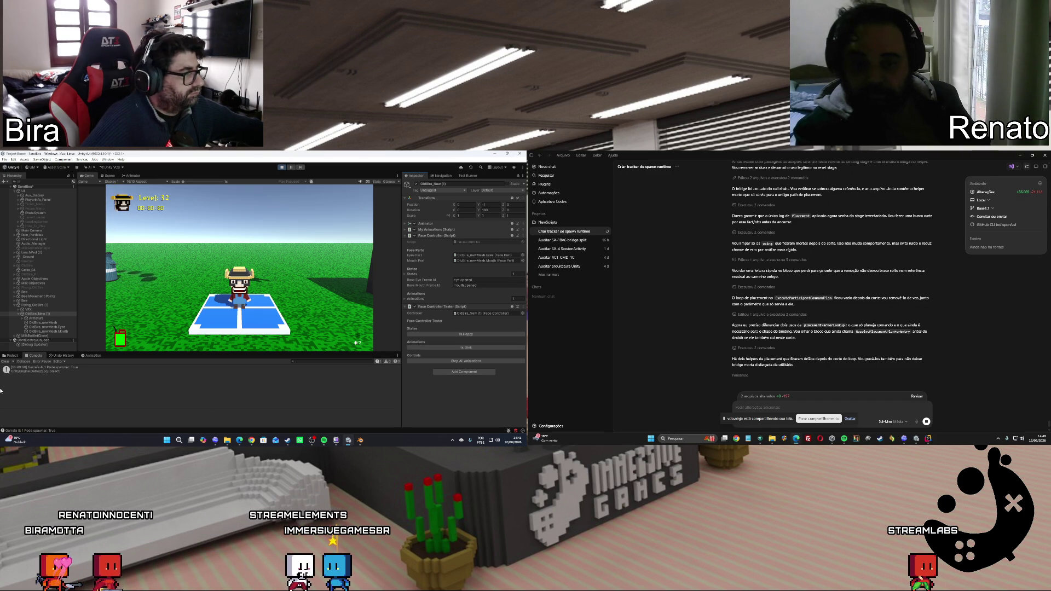
pyautogui.click(283, 167)
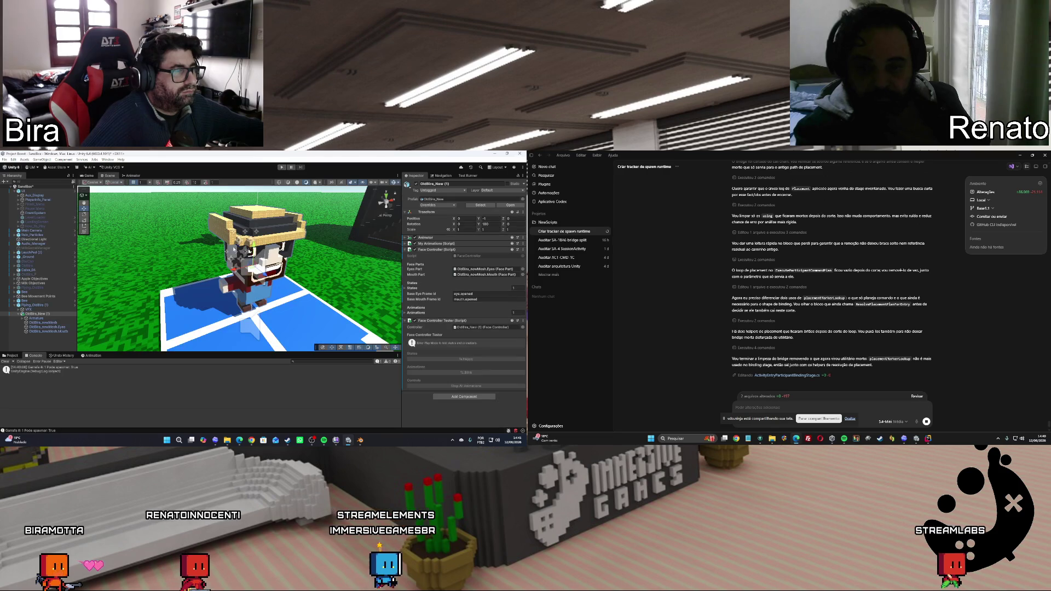
pyautogui.click(43, 322)
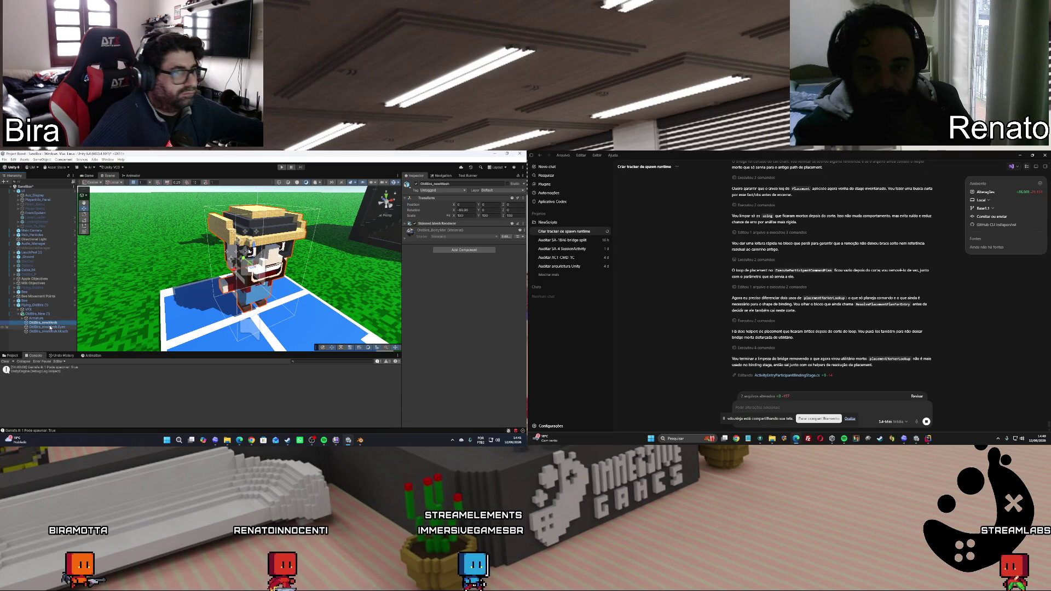
pyautogui.click(50, 327)
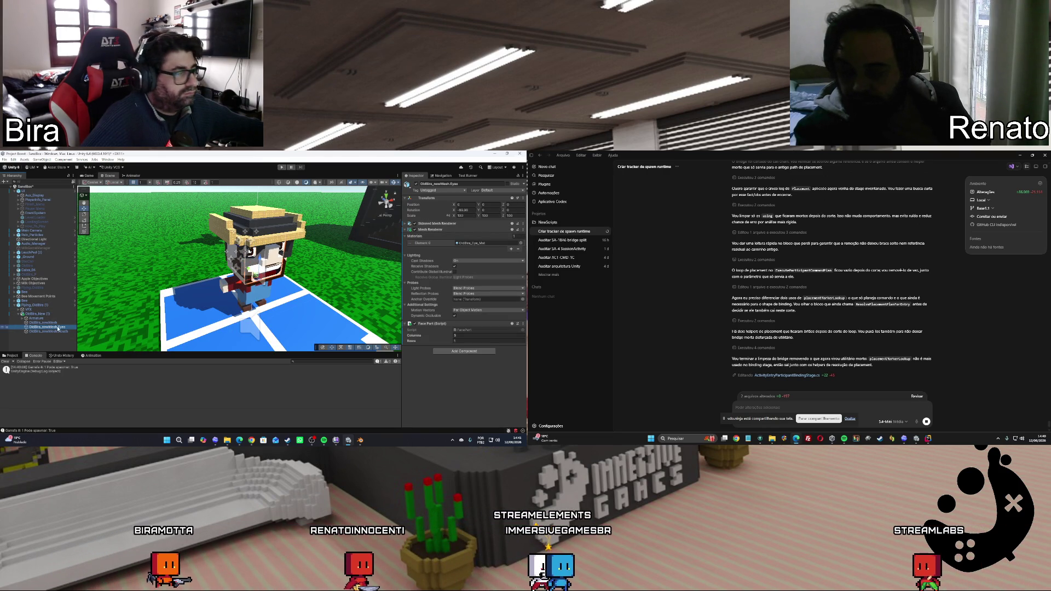
# Select the Mouth part, minimize Project Boost, and expand Male_Security_01_Head in the other project
pyautogui.click(57, 331)
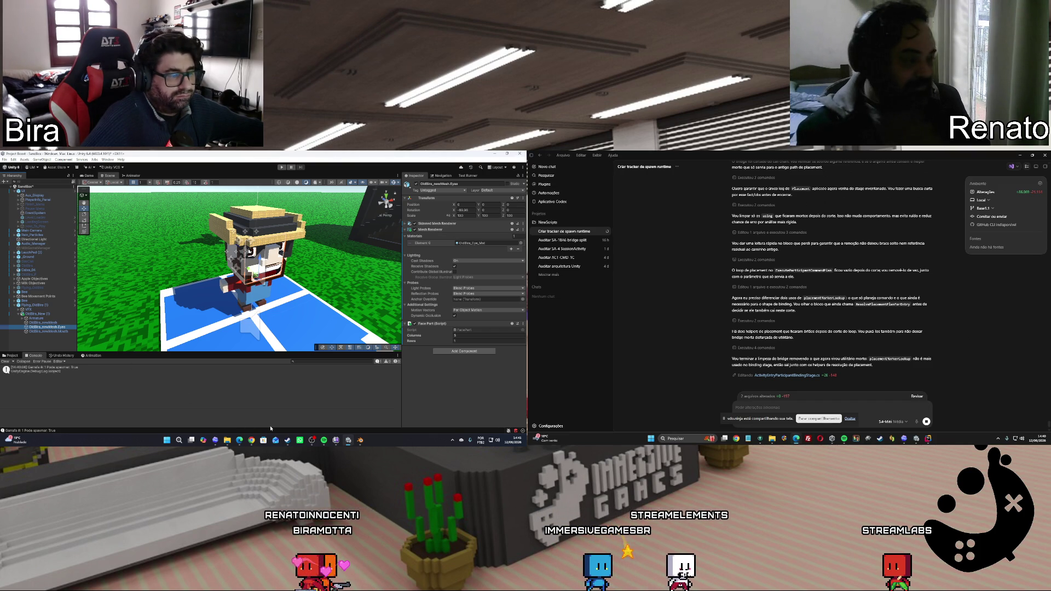
pyautogui.click(495, 155)
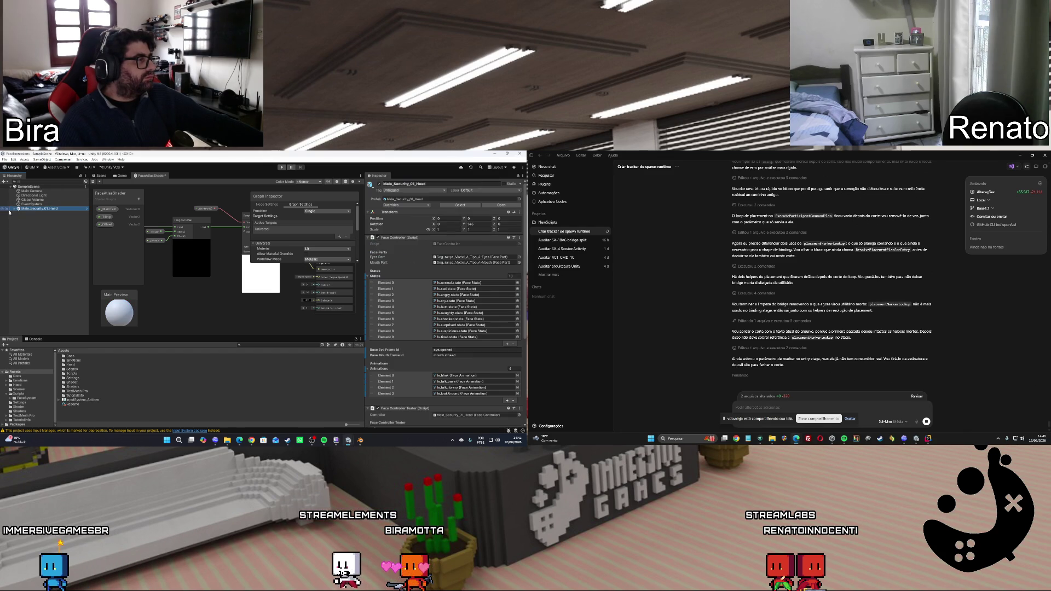
pyautogui.click(15, 209)
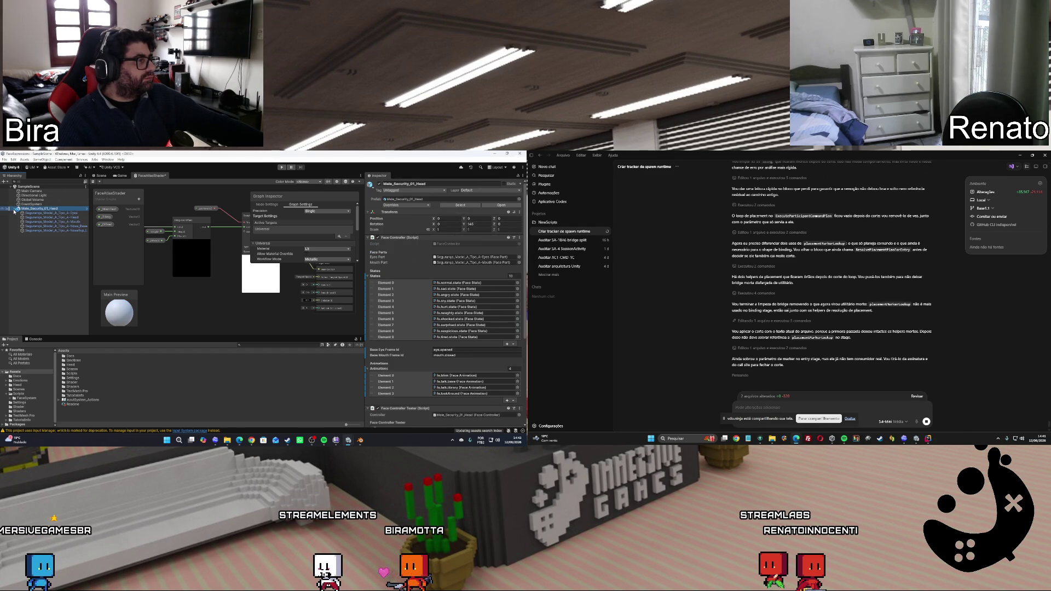
# View the head in the Scene tab and select its Eyes child, folding the mesh renderer
pyautogui.click(101, 177)
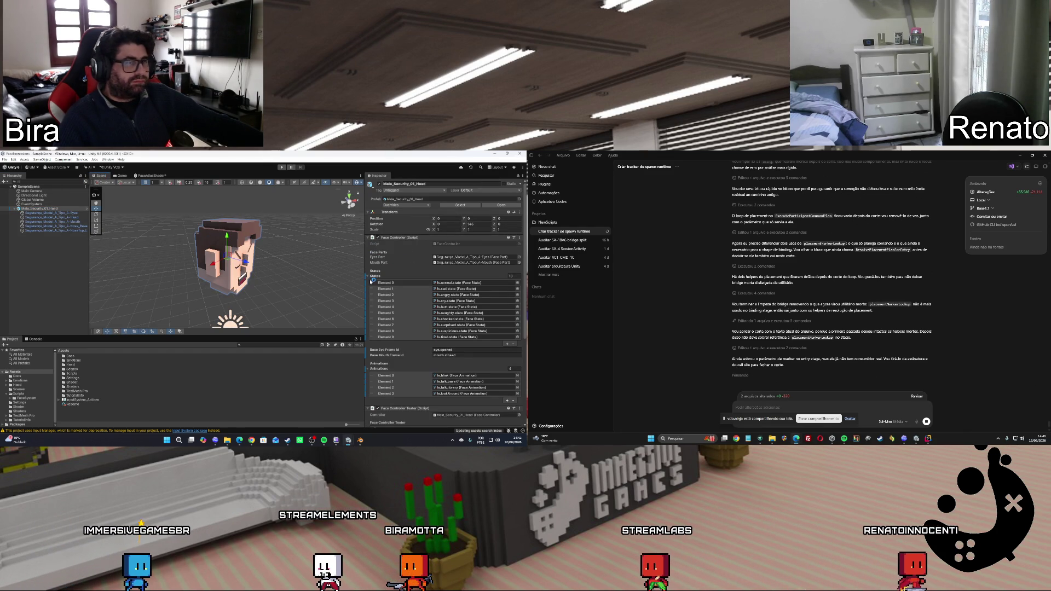
pyautogui.click(76, 213)
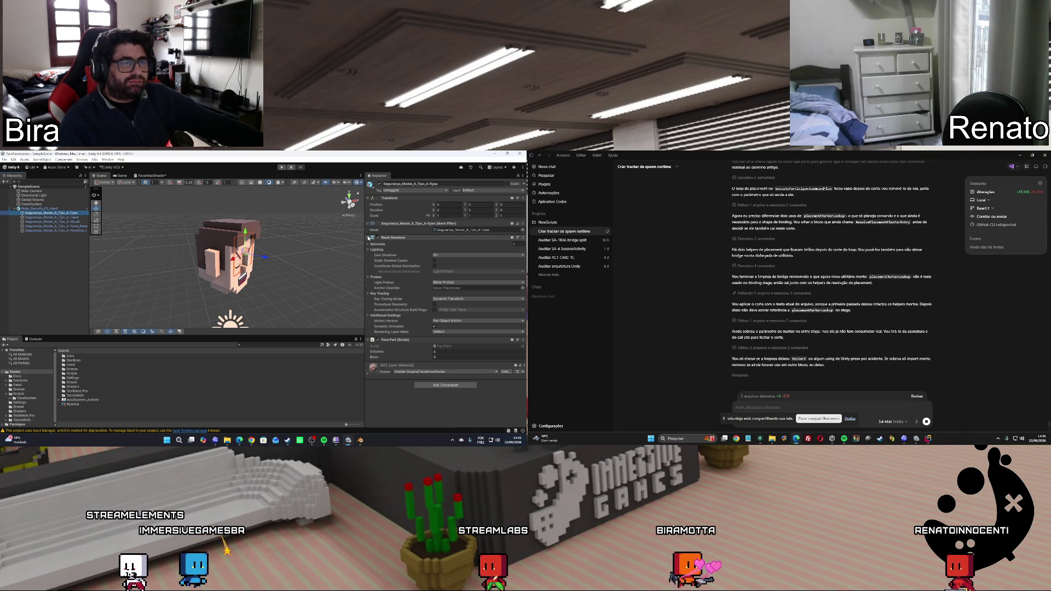
pyautogui.click(369, 238)
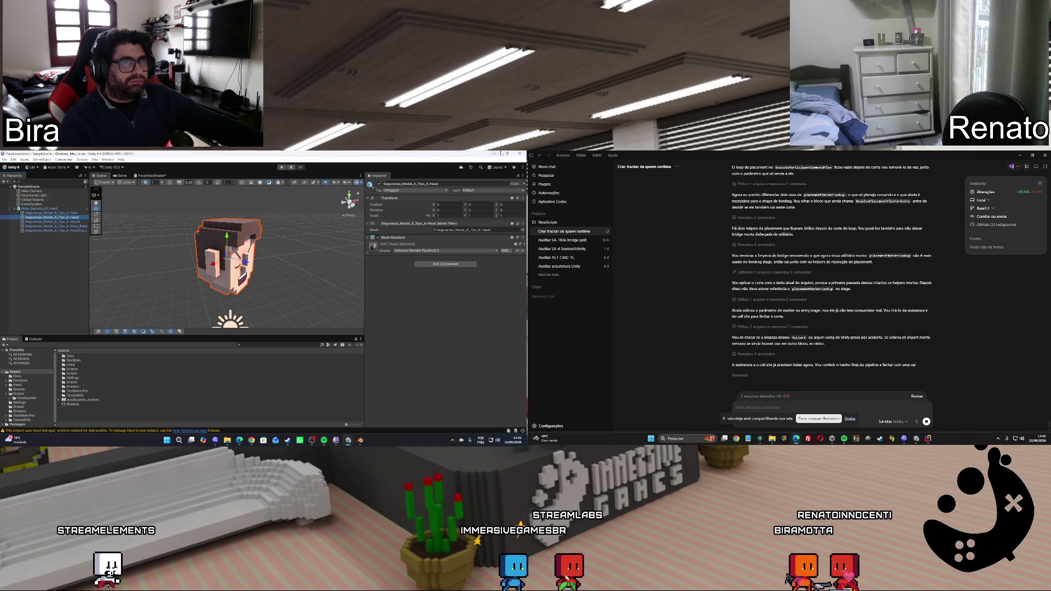
# Minimize this editor and restore the Project Boost sandbox from the taskbar
pyautogui.click(494, 155)
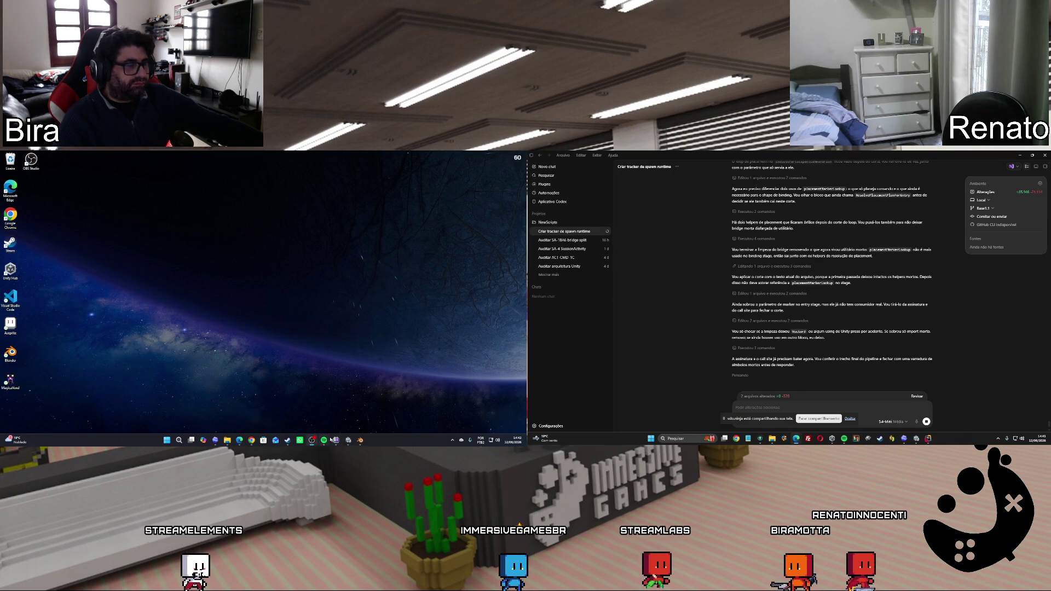
pyautogui.moveTo(349, 438)
pyautogui.click(329, 412)
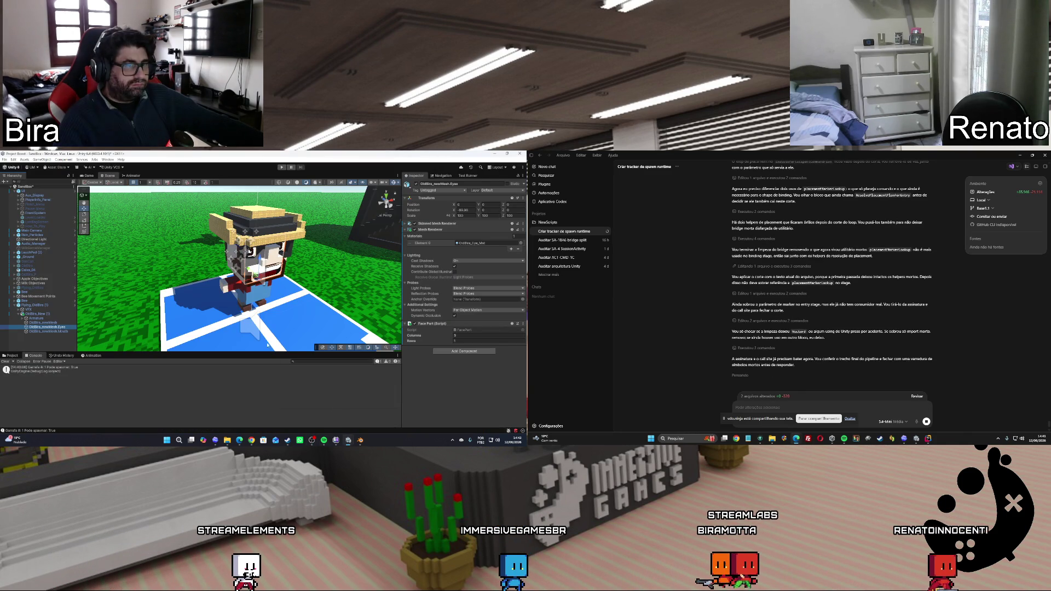
pyautogui.click(406, 225)
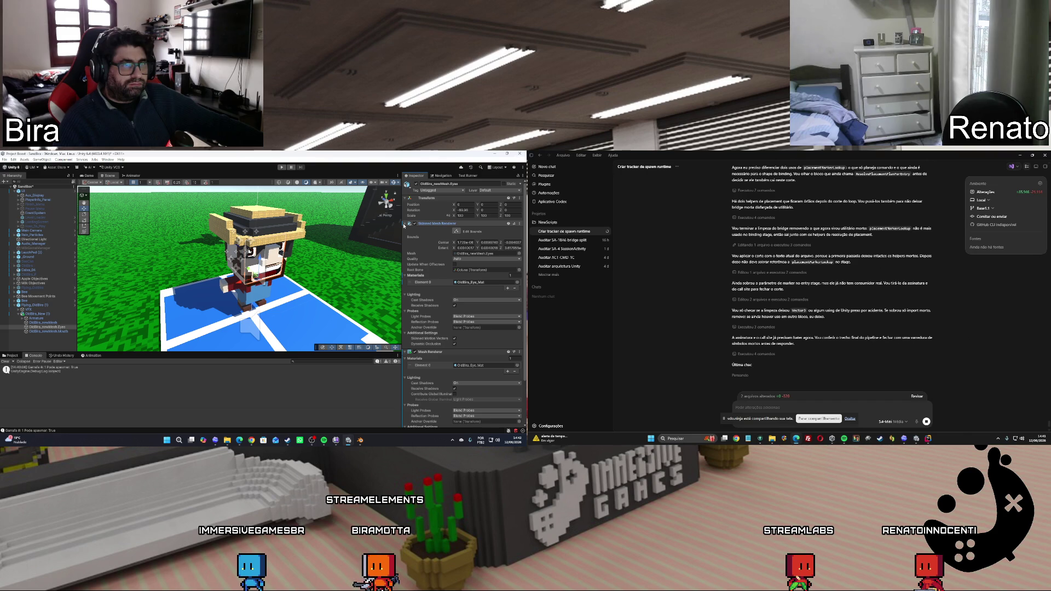
pyautogui.click(404, 225)
pyautogui.click(405, 225)
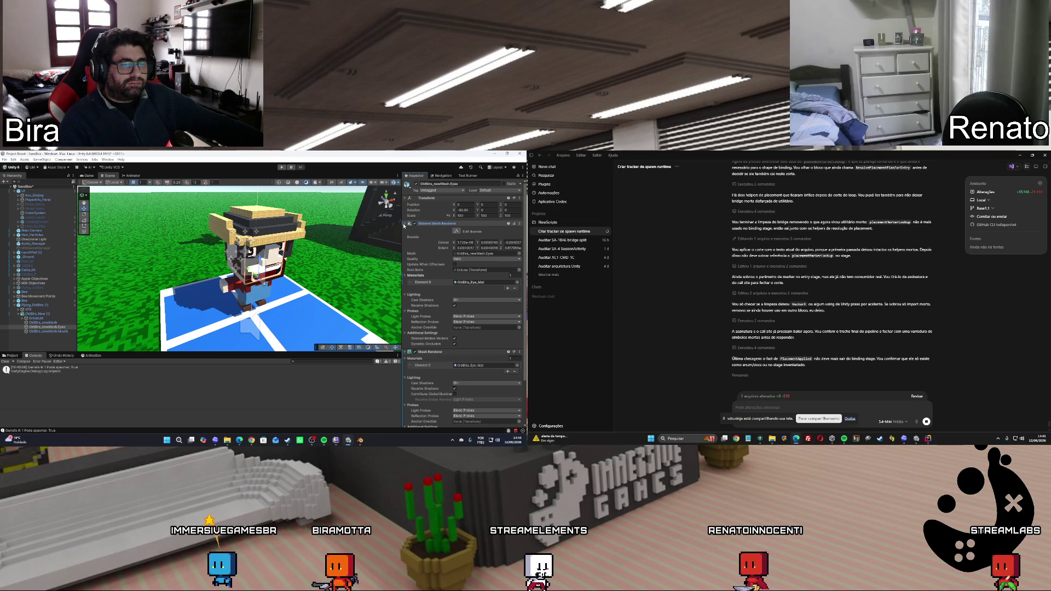
pyautogui.click(405, 224)
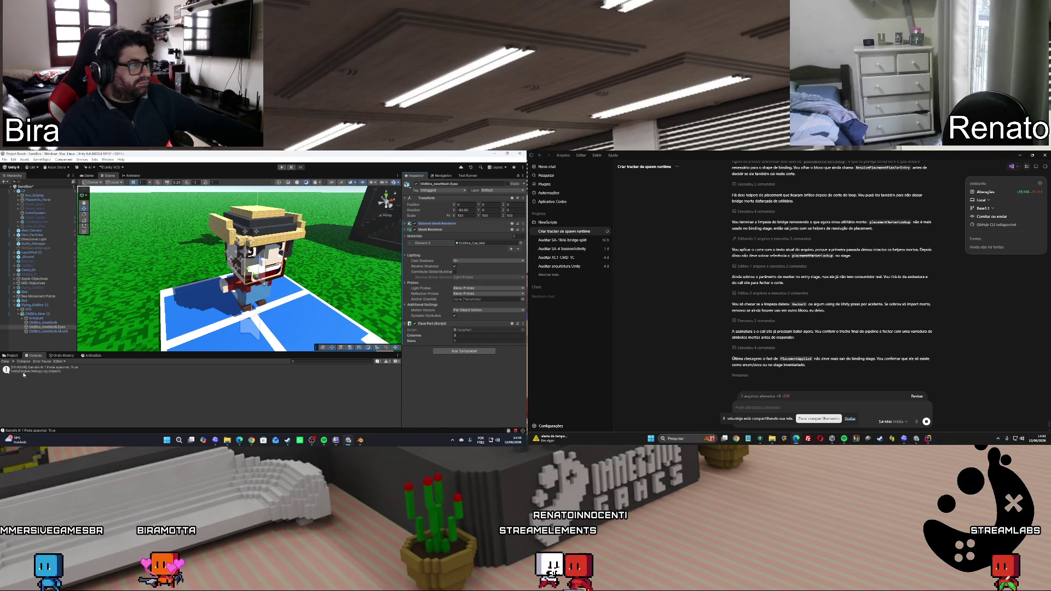
pyautogui.click(11, 355)
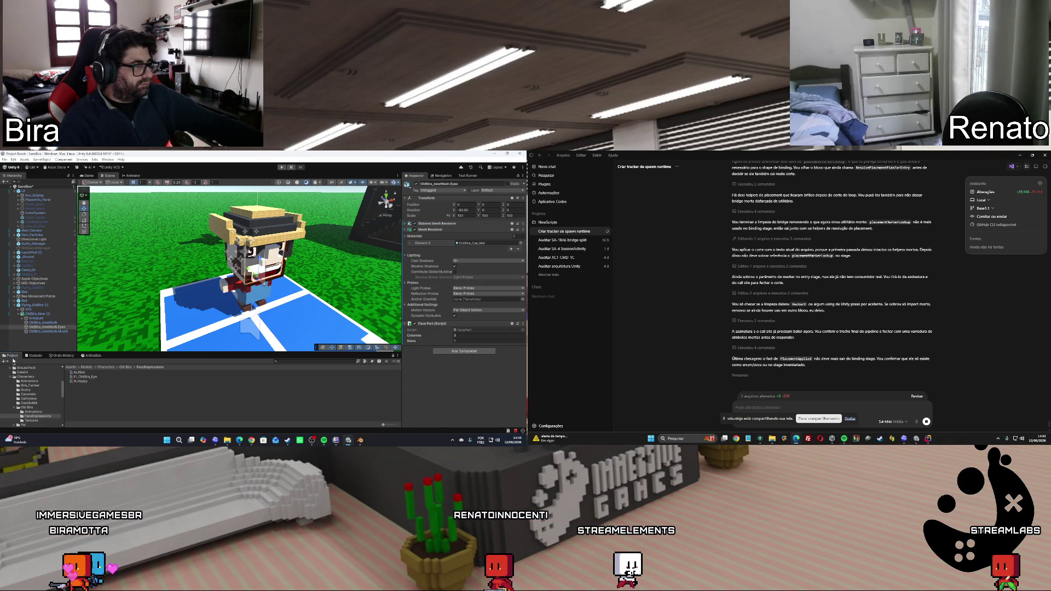
# Set fs.Happy's Mouth Frame 0 Sprite Id to mouth.smile, briefly play-test, then reselect OldBira_New (1)
pyautogui.click(326, 383)
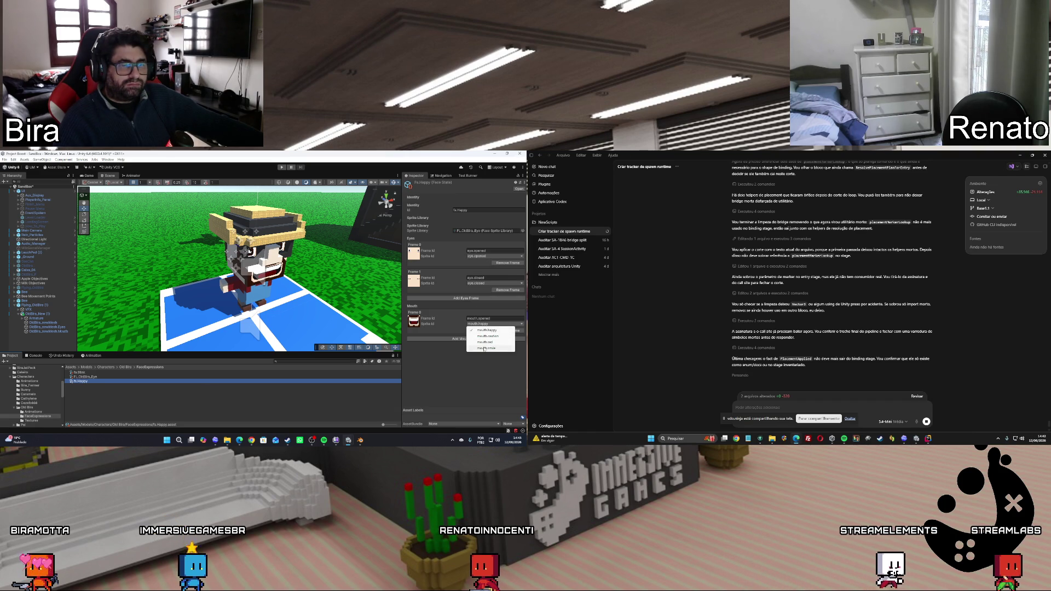
pyautogui.click(484, 349)
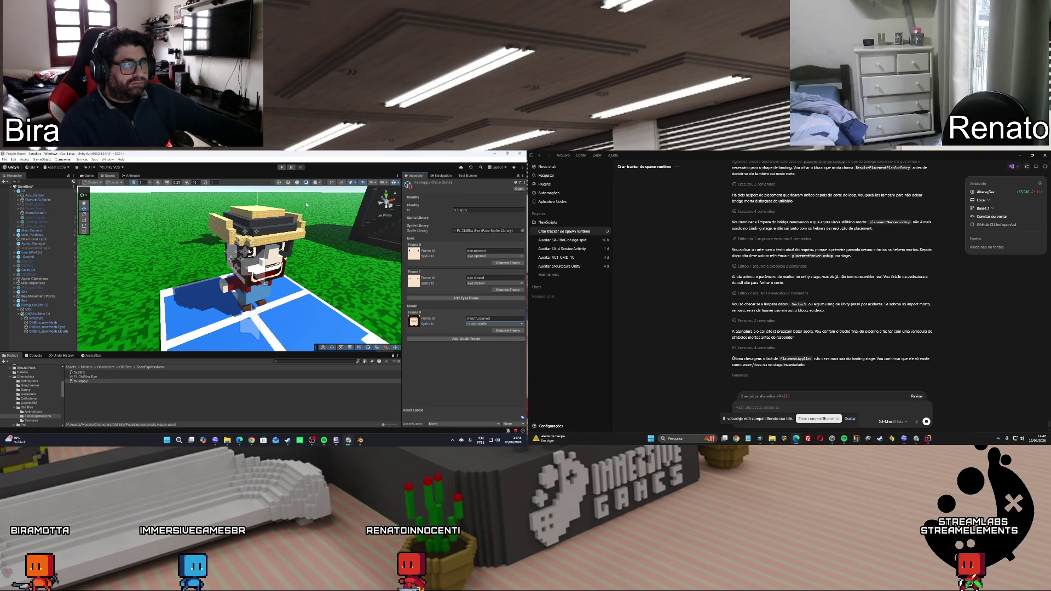
pyautogui.hotkey('ctrl', 'p')
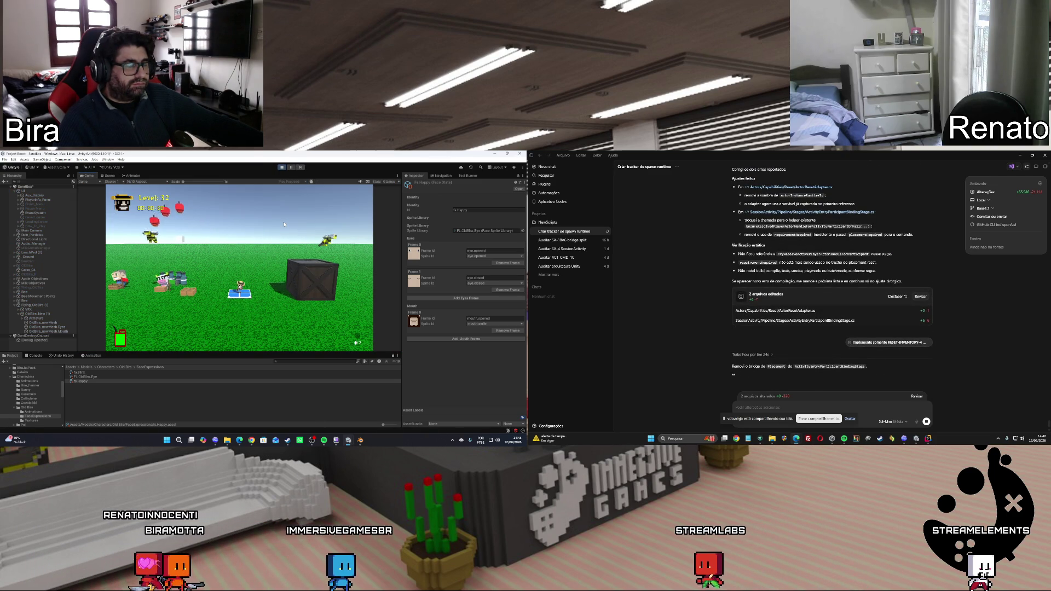
pyautogui.click(282, 168)
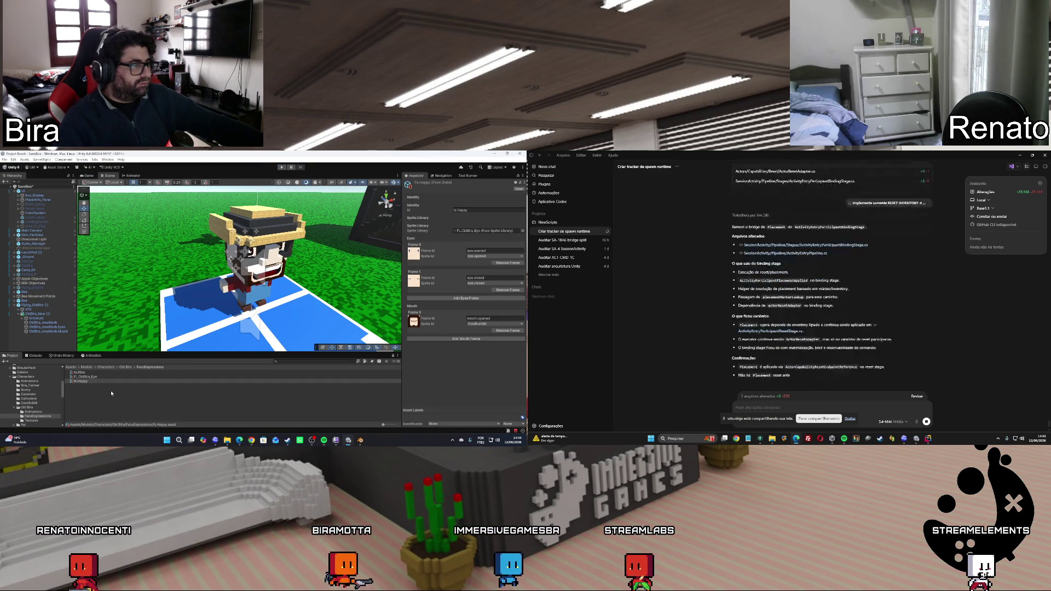
pyautogui.click(44, 315)
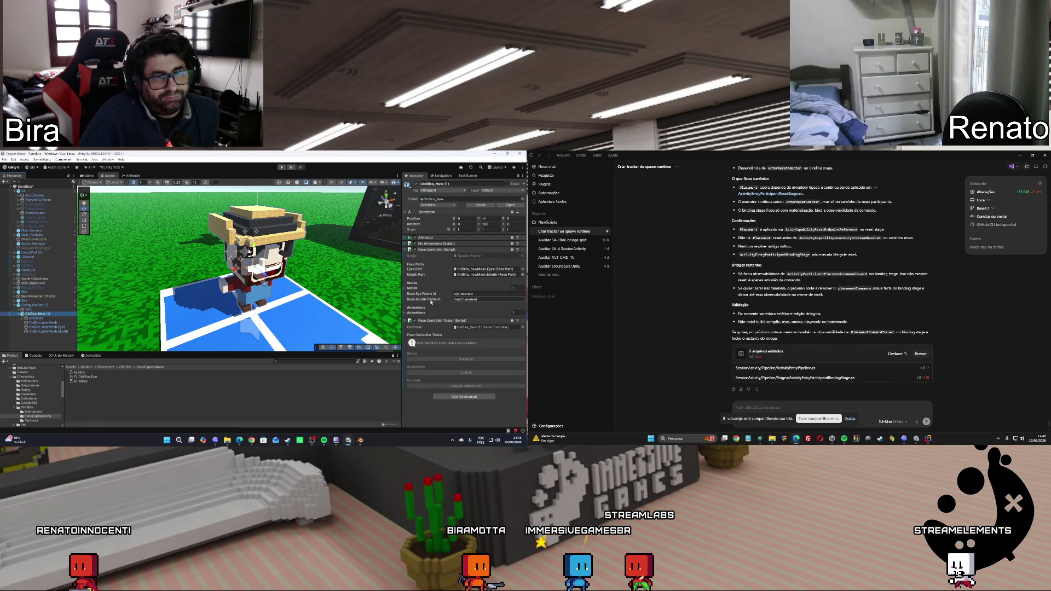
# Change fx.Happy's Mouth Frame 0 Frame Id to mouth.idle
pyautogui.click(81, 373)
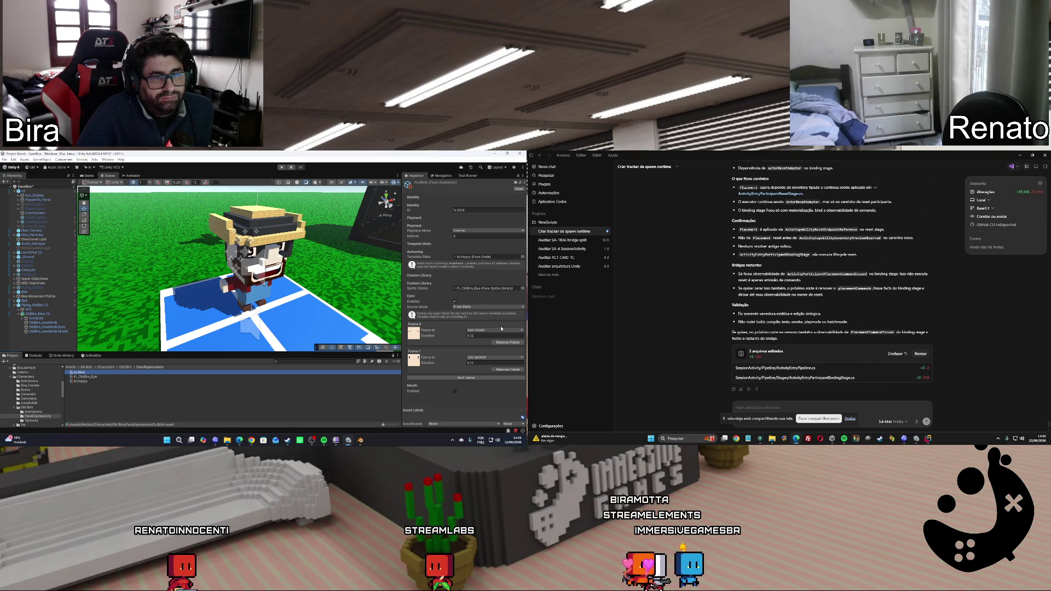
pyautogui.click(82, 381)
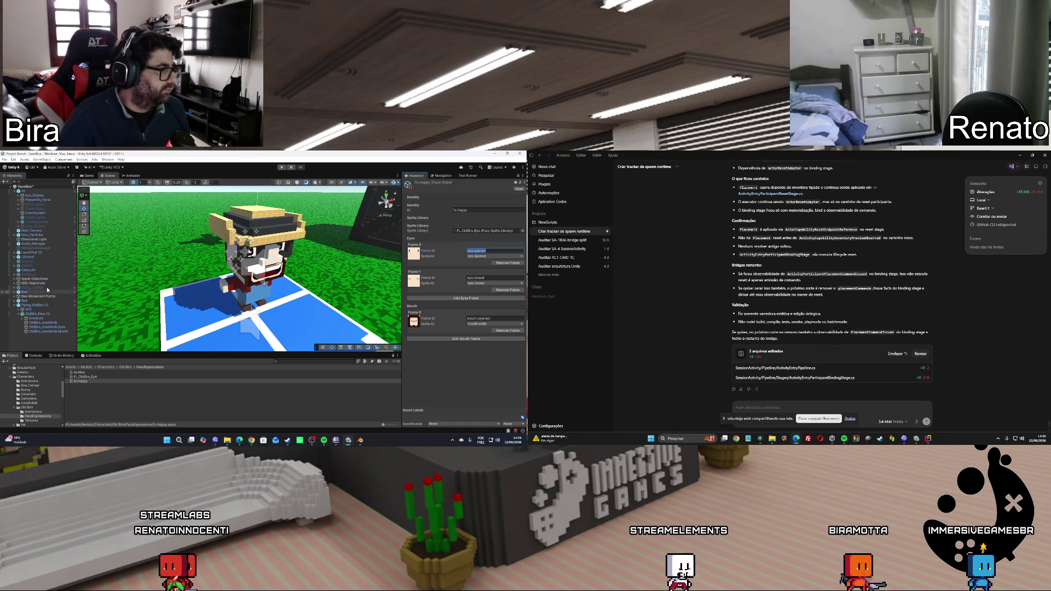
pyautogui.click(36, 315)
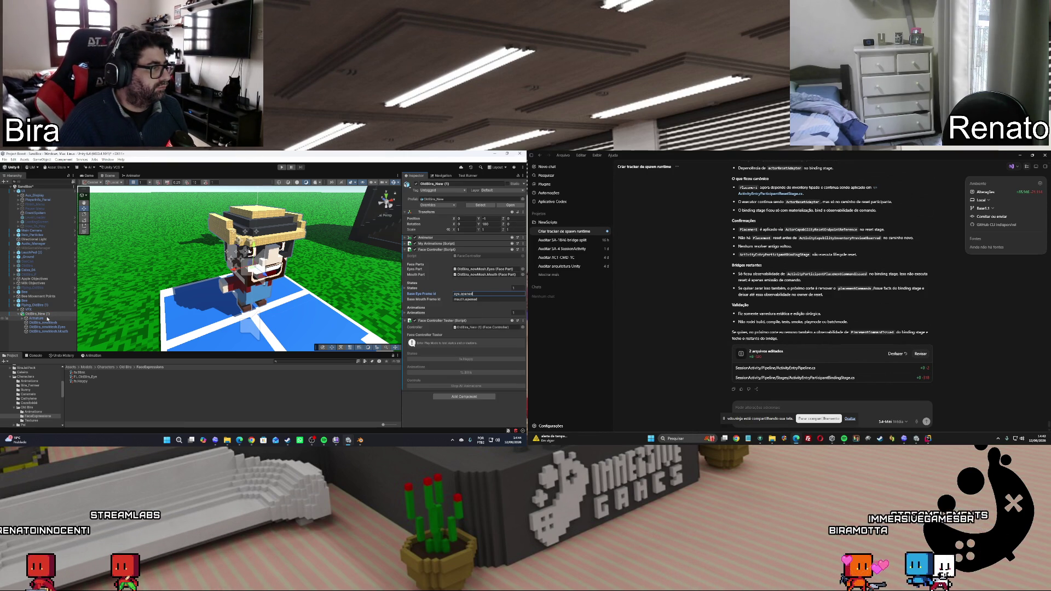
pyautogui.click(55, 332)
pyautogui.click(84, 384)
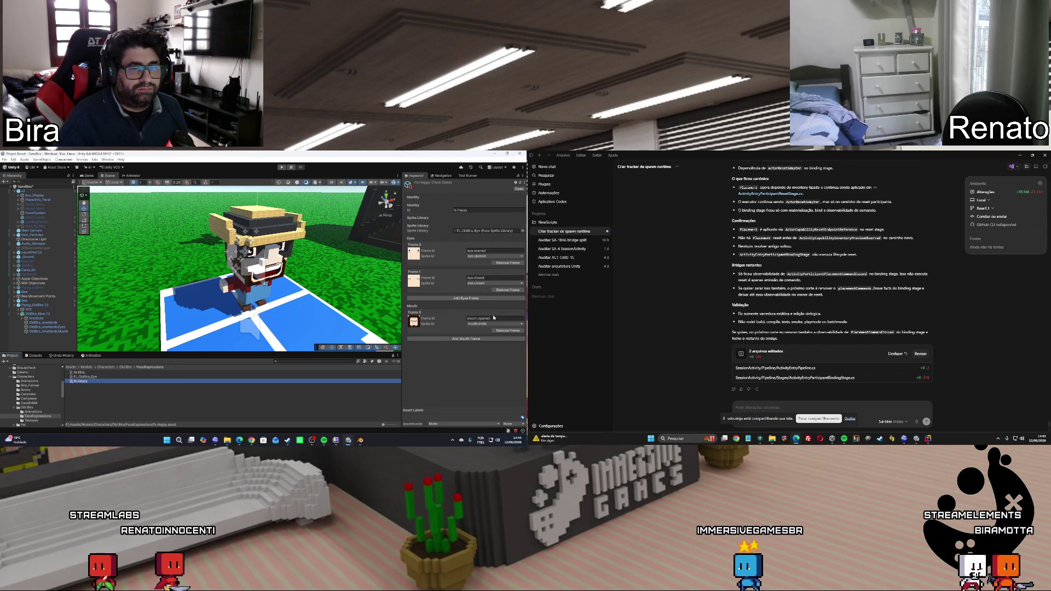
pyautogui.click(498, 319)
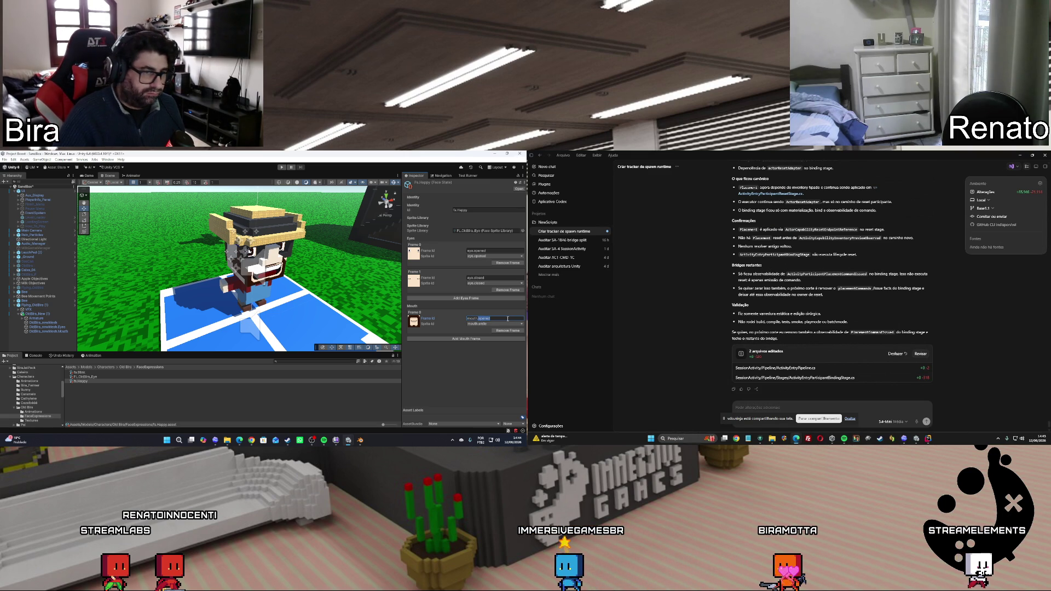
pyautogui.write('idle')
pyautogui.press('Return')
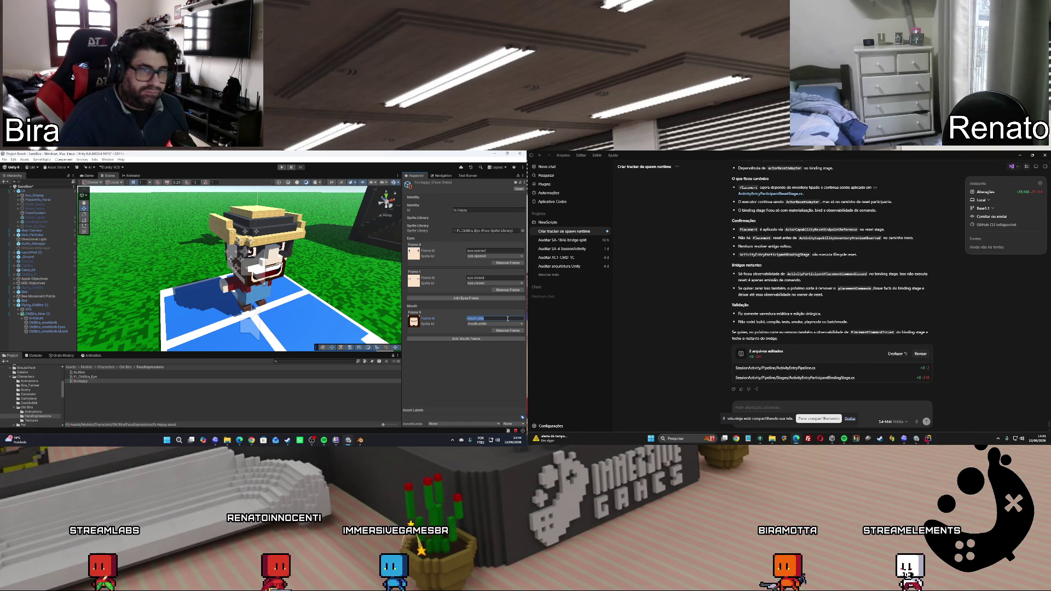
# Check the Face Controller's States and Animations lists on OldBira_New (1), then start Play mode
pyautogui.click(47, 327)
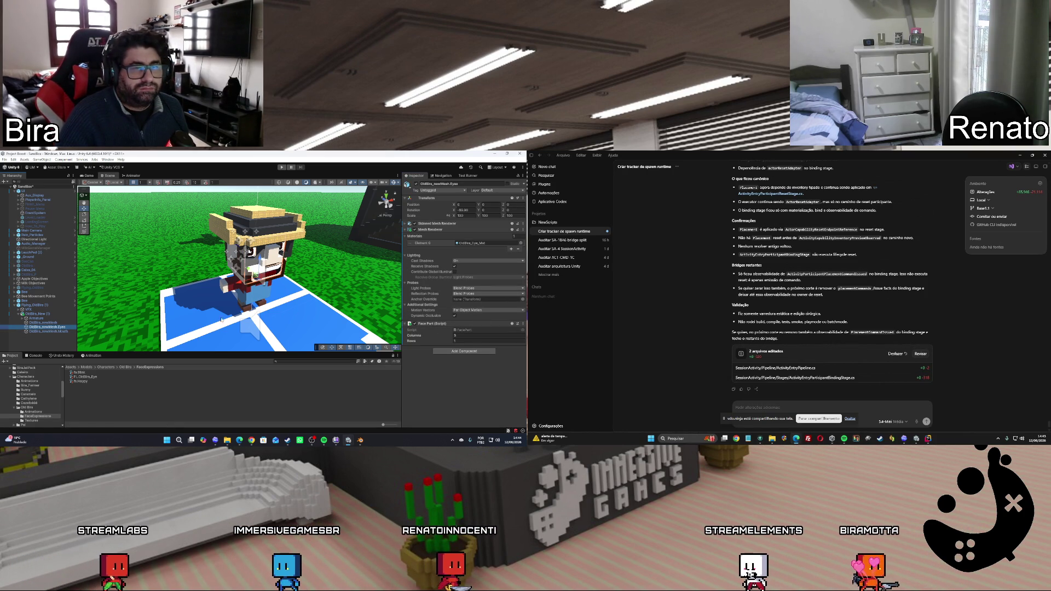
pyautogui.click(38, 315)
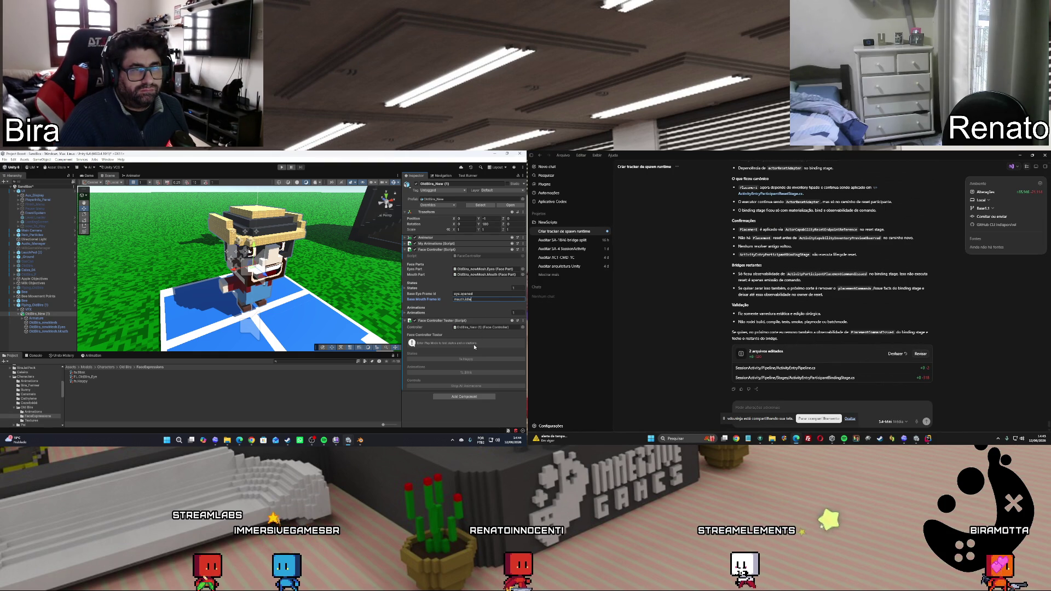
pyautogui.click(471, 327)
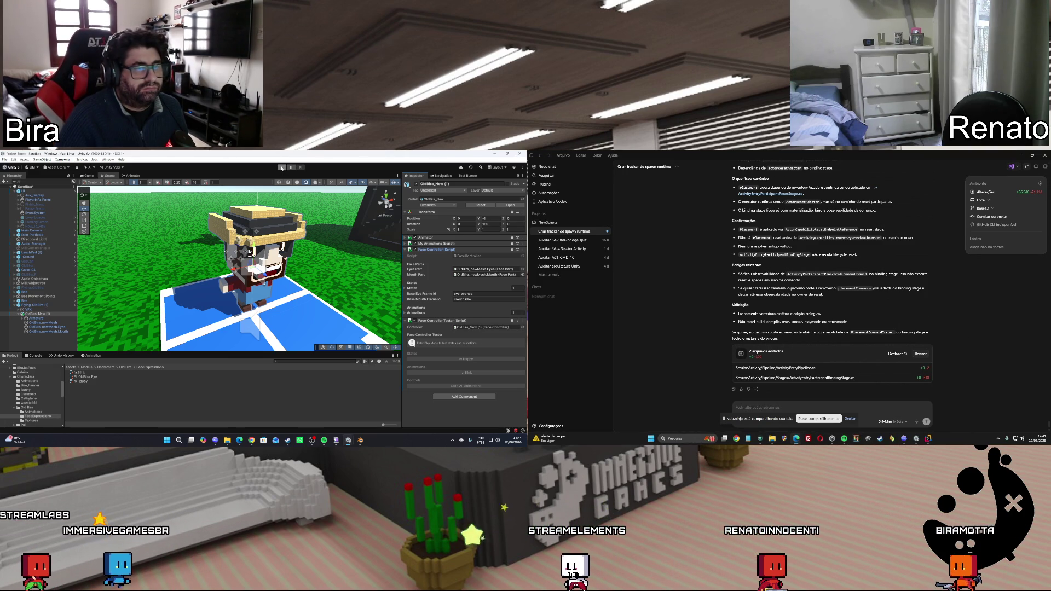
pyautogui.click(409, 288)
pyautogui.click(405, 327)
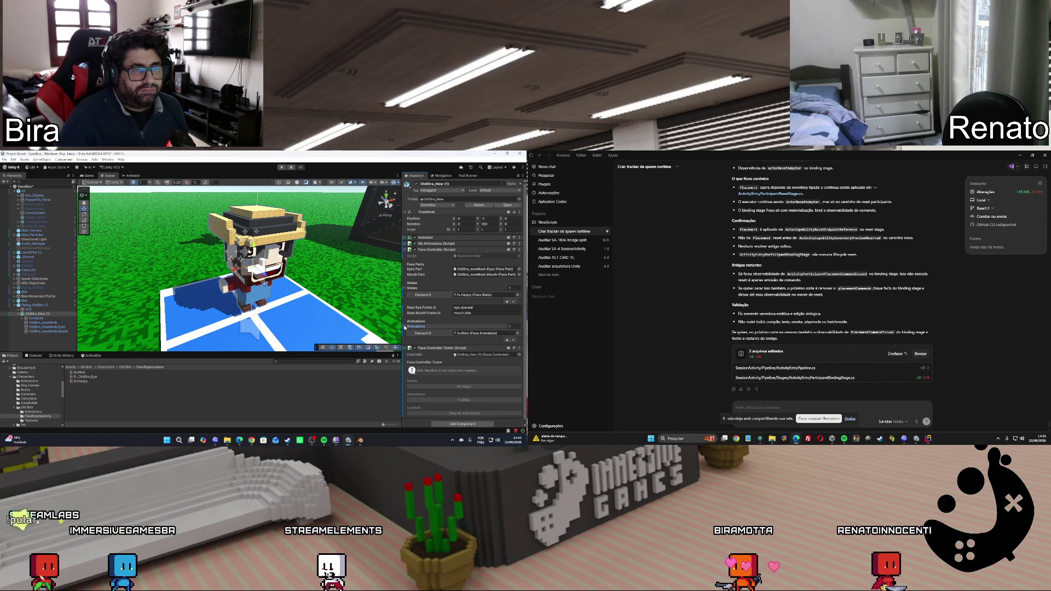
pyautogui.click(405, 327)
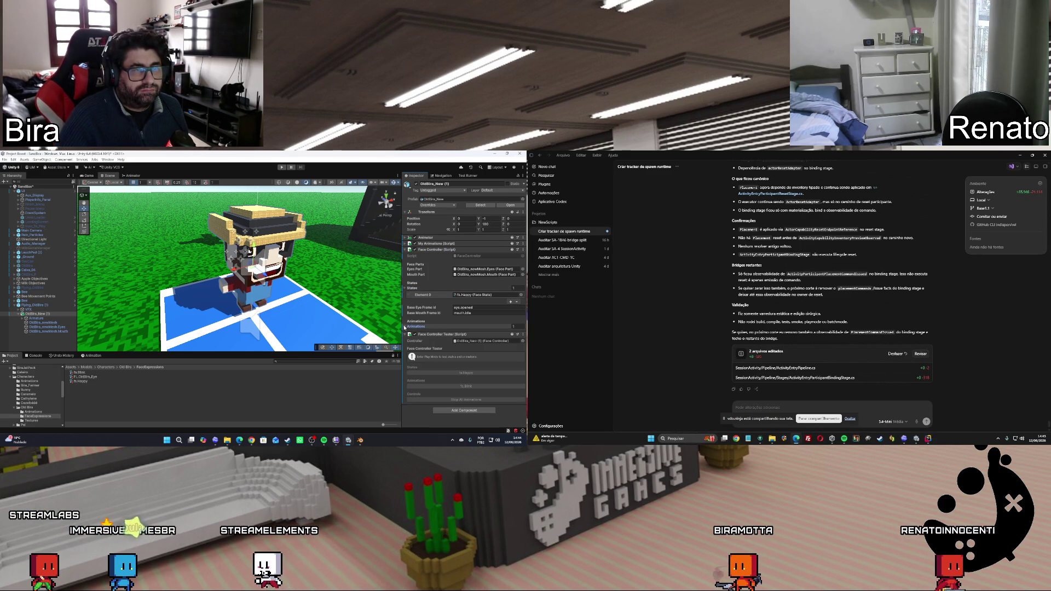
pyautogui.click(404, 289)
pyautogui.click(282, 169)
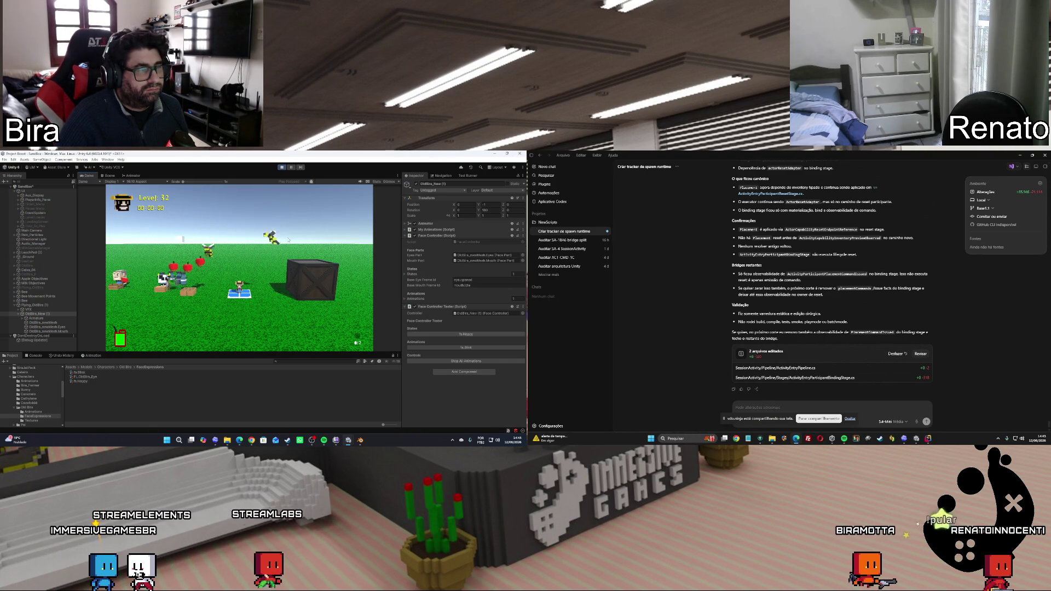
# Stop play, review Main Camera's Follow Camera Distance Y and Z values, and relaunch Play
pyautogui.click(282, 168)
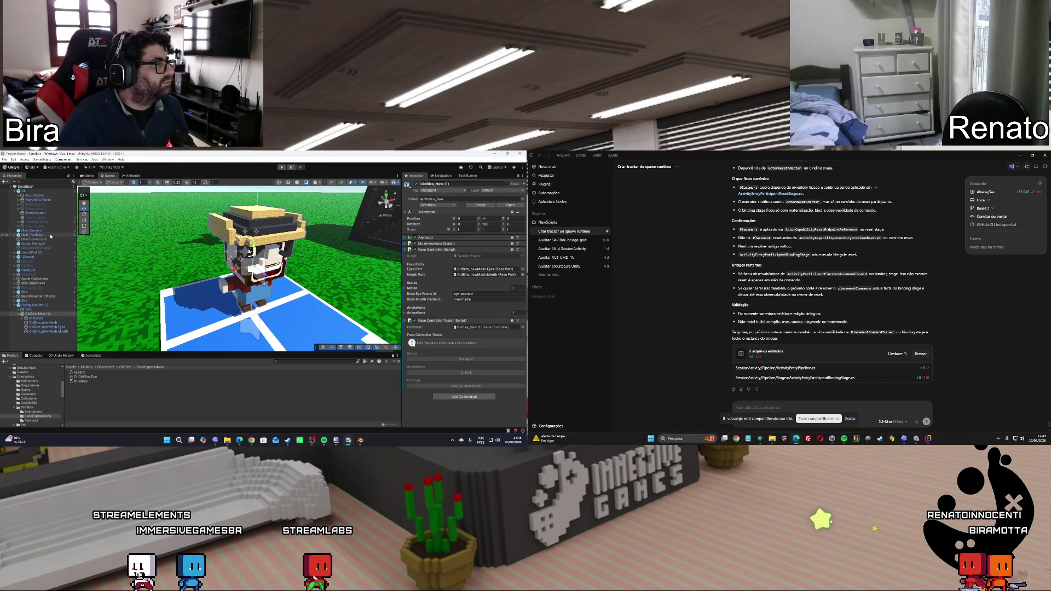
pyautogui.click(36, 231)
pyautogui.click(492, 267)
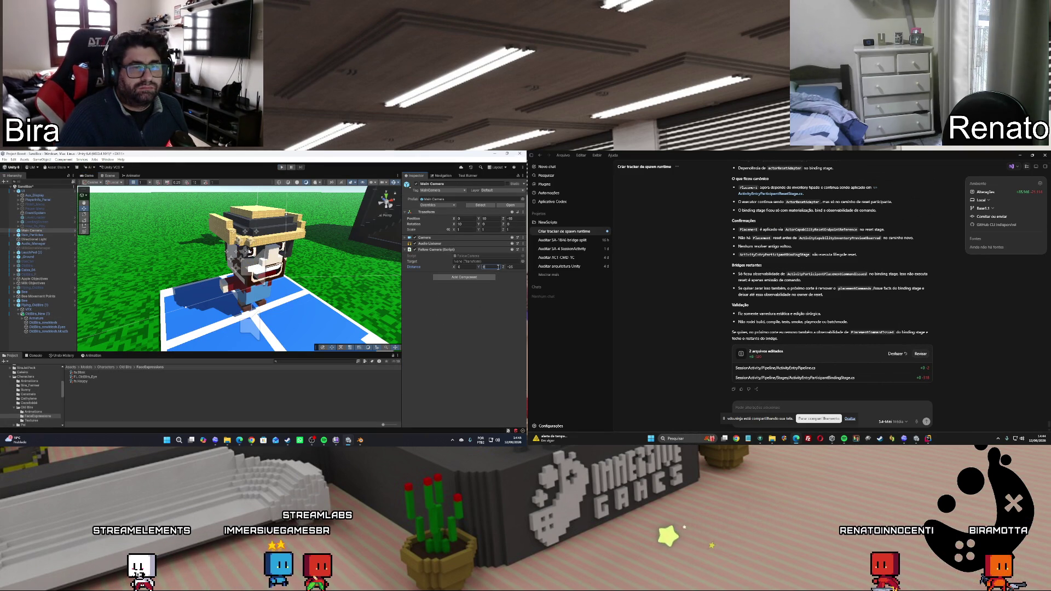
pyautogui.press('Tab')
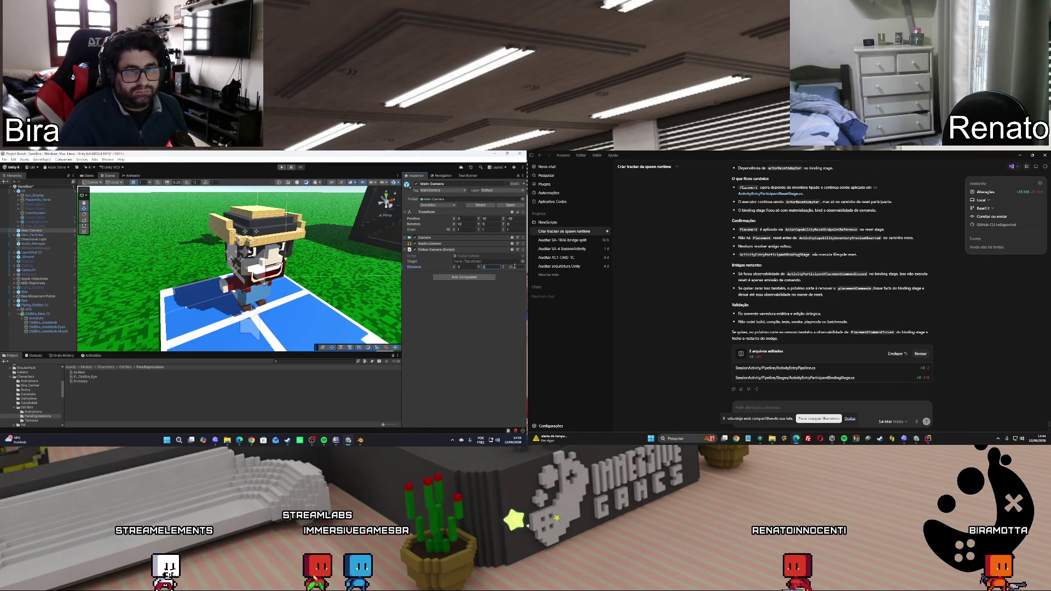
pyautogui.hotkey('ctrl', 'p')
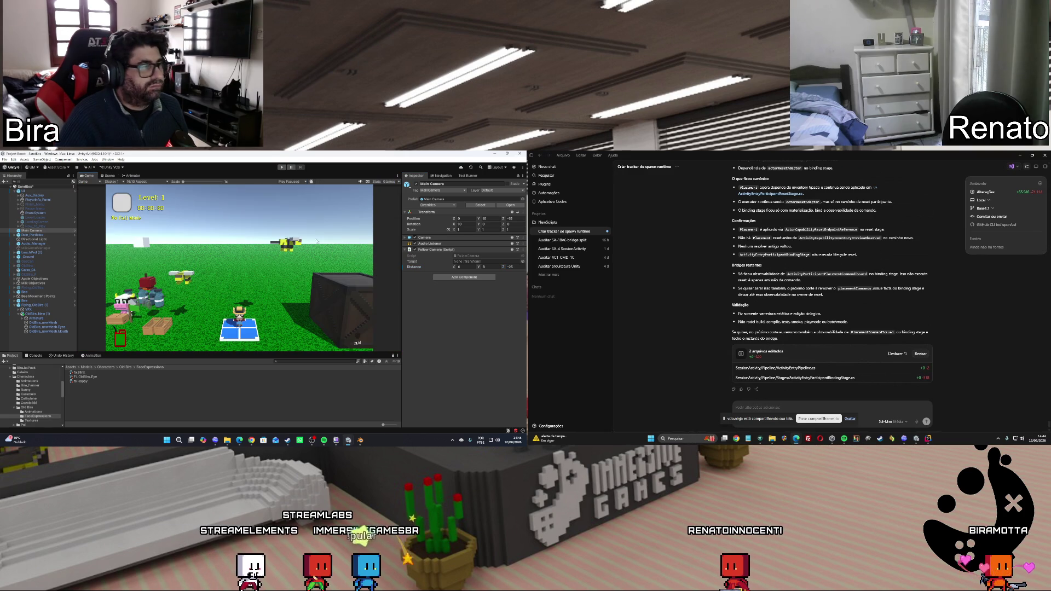